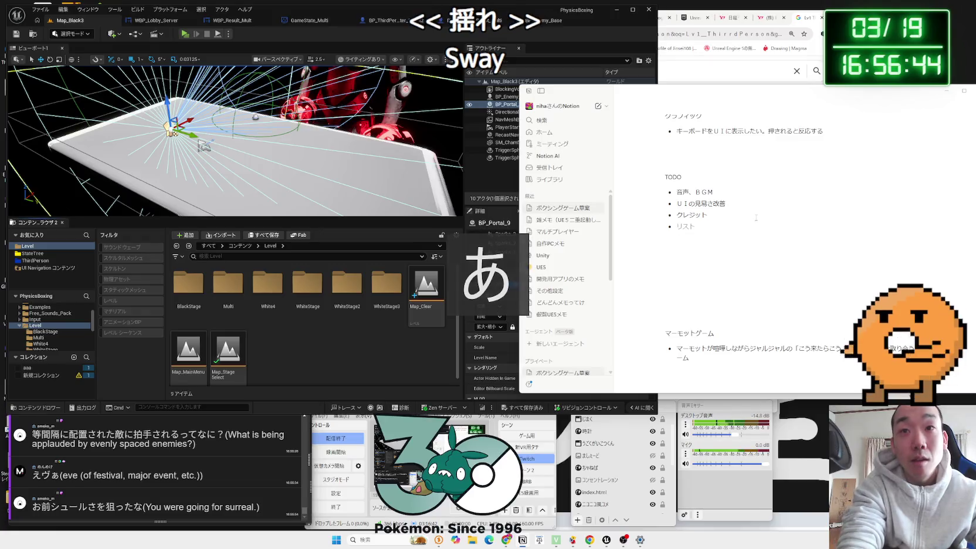
Step: Add 揺れ to the TODO list and start a new bullet beginning クリアしたら画面
{"action": "type", "text": "揺れ"}
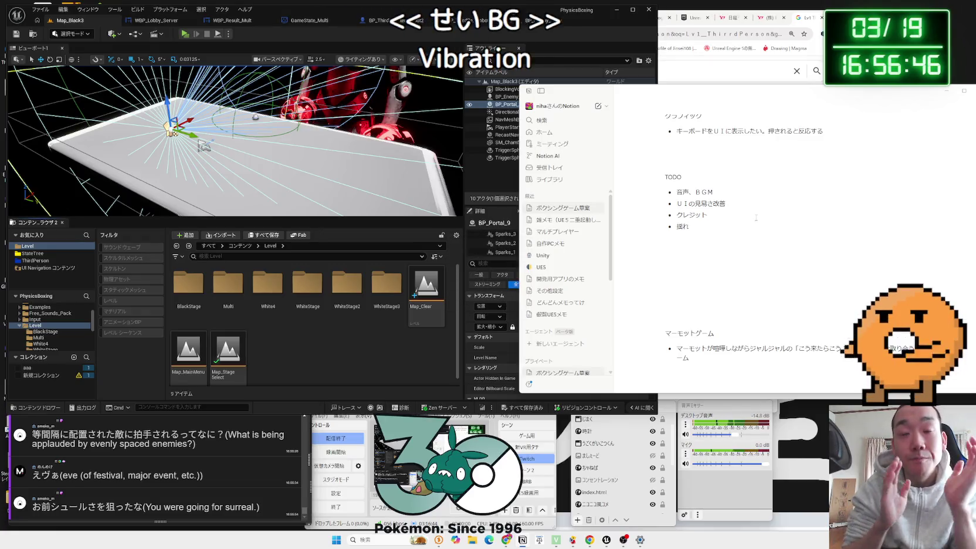
{"action": "key", "text": "Return"}
{"action": "type", "text": "くりあ"}
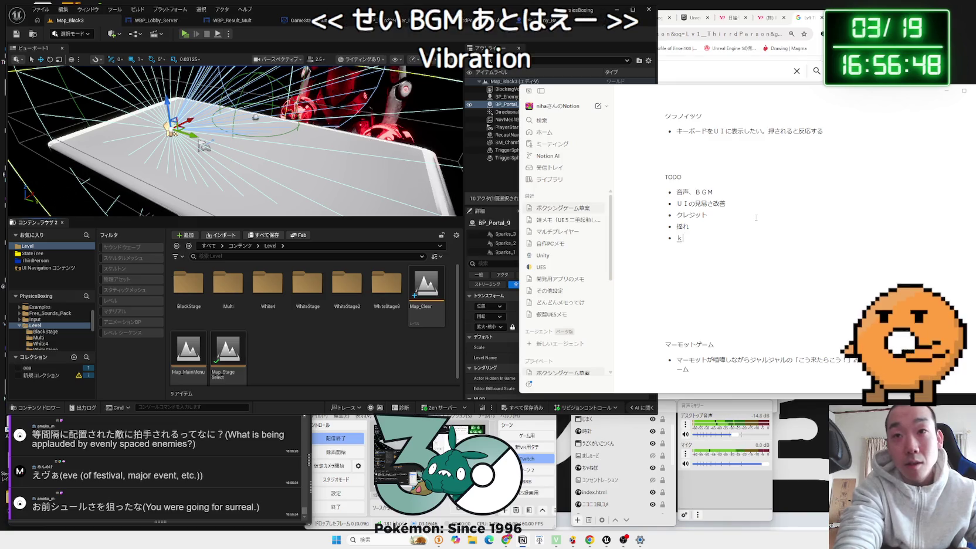
{"action": "type", "text": "したら"}
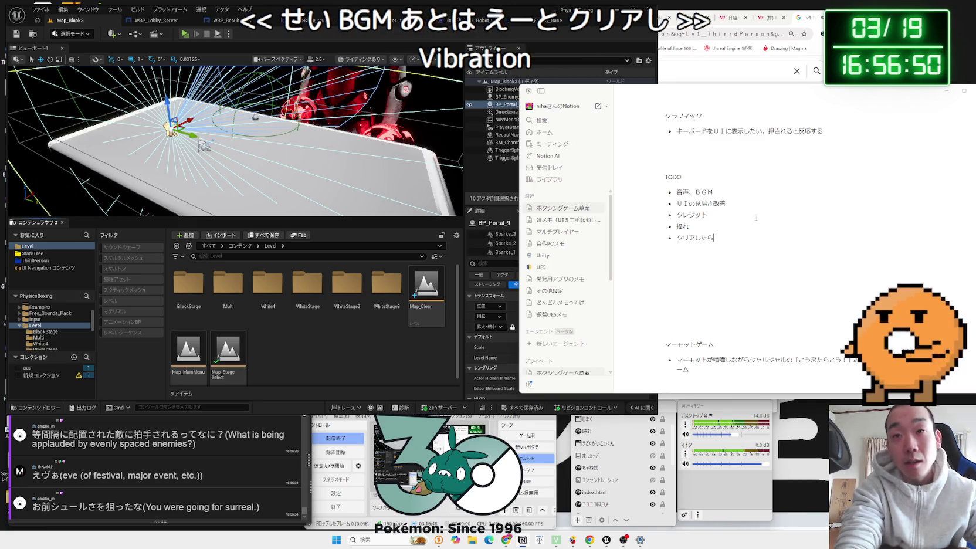
{"action": "type", "text": "画面カエル"}
{"action": "key", "text": "space"}
{"action": "key", "text": "Escape"}
{"action": "key", "text": "Escape"}
Step: Complete the new bullet as クリアしたら画面メイン画面変更, then switch to the OBS window
{"action": "type", "text": "いんがめん"}
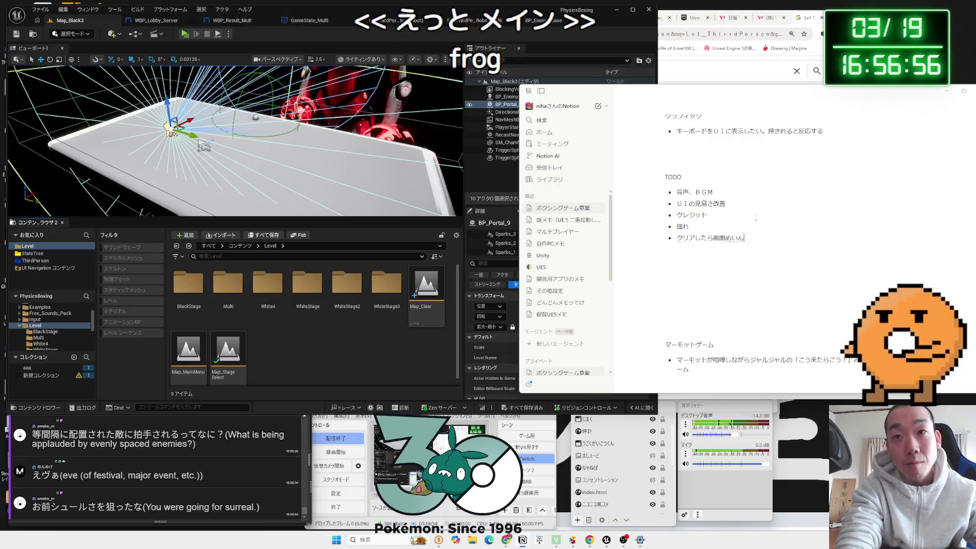
{"action": "key", "text": "space"}
{"action": "key", "text": "Return"}
{"action": "type", "text": "へんこう"}
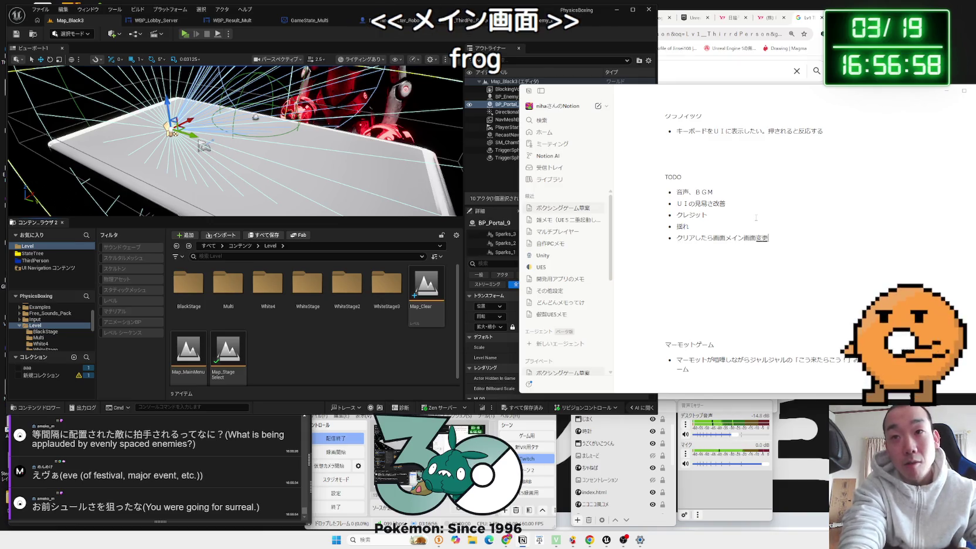
{"action": "key", "text": "space"}
{"action": "key", "text": "Return"}
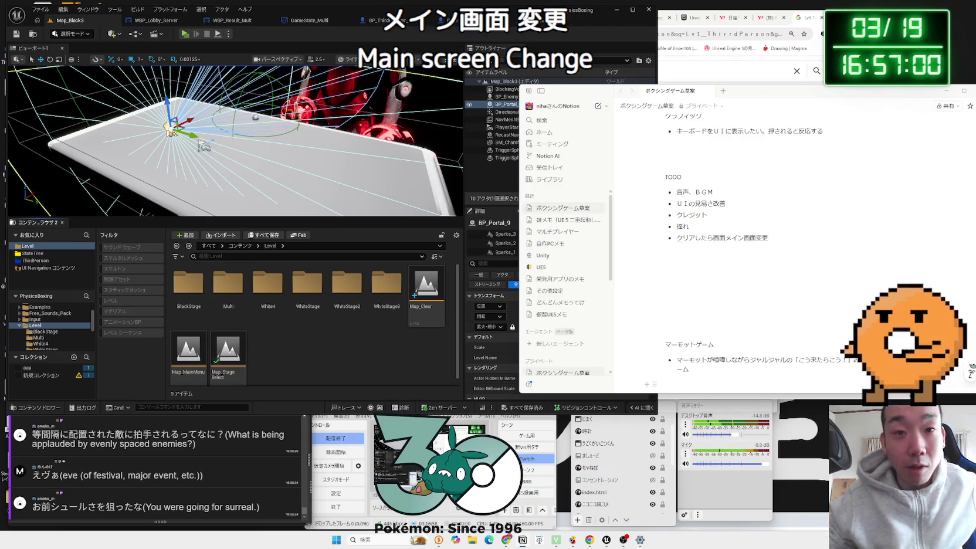
{"action": "left_click", "coordinate": [446, 463]}
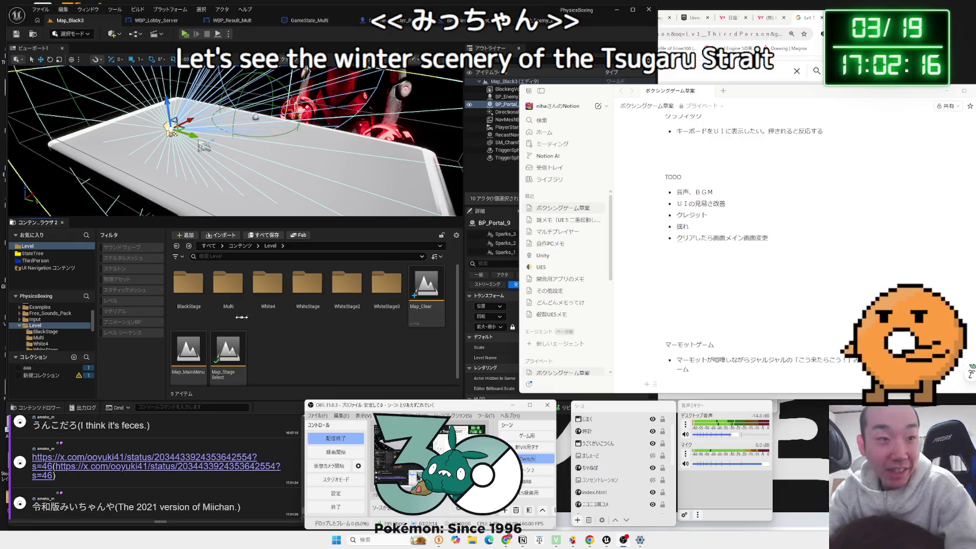
Step: Open the X post linked in a viewer comment and read through it
{"action": "left_click", "coordinate": [170, 476]}
{"action": "left_click", "coordinate": [136, 461]}
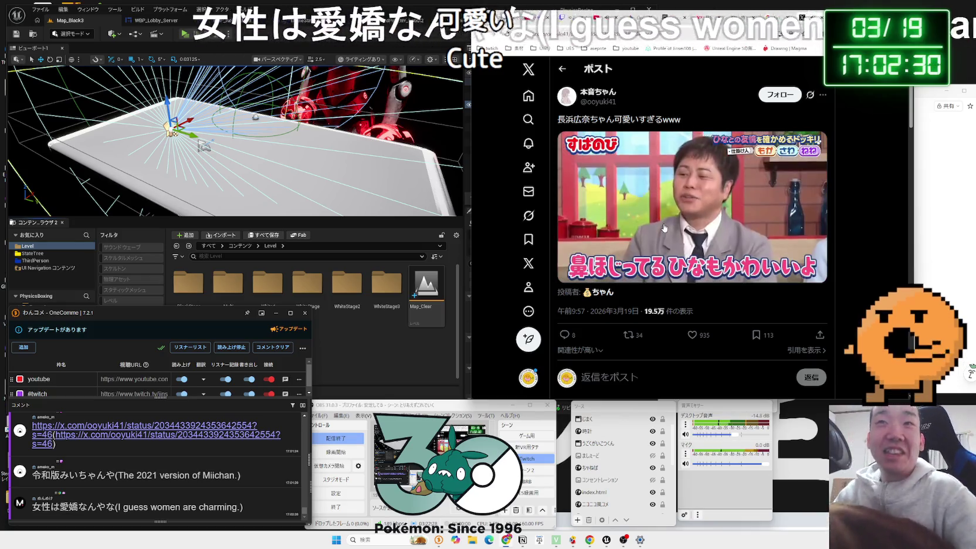
{"action": "mouse_move", "coordinate": [667, 229]}
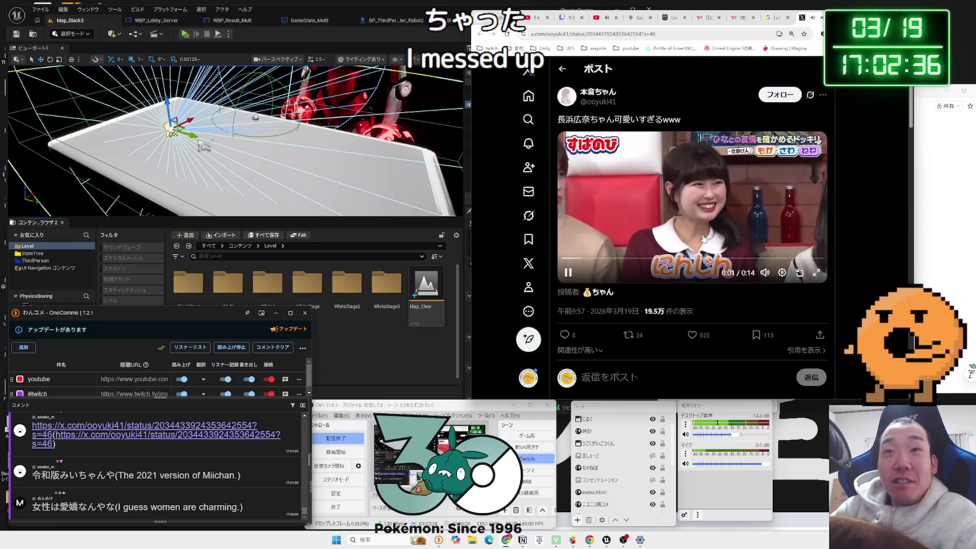
{"action": "mouse_move", "coordinate": [767, 275]}
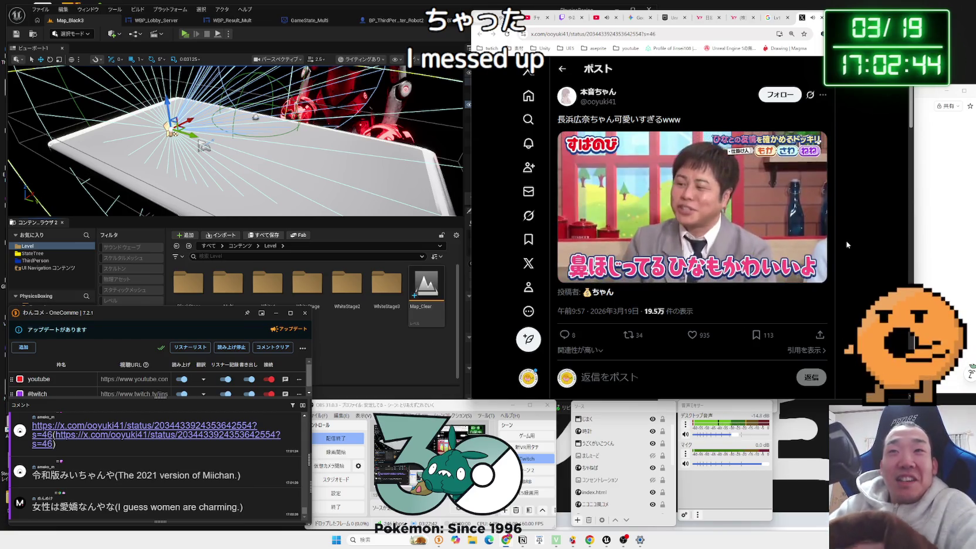
{"action": "scroll", "coordinate": [833, 175], "scroll_direction": "down", "scroll_amount": 3}
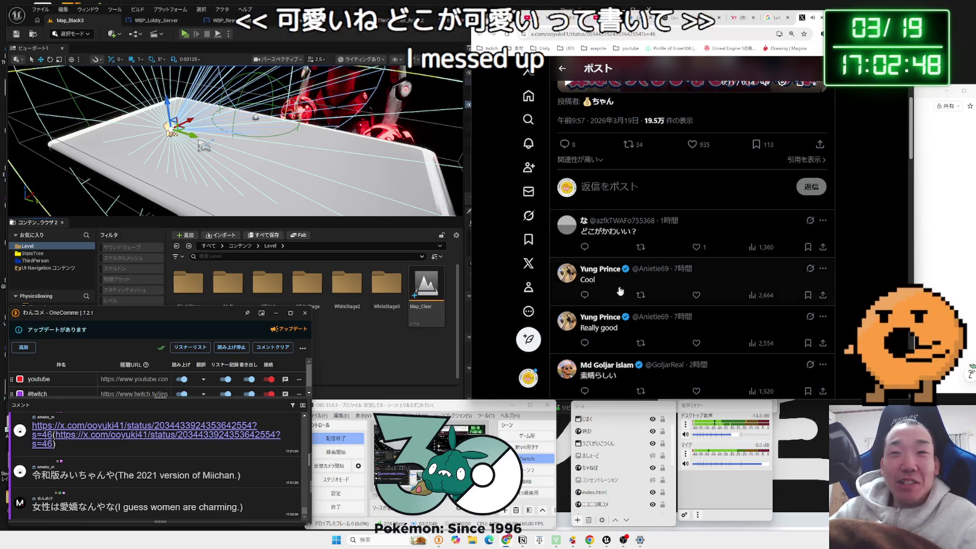
Step: Close three leftover browser tabs and open the other post linked in the chat
{"action": "key", "text": "ctrl+w"}
{"action": "key", "text": "ctrl+w"}
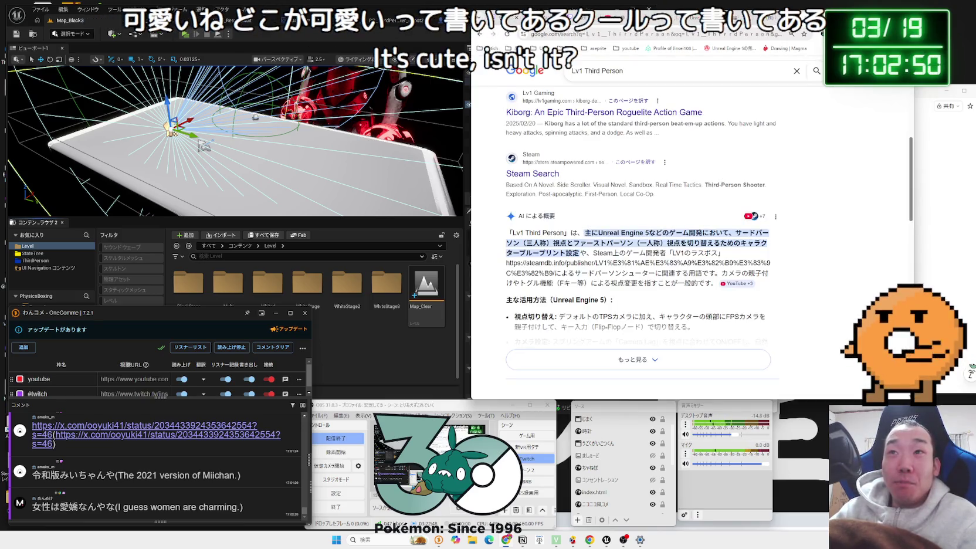
{"action": "key", "text": "ctrl+w"}
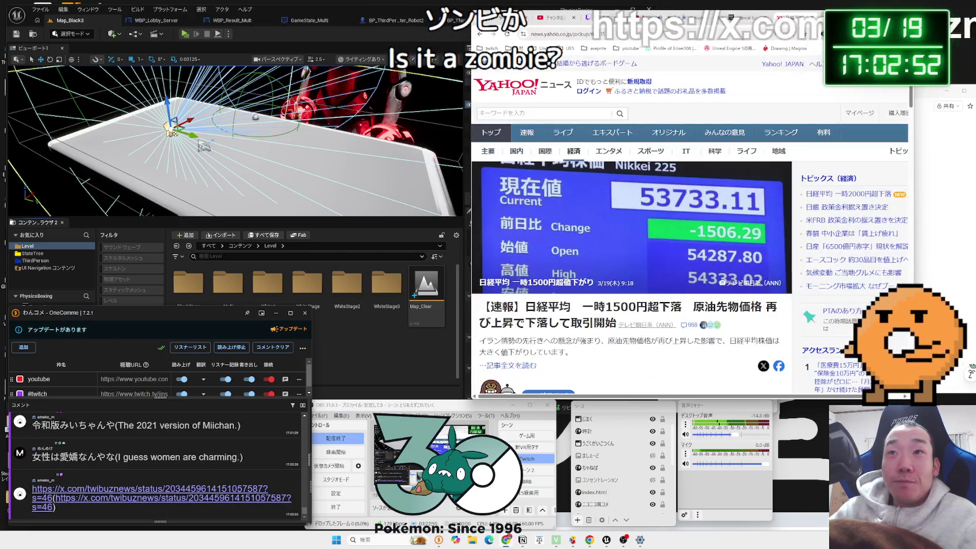
{"action": "key", "text": "ctrl+w"}
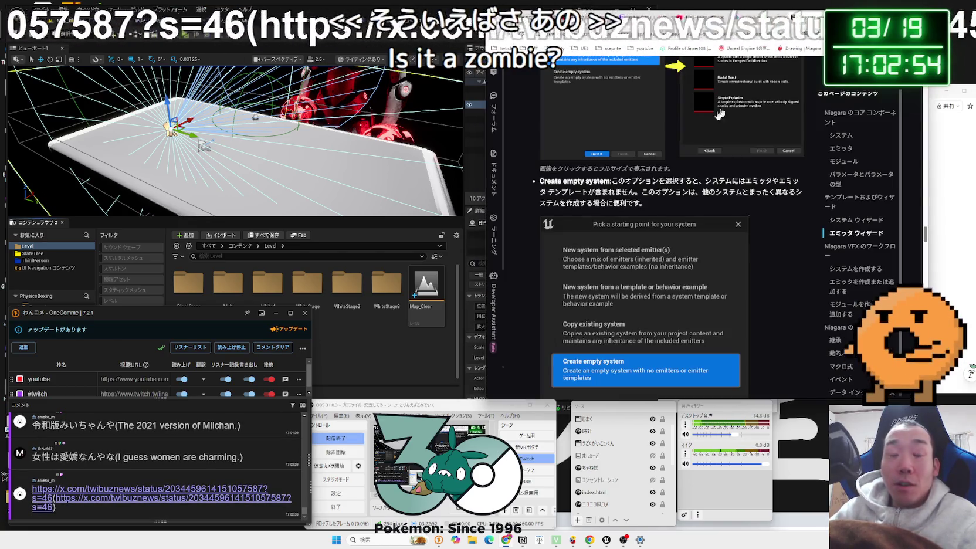
{"action": "left_click", "coordinate": [151, 497]}
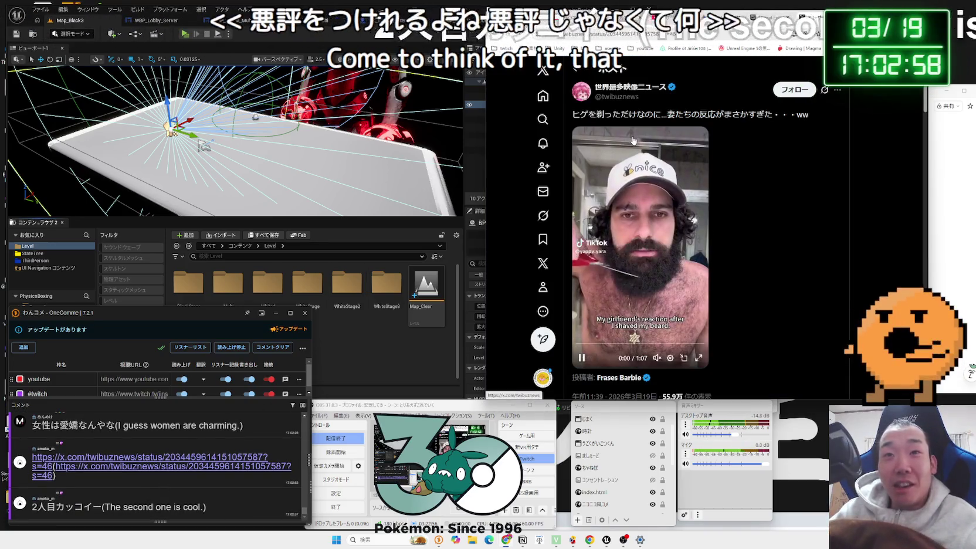
{"action": "scroll", "coordinate": [690, 231], "scroll_direction": "down", "scroll_amount": 3}
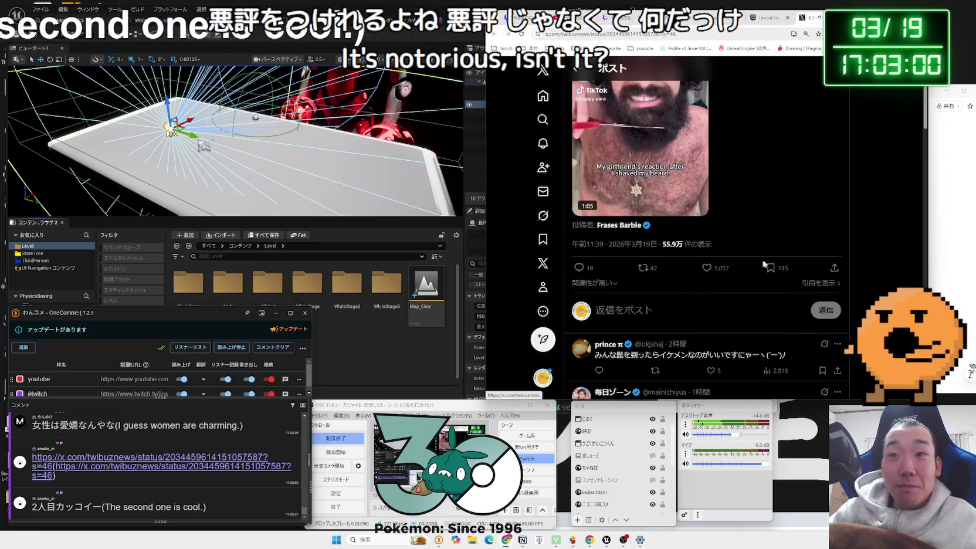
{"action": "scroll", "coordinate": [759, 250], "scroll_direction": "up", "scroll_amount": 3}
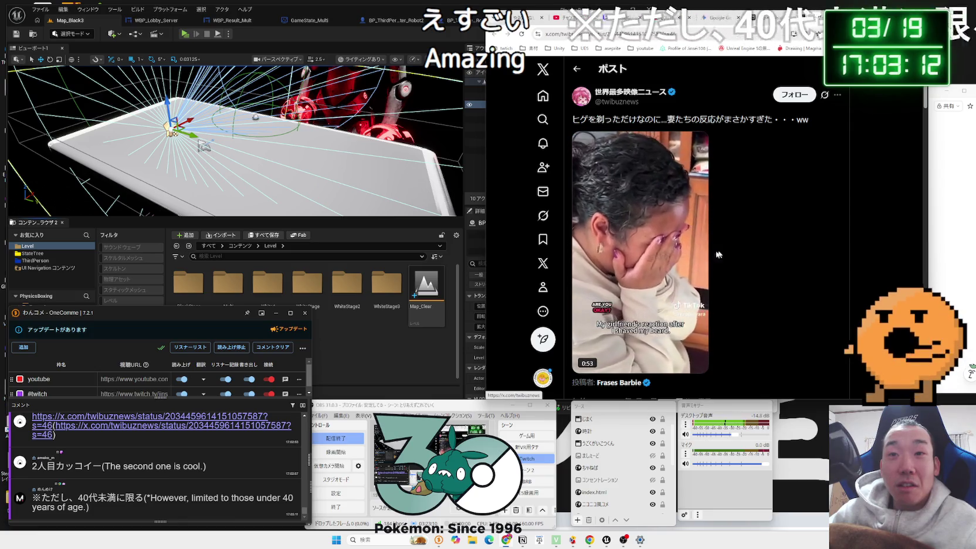
{"action": "mouse_move", "coordinate": [690, 256]}
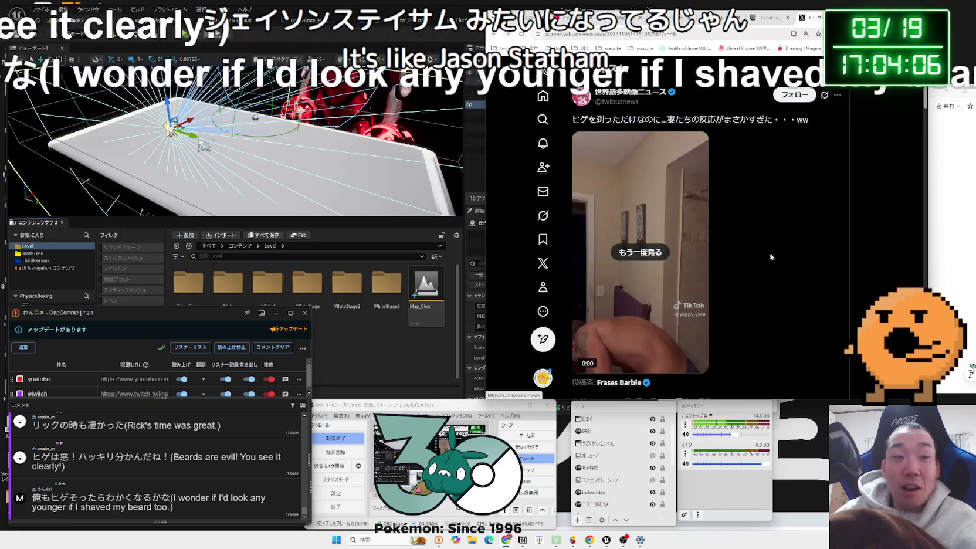
Step: Return to the Unreal Editor and browse the project's Content and Level folders
{"action": "left_click", "coordinate": [803, 17]}
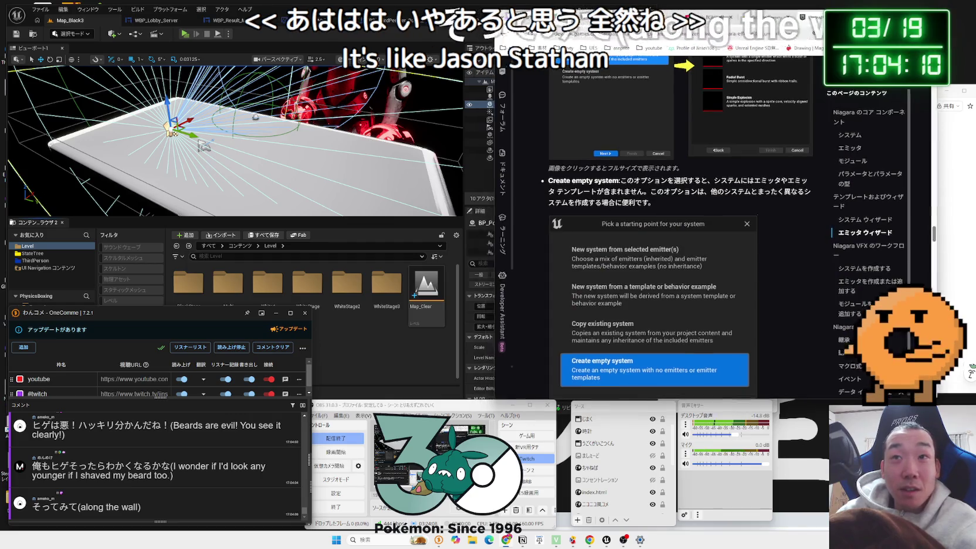
{"action": "left_click", "coordinate": [401, 361]}
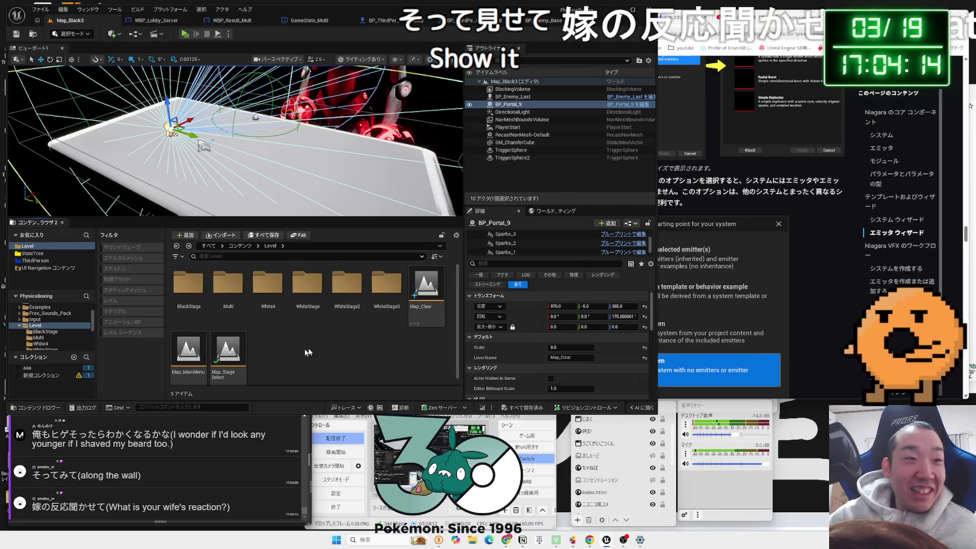
{"action": "scroll", "coordinate": [18, 324], "scroll_direction": "up", "scroll_amount": 3}
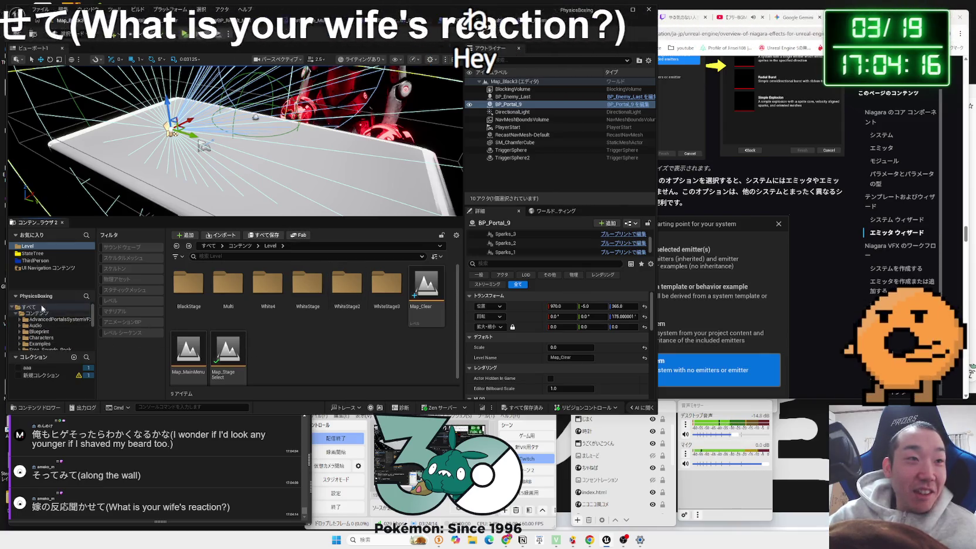
{"action": "double_click", "coordinate": [18, 315]}
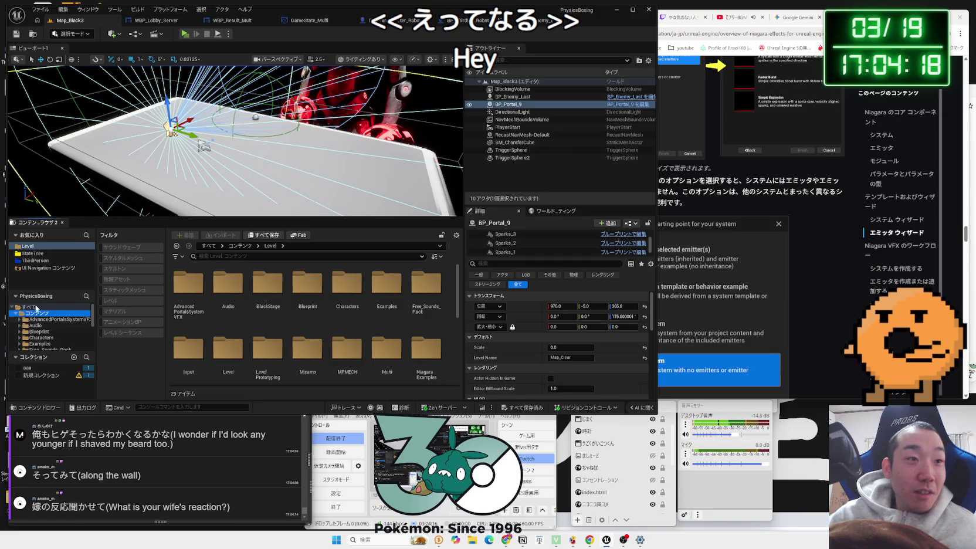
{"action": "left_click", "coordinate": [39, 247]}
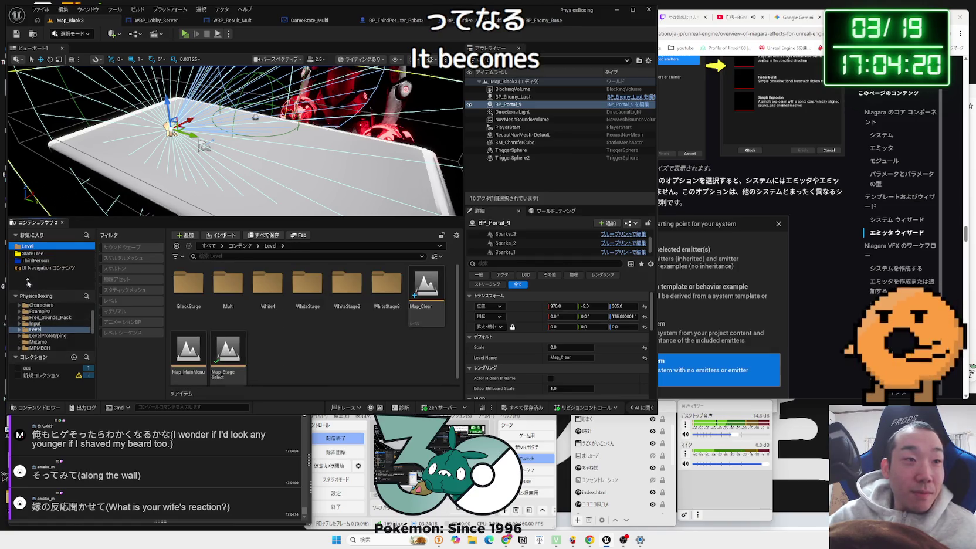
{"action": "scroll", "coordinate": [36, 310], "scroll_direction": "up", "scroll_amount": 3}
{"action": "left_click", "coordinate": [36, 313]}
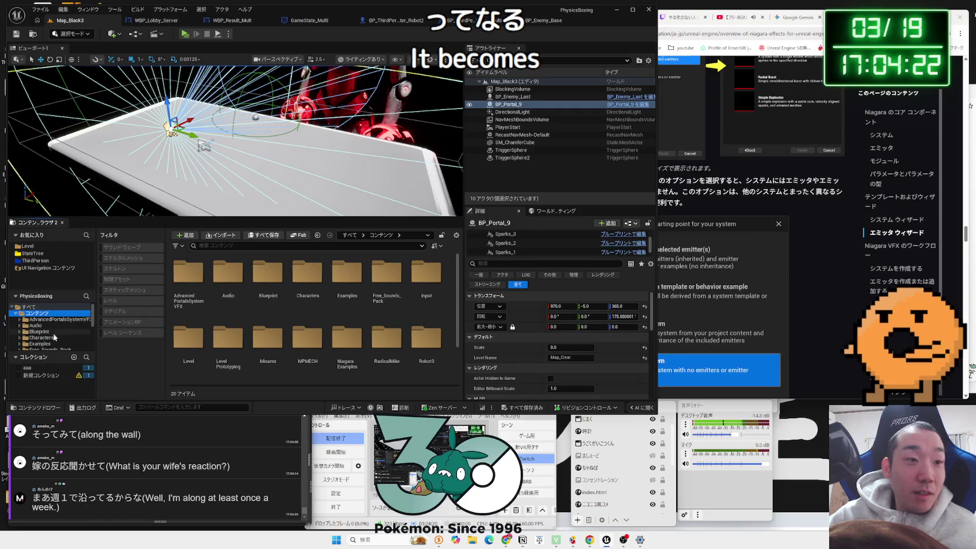
Step: Select the Examples folder in the folder tree to list its UI-navigation widget blueprints
{"action": "scroll", "coordinate": [364, 347], "scroll_direction": "down", "scroll_amount": 2}
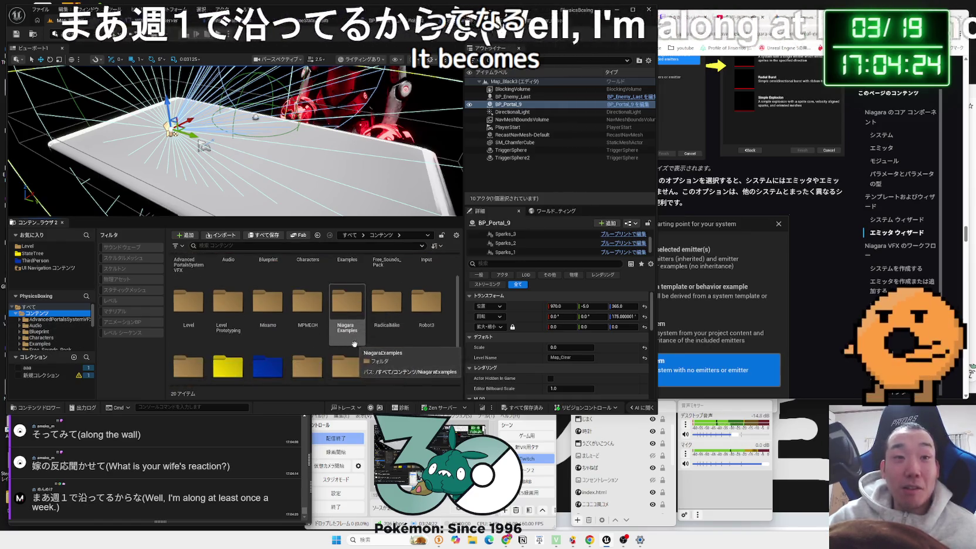
{"action": "scroll", "coordinate": [223, 343], "scroll_direction": "up", "scroll_amount": 2}
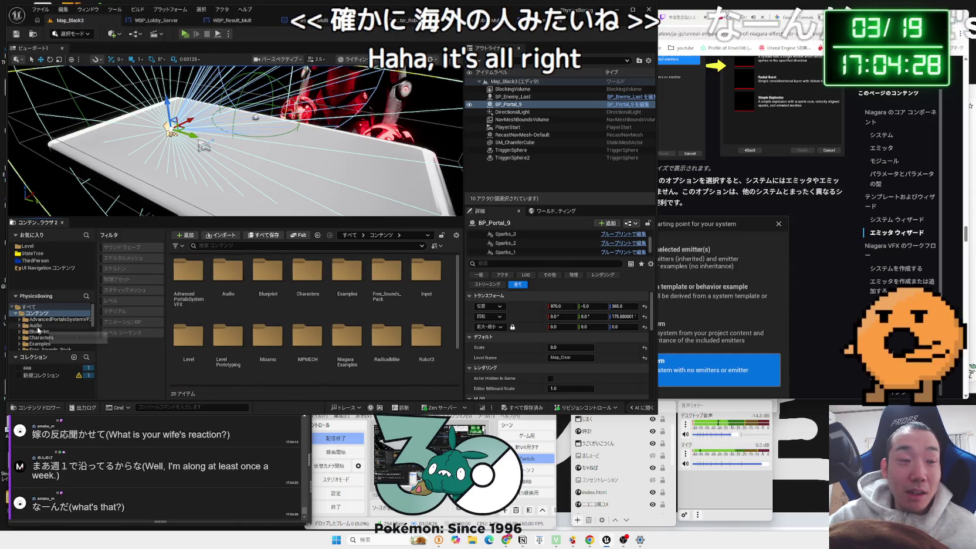
{"action": "scroll", "coordinate": [47, 333], "scroll_direction": "down", "scroll_amount": 3}
{"action": "scroll", "coordinate": [52, 338], "scroll_direction": "up", "scroll_amount": 1}
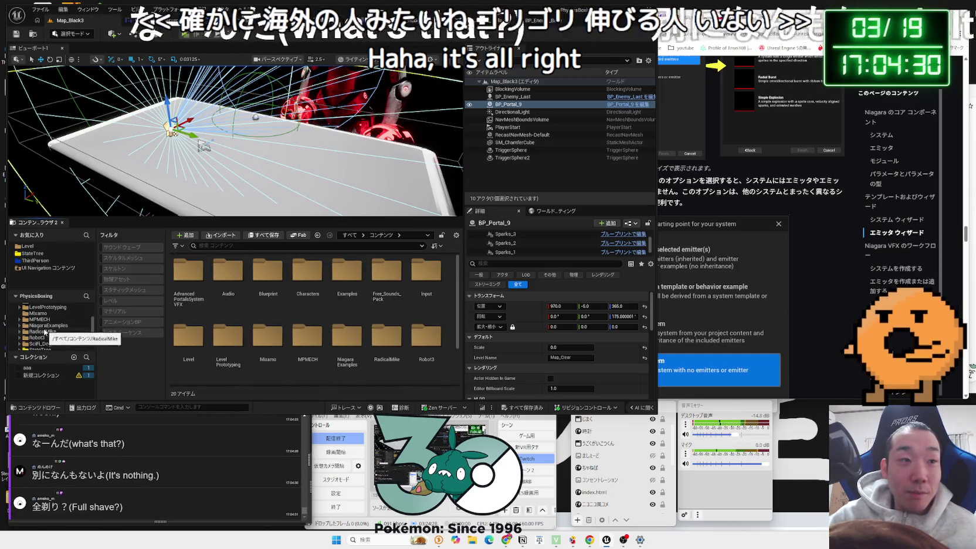
{"action": "left_click", "coordinate": [39, 337]}
{"action": "left_click", "coordinate": [39, 307]}
{"action": "scroll", "coordinate": [39, 307], "scroll_direction": "up", "scroll_amount": 1}
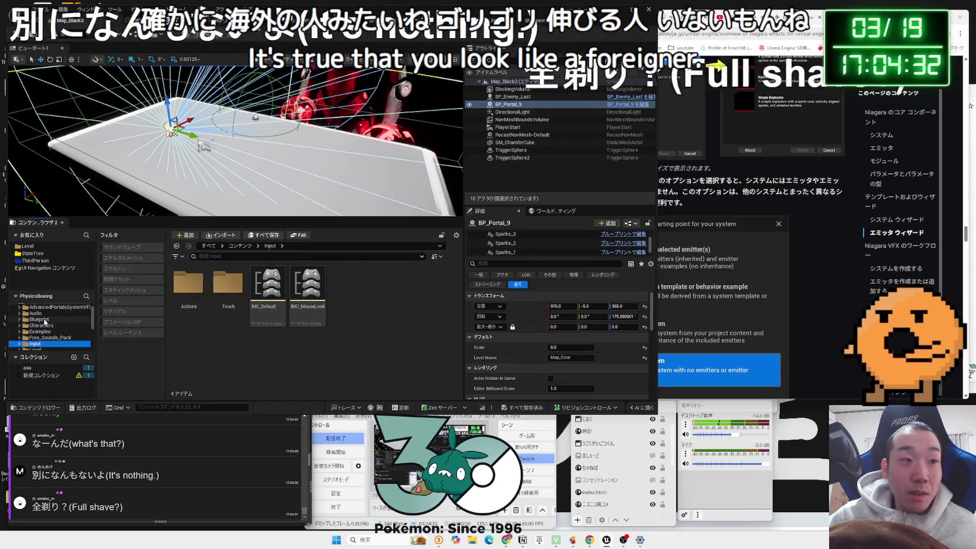
{"action": "scroll", "coordinate": [280, 334], "scroll_direction": "down", "scroll_amount": 2}
Step: Create a new Widget Blueprint in Examples based on the UserWidget parent class
{"action": "right_click", "coordinate": [280, 338]}
{"action": "scroll", "coordinate": [280, 338], "scroll_direction": "up", "scroll_amount": 1}
{"action": "scroll", "coordinate": [239, 352], "scroll_direction": "down", "scroll_amount": 1}
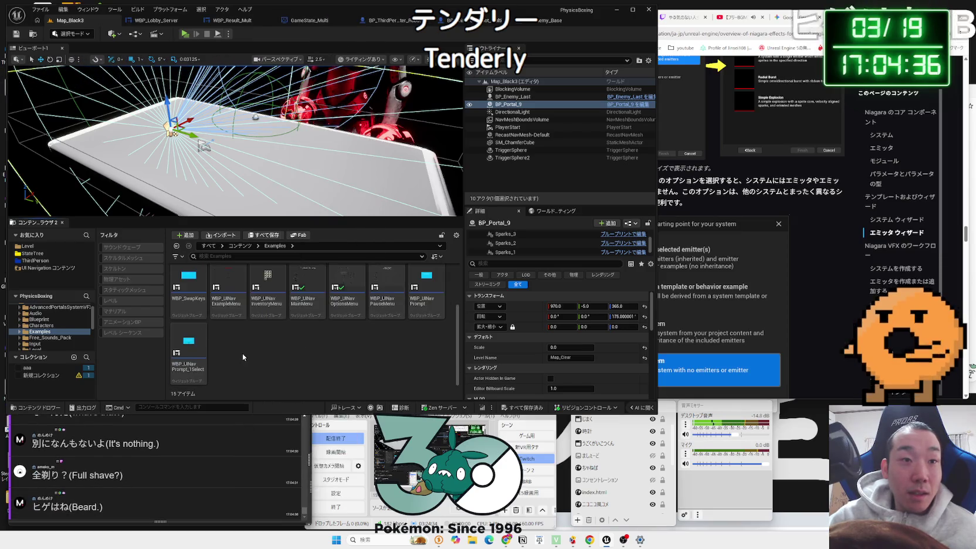
{"action": "right_click", "coordinate": [243, 353]}
{"action": "mouse_move", "coordinate": [283, 313]}
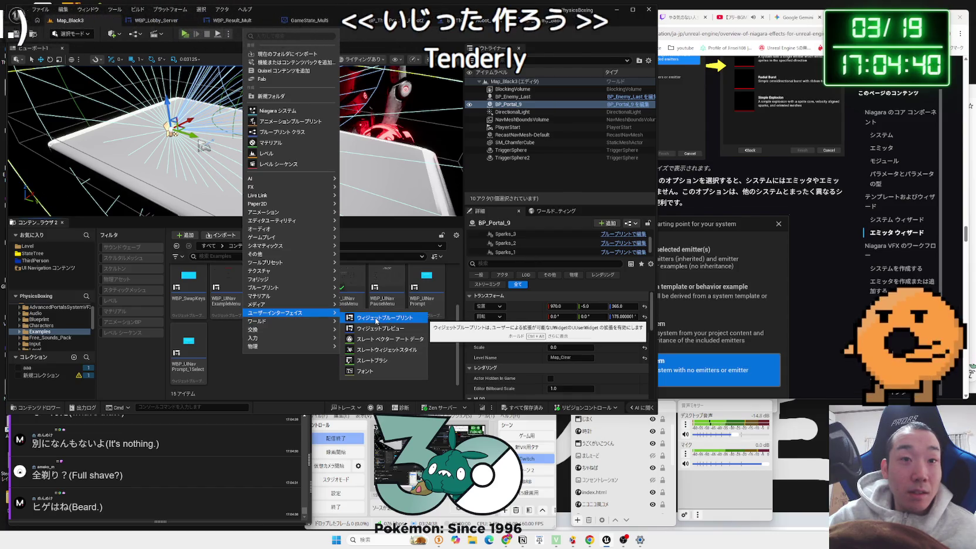
{"action": "left_click", "coordinate": [352, 317]}
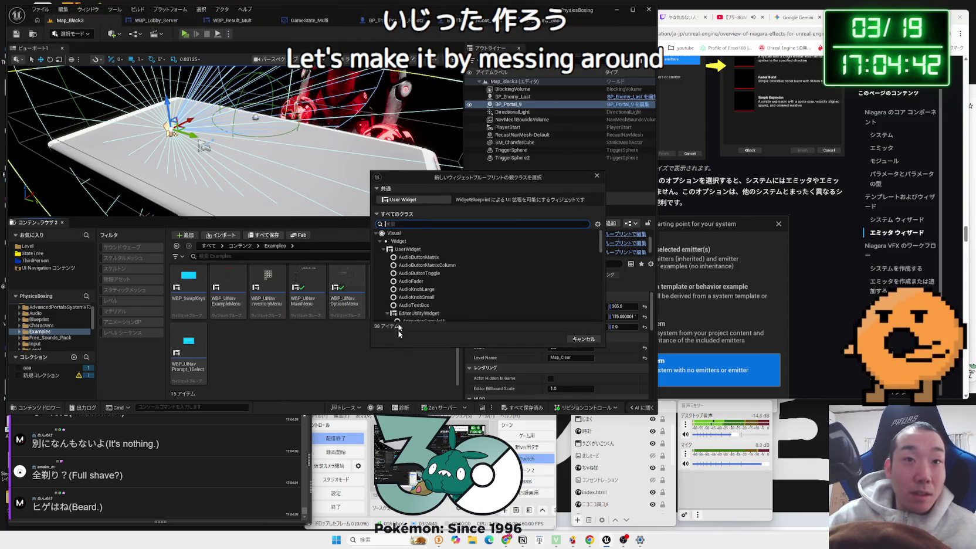
{"action": "left_click", "coordinate": [434, 249]}
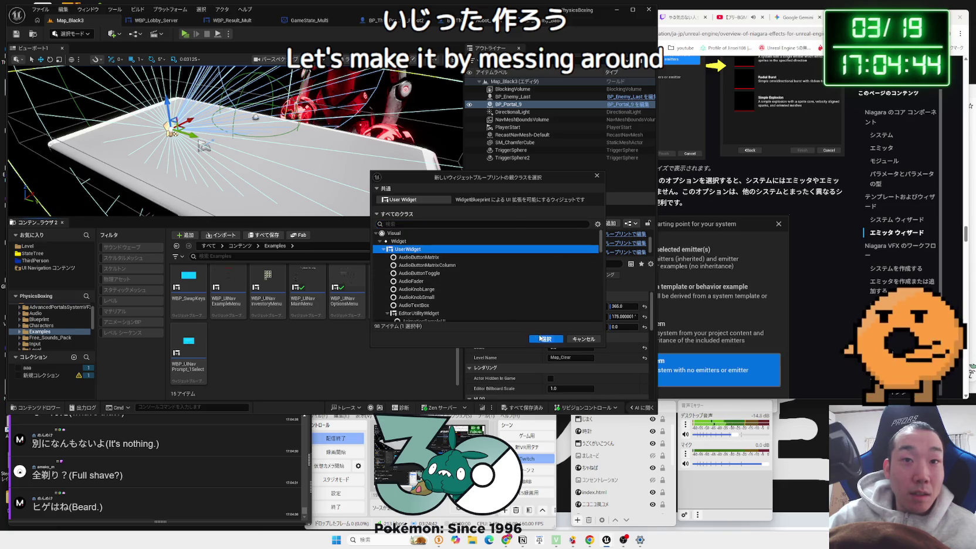
{"action": "double_click", "coordinate": [424, 248]}
{"action": "type", "text": "WBP"}
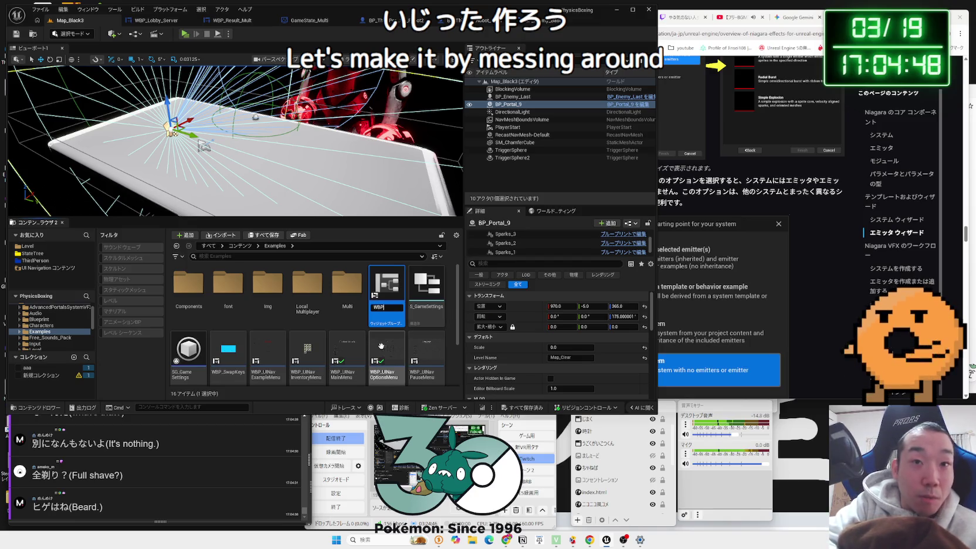
Step: Name the new widget blueprint WBP_Credit and save it
{"action": "type", "text": "_Cre"}
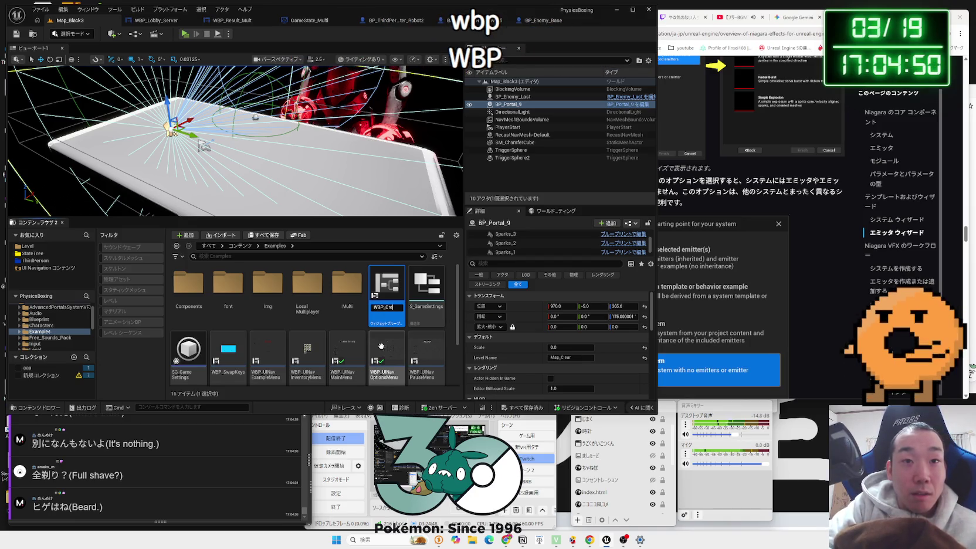
{"action": "type", "text": "dit"}
{"action": "key", "text": "Return"}
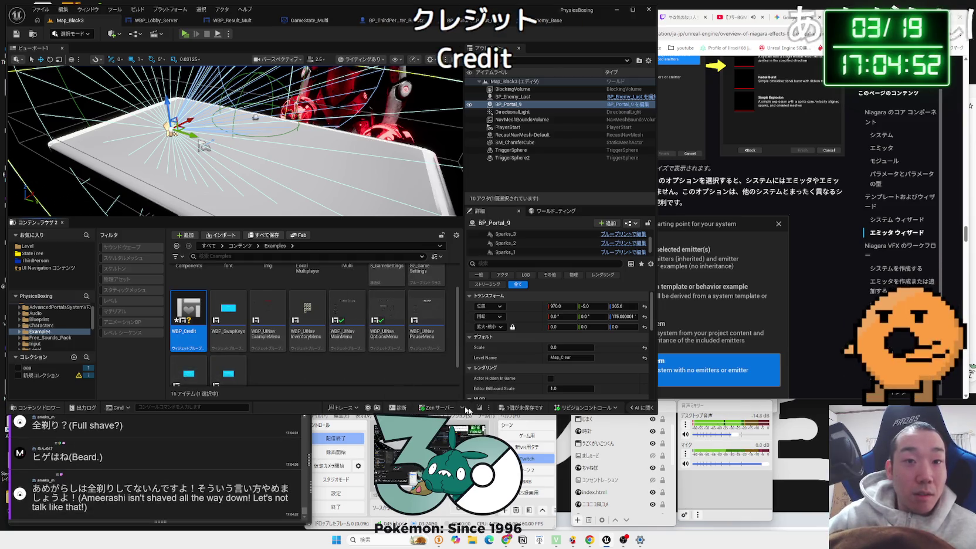
{"action": "left_click", "coordinate": [521, 408]}
{"action": "left_click", "coordinate": [527, 353]}
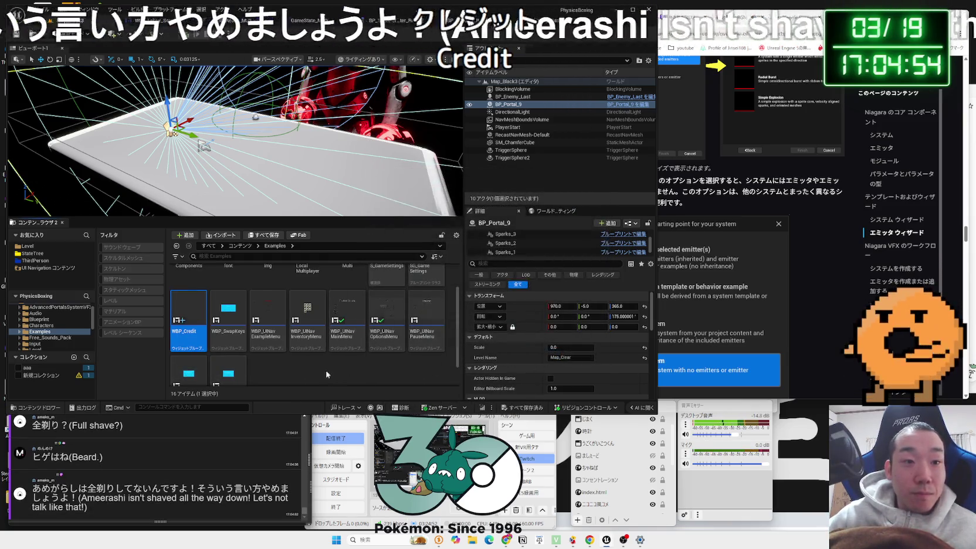
{"action": "left_click", "coordinate": [323, 376]}
{"action": "left_click", "coordinate": [167, 470]}
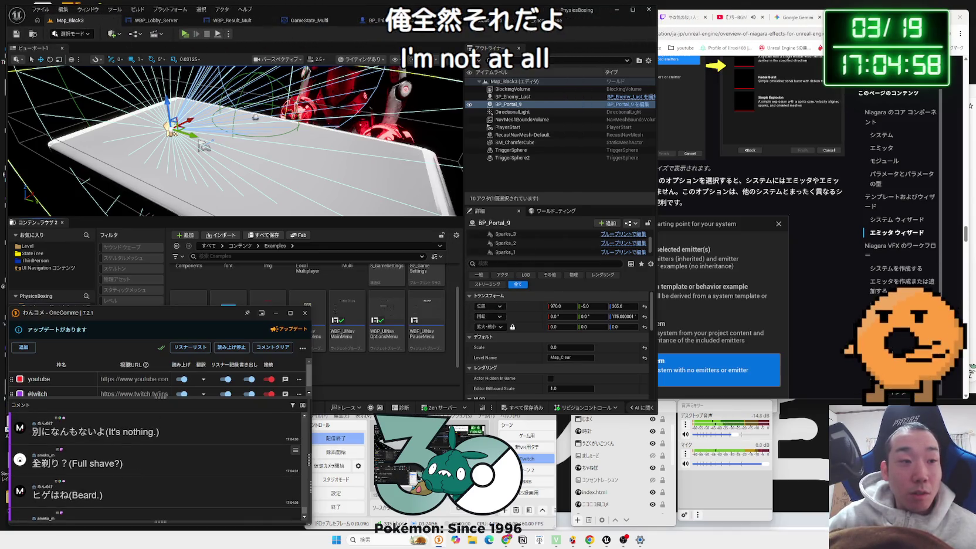
Step: Select 全剃り in a viewer comment, Google it, and scroll through the results
{"action": "left_click_drag", "start_coordinate": [32, 464], "coordinate": [61, 464]}
{"action": "left_click", "coordinate": [64, 484]}
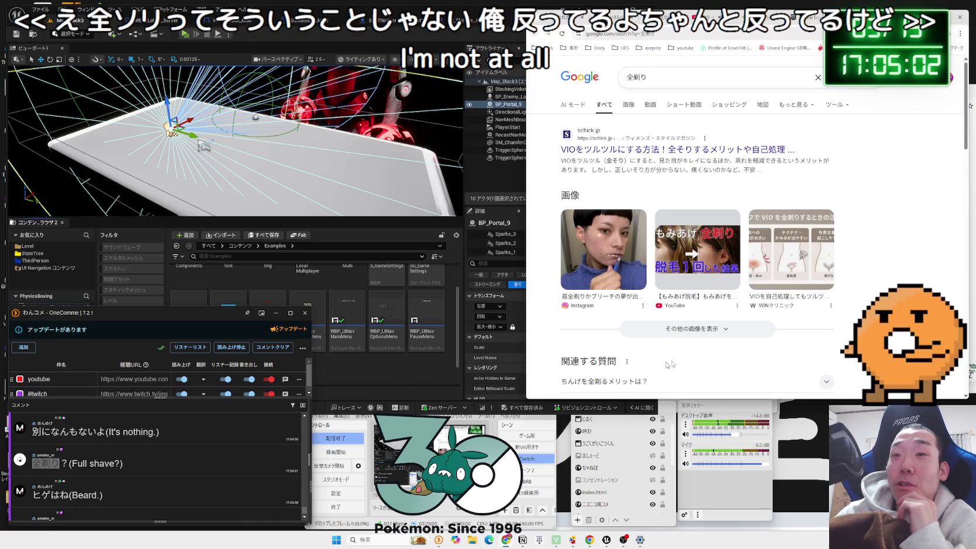
{"action": "scroll", "coordinate": [740, 345], "scroll_direction": "down", "scroll_amount": 5}
{"action": "scroll", "coordinate": [740, 344], "scroll_direction": "down", "scroll_amount": 6}
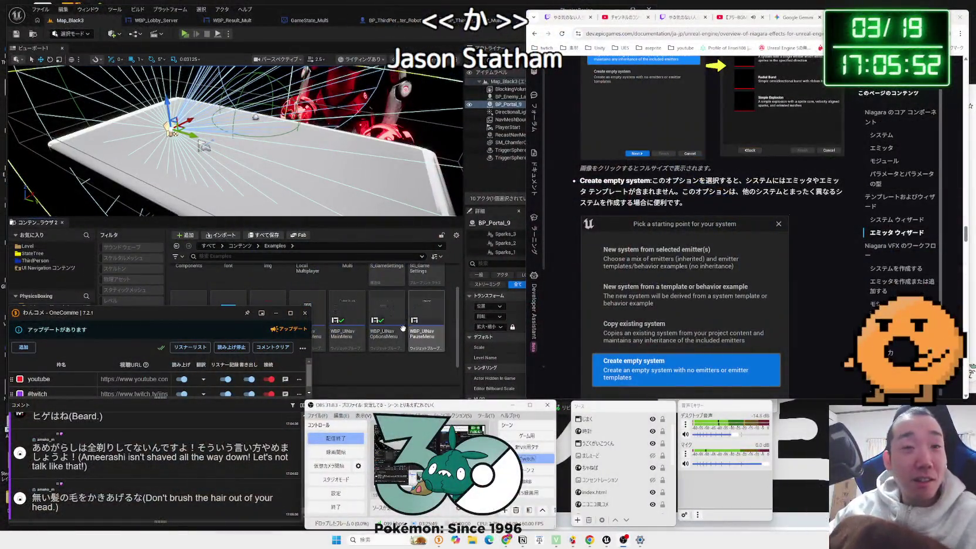
Step: Bring the Unreal Editor window back in front of the browser and comment viewer
{"action": "left_click", "coordinate": [404, 371]}
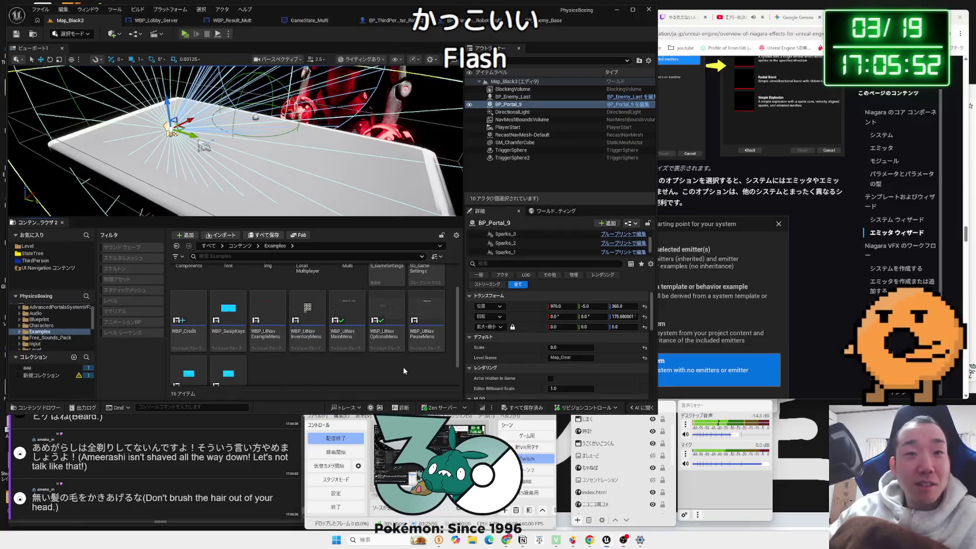
Step: Open WBP_Credit in the widget editor, shift its window left, and zoom the designer out
{"action": "left_click", "coordinate": [530, 419]}
{"action": "left_click_drag", "start_coordinate": [496, 406], "coordinate": [511, 408]}
{"action": "scroll", "coordinate": [386, 316], "scroll_direction": "up", "scroll_amount": 2}
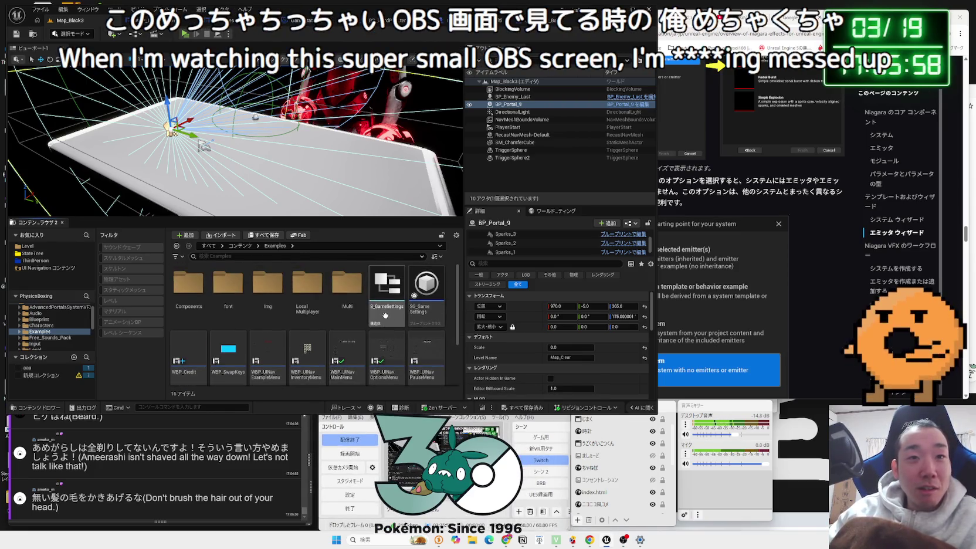
{"action": "scroll", "coordinate": [386, 315], "scroll_direction": "down", "scroll_amount": 2}
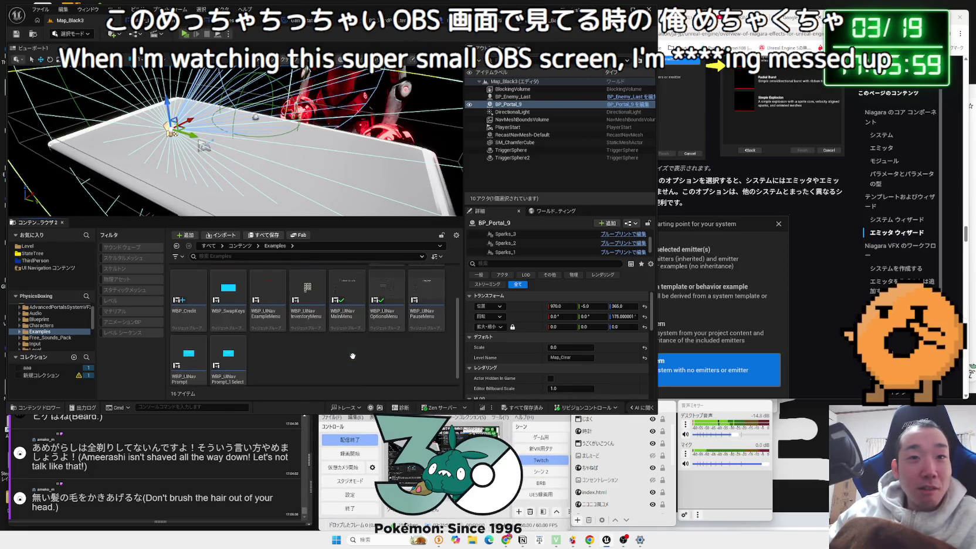
{"action": "double_click", "coordinate": [188, 302]}
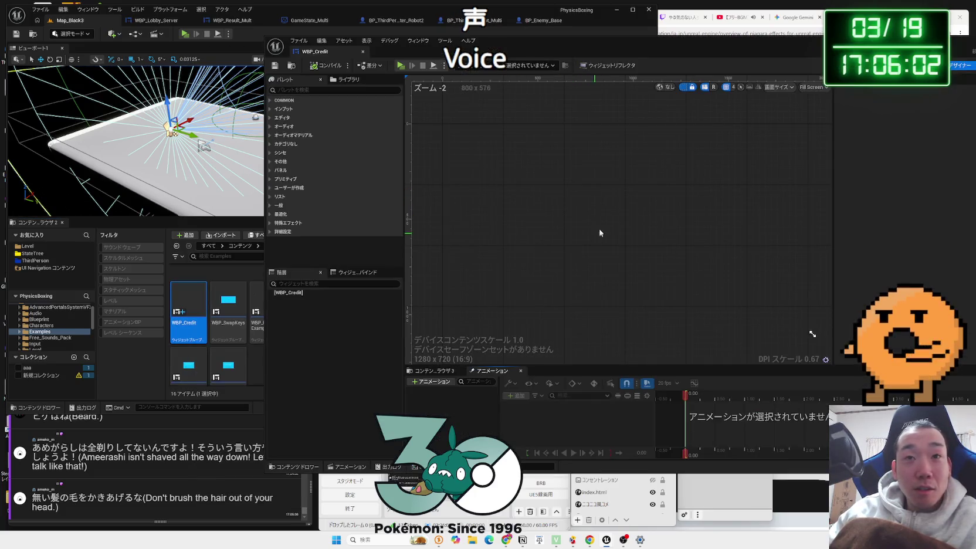
{"action": "left_click_drag", "start_coordinate": [653, 38], "coordinate": [585, 43]}
{"action": "scroll", "coordinate": [742, 332], "scroll_direction": "down", "scroll_amount": 2}
{"action": "mouse_move", "coordinate": [741, 332]}
{"action": "left_mouse_down"}
{"action": "mouse_move", "coordinate": [665, 279]}
{"action": "mouse_move", "coordinate": [691, 298]}
{"action": "left_mouse_up"}
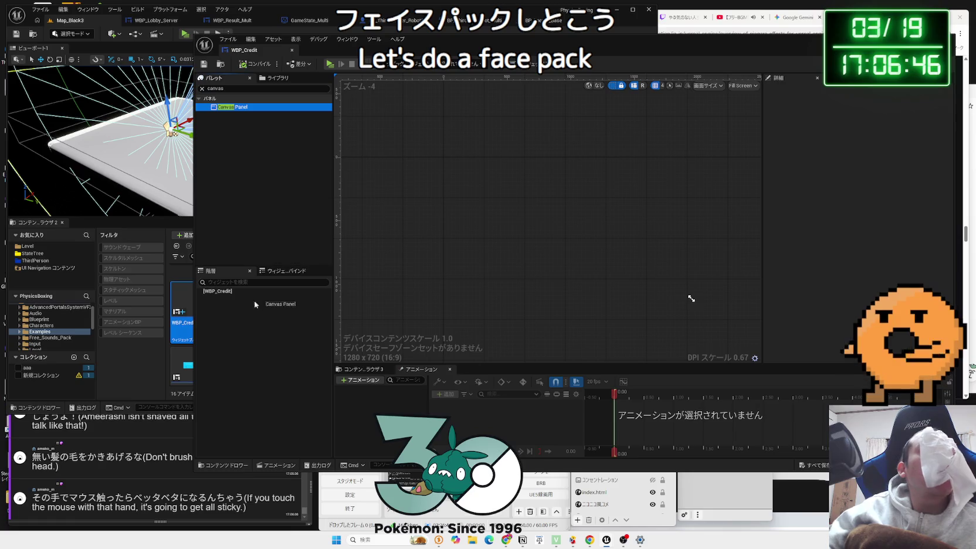
Step: Add a Text widget to WBP_Credit's Canvas Panel and resize it to about 388 × 437
{"action": "left_click", "coordinate": [229, 298]}
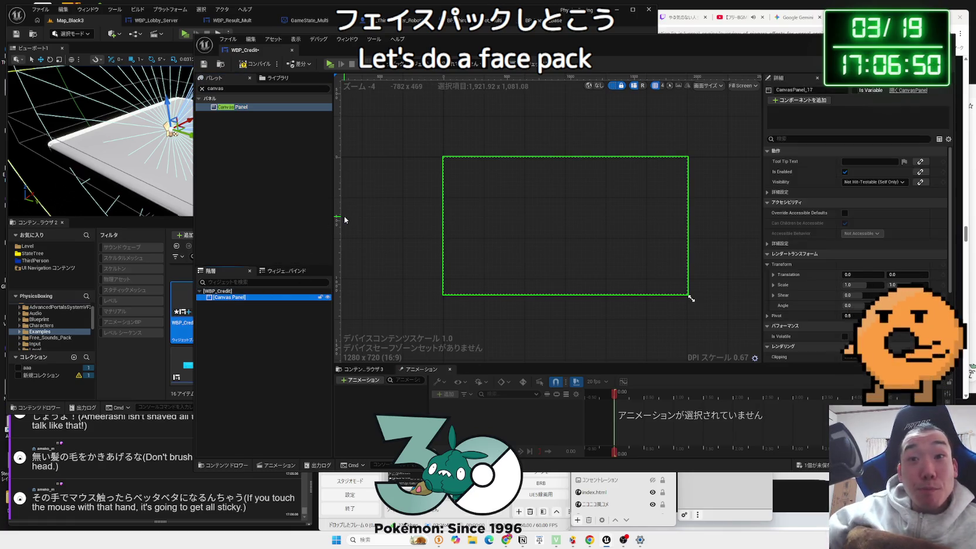
{"action": "left_click", "coordinate": [212, 88]}
{"action": "key", "text": "BackSpace"}
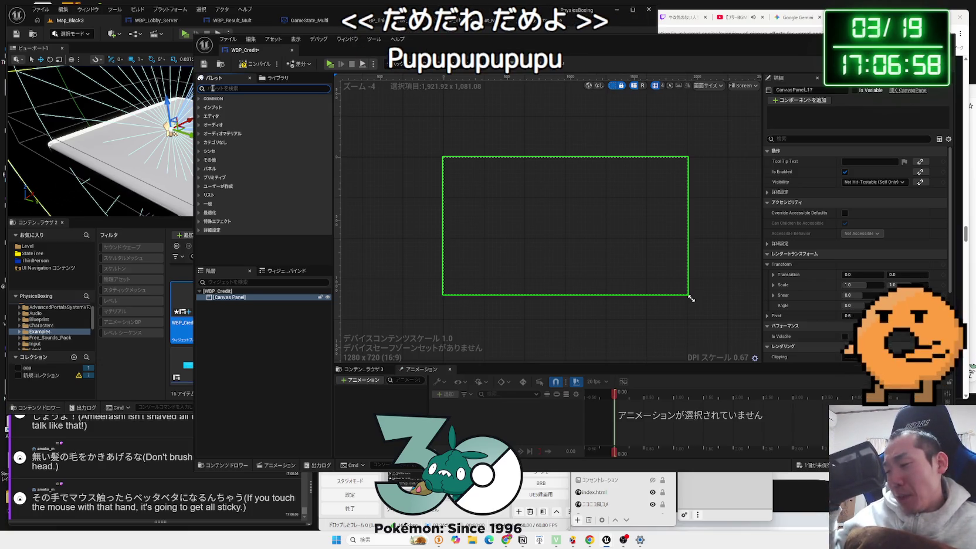
{"action": "type", "text": "text"}
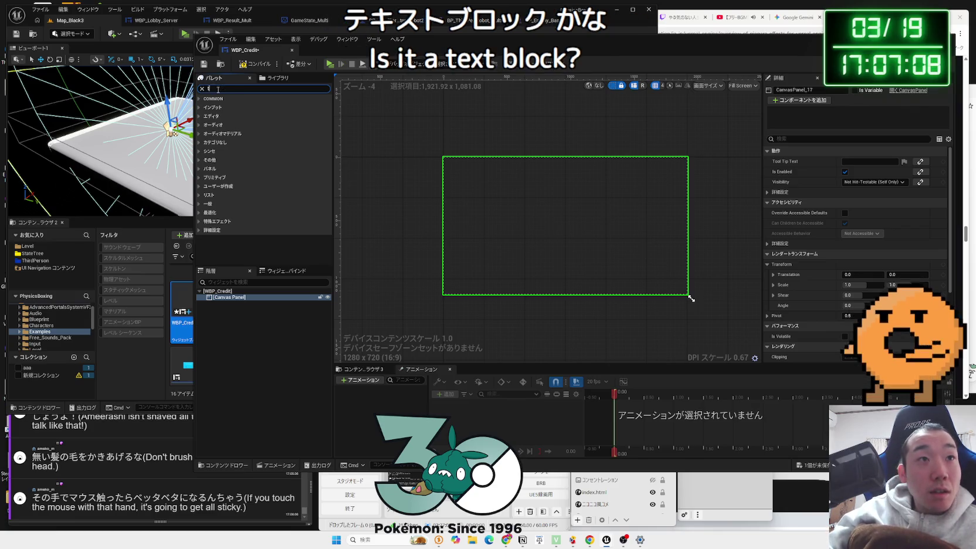
{"action": "type", "text": "ext"}
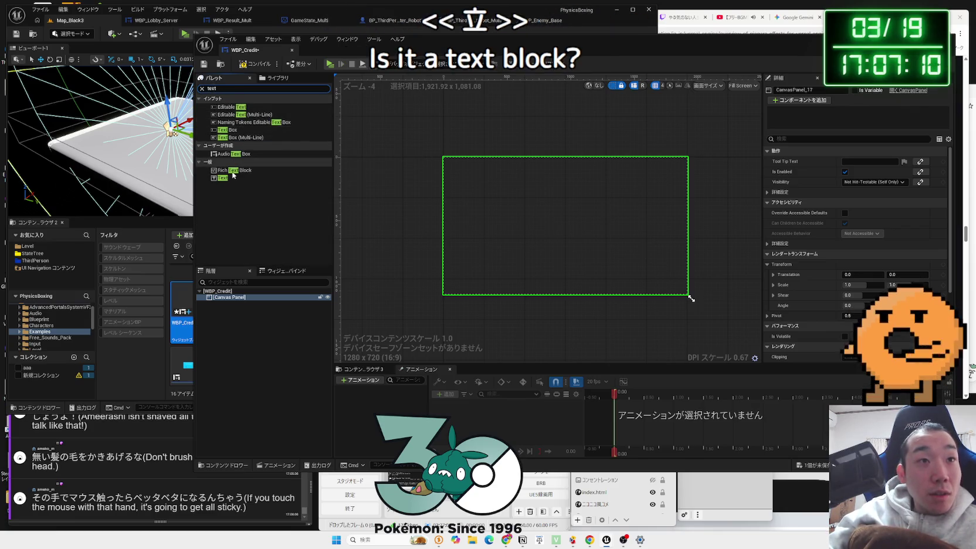
{"action": "left_click_drag", "start_coordinate": [224, 179], "coordinate": [246, 267]}
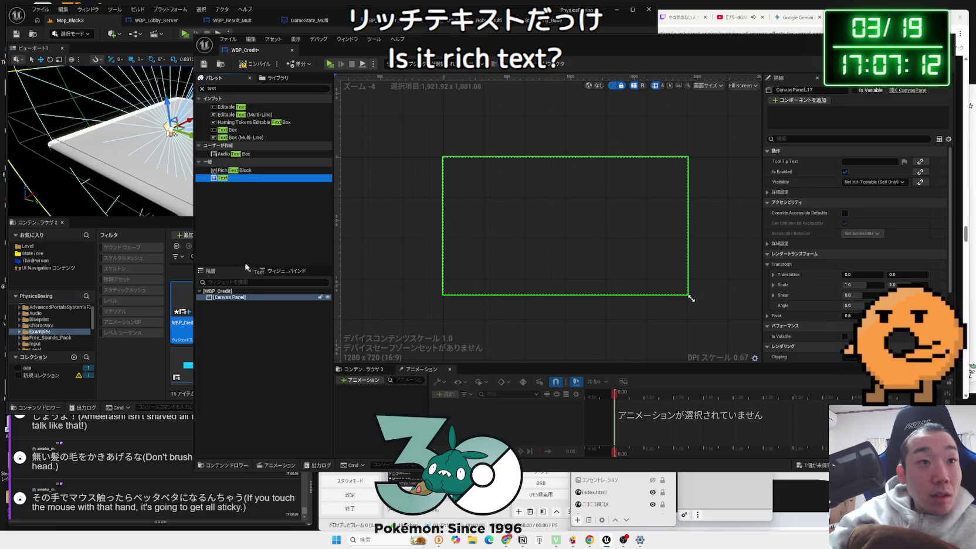
{"action": "scroll", "coordinate": [475, 163], "scroll_direction": "up", "scroll_amount": 3}
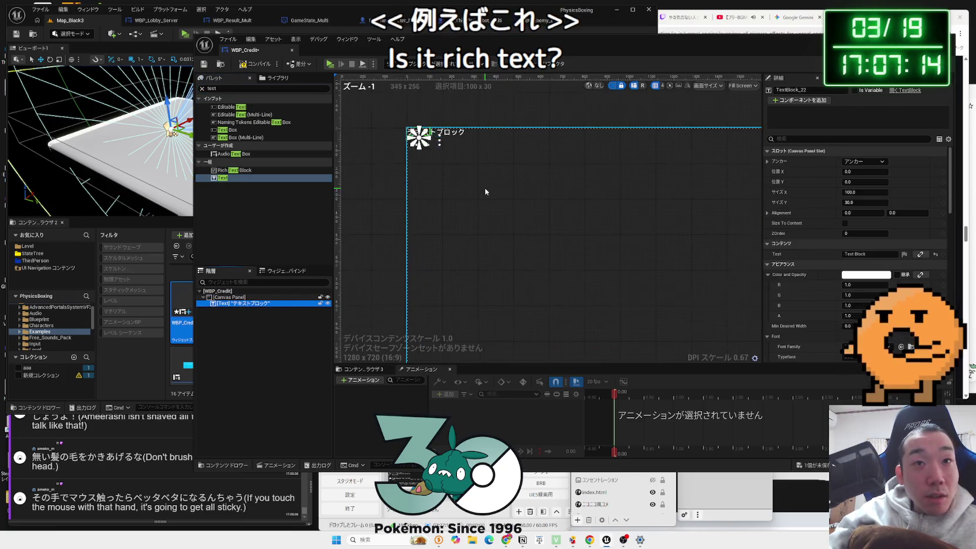
{"action": "left_click_drag", "start_coordinate": [474, 163], "coordinate": [494, 226]}
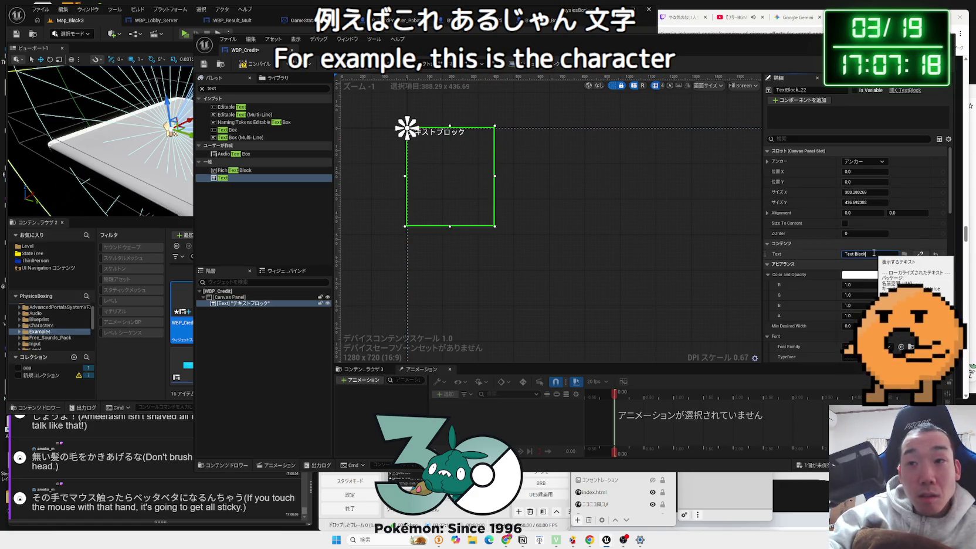
Step: Make the Text block's content span three lines
{"action": "key", "text": "Return"}
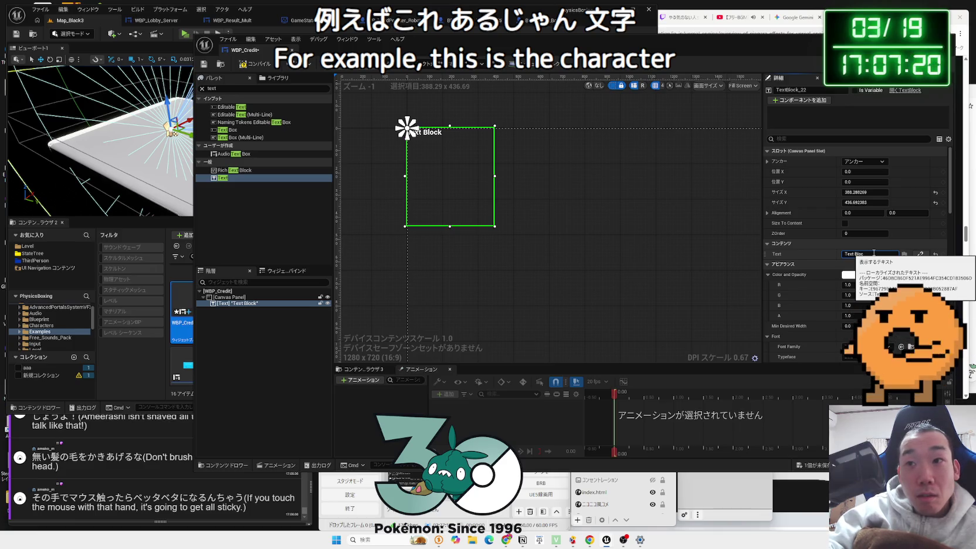
{"action": "key", "text": "shift+Return"}
{"action": "type", "text": "kore"}
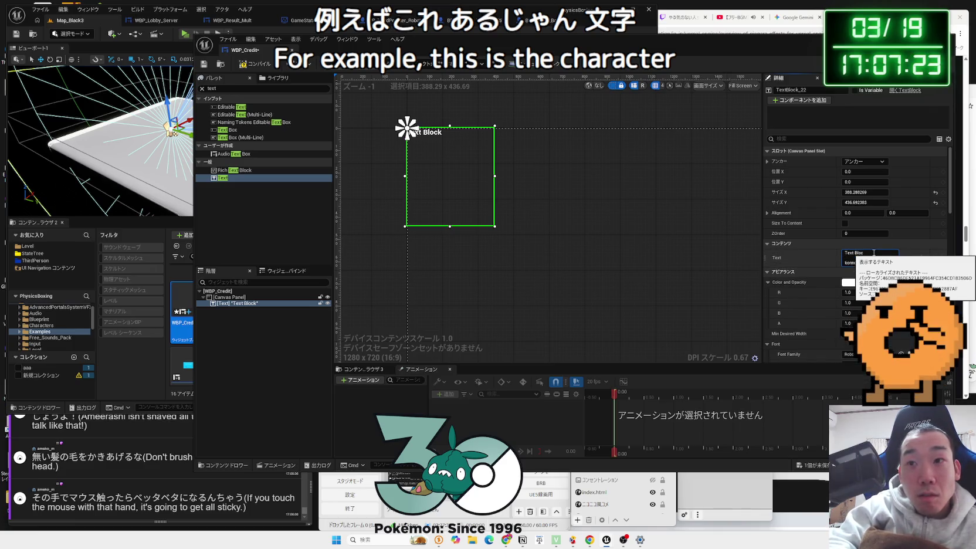
{"action": "key", "text": "shift+Return"}
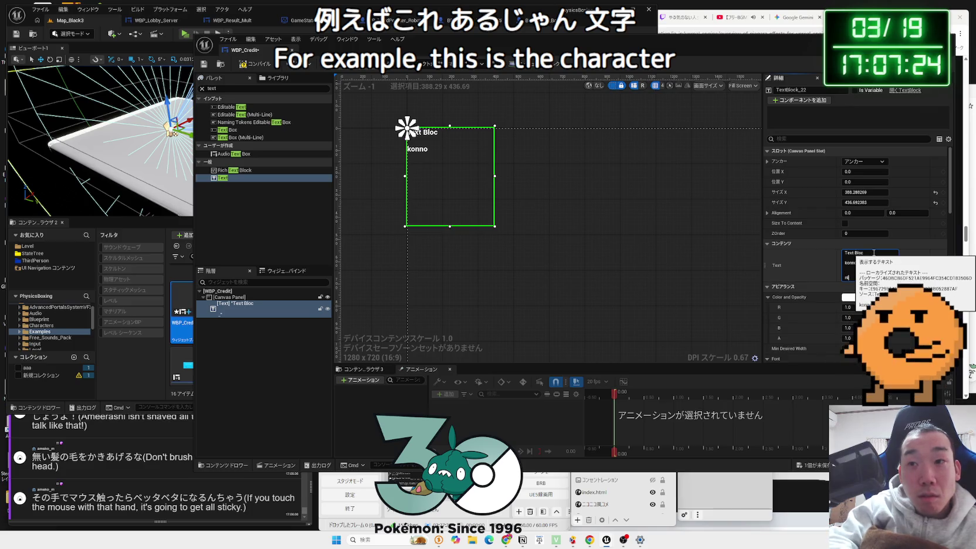
Step: Set the Text block's font size to 32 and add a RichTextBlock to the canvas
{"action": "scroll", "coordinate": [868, 207], "scroll_direction": "down", "scroll_amount": 2}
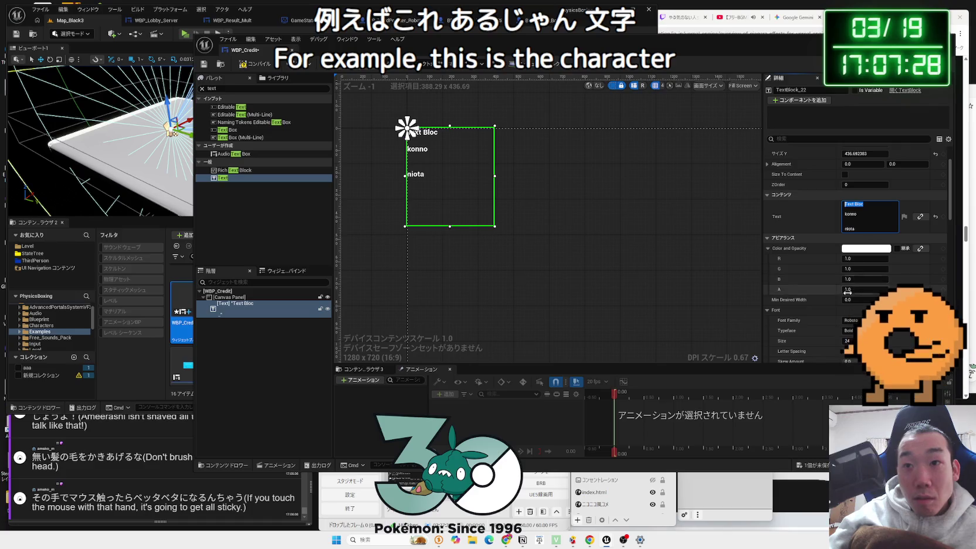
{"action": "scroll", "coordinate": [859, 310], "scroll_direction": "down", "scroll_amount": 1}
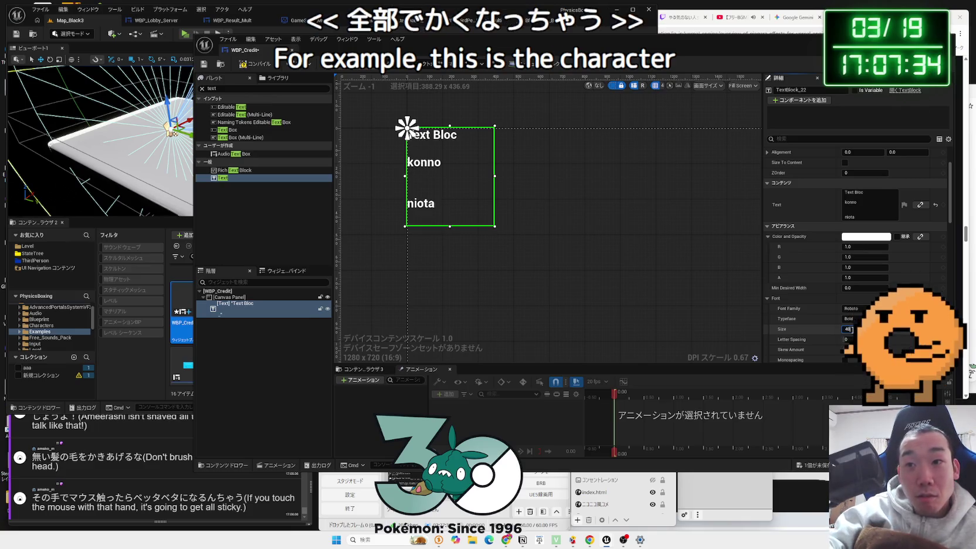
{"action": "key", "text": "BackSpace"}
{"action": "type", "text": "32"}
{"action": "key", "text": "Return"}
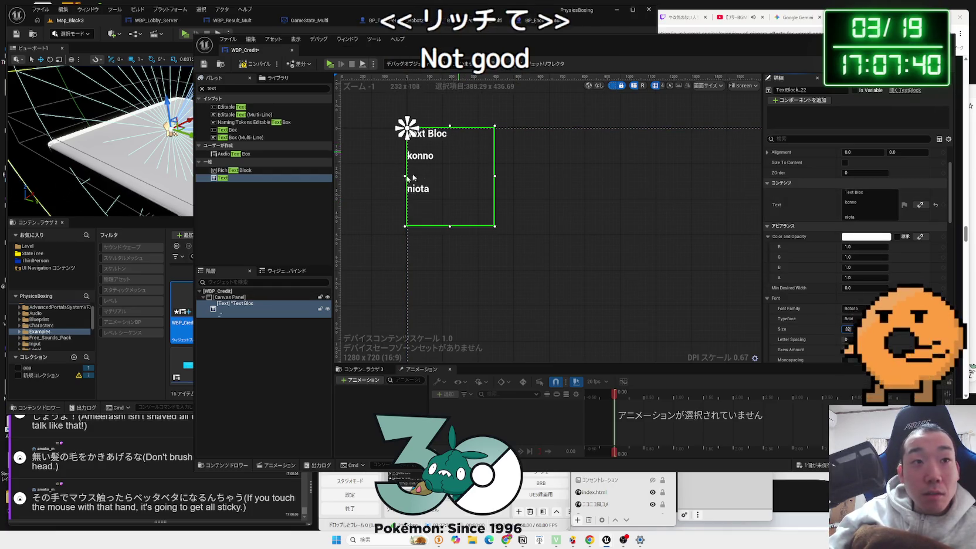
{"action": "left_click_drag", "start_coordinate": [234, 170], "coordinate": [249, 306]}
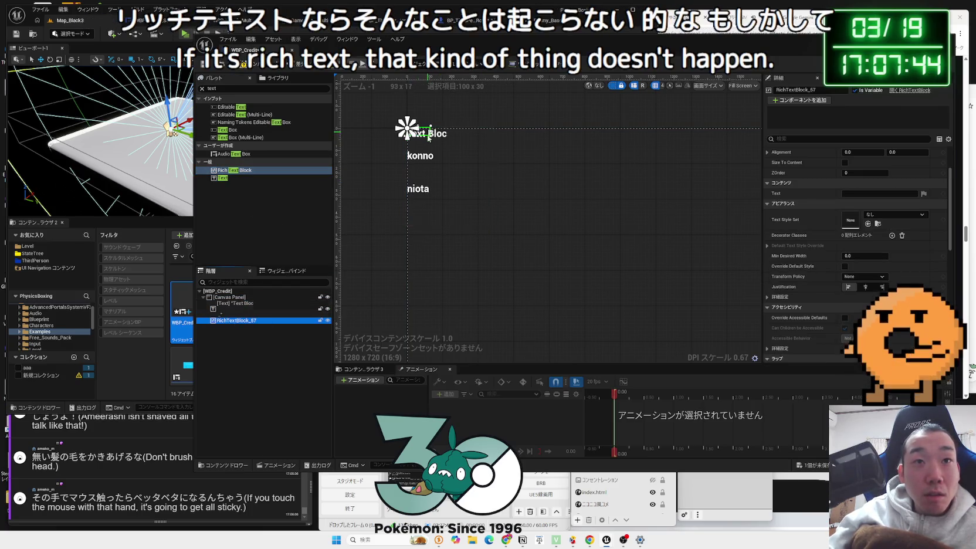
{"action": "left_click_drag", "start_coordinate": [407, 127], "coordinate": [518, 183]}
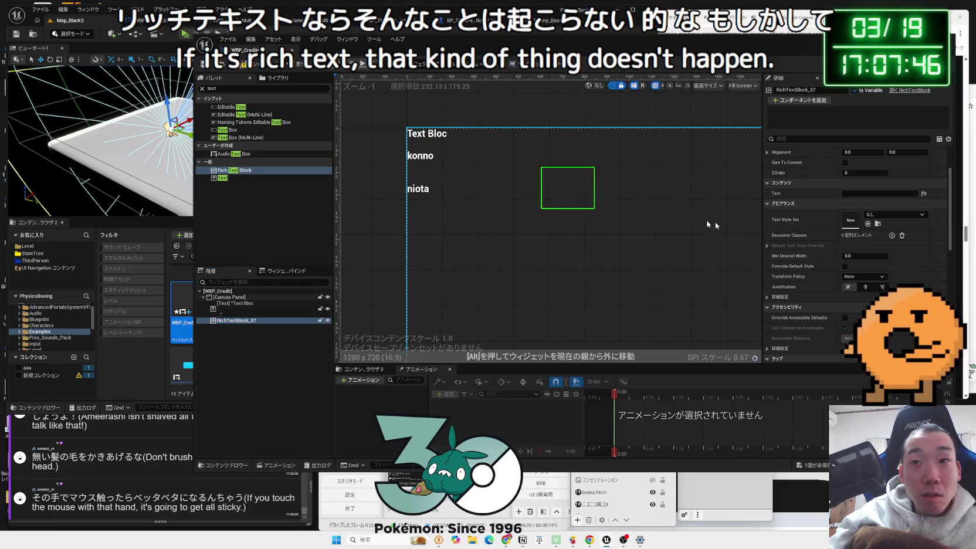
{"action": "left_click_drag", "start_coordinate": [716, 225], "coordinate": [718, 226]}
{"action": "type", "text": "sarewaeresd"}
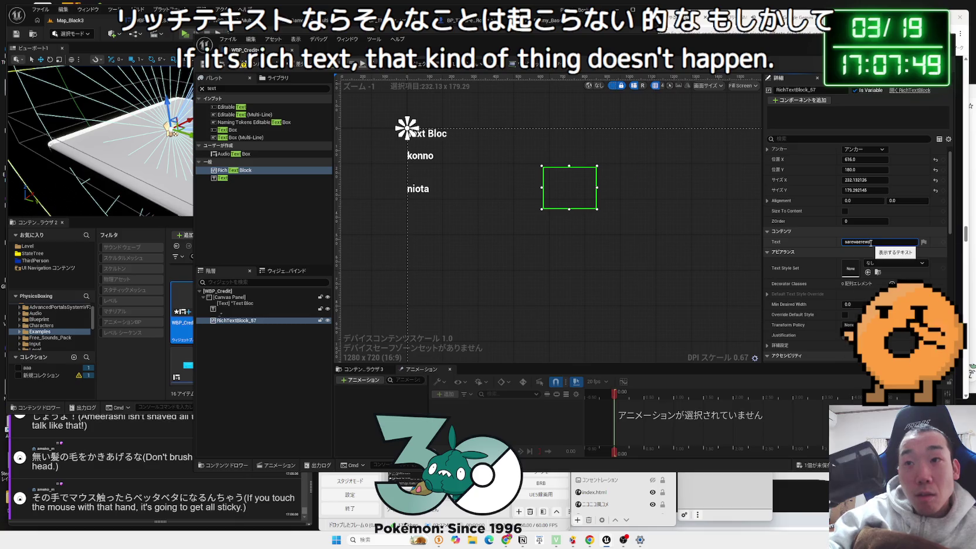
{"action": "key", "text": "Return"}
{"action": "scroll", "coordinate": [601, 206], "scroll_direction": "up", "scroll_amount": 4}
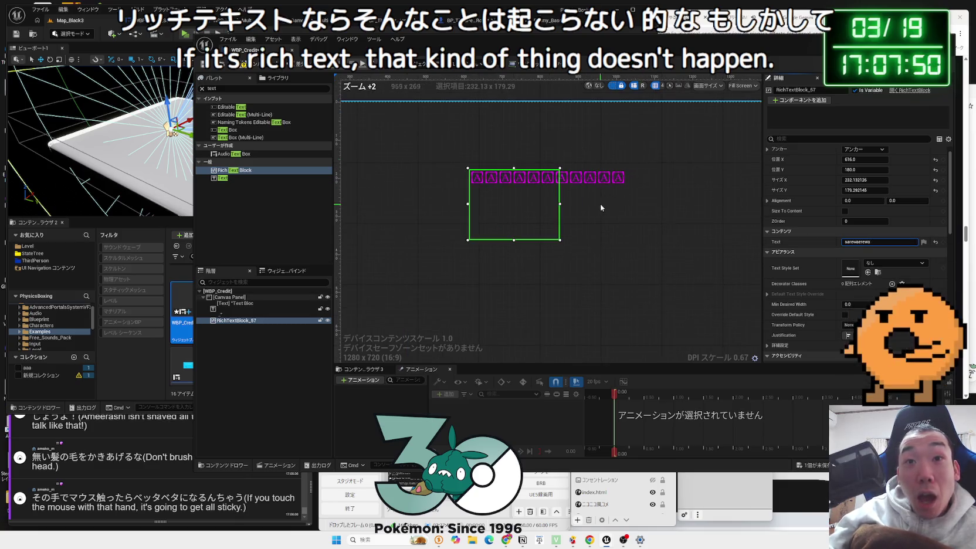
{"action": "scroll", "coordinate": [601, 207], "scroll_direction": "up", "scroll_amount": 3}
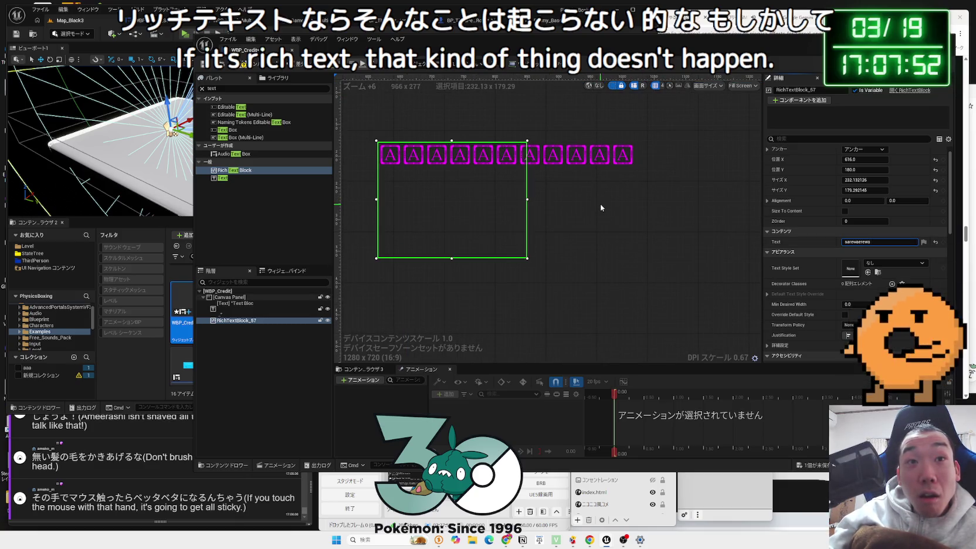
{"action": "scroll", "coordinate": [601, 207], "scroll_direction": "down", "scroll_amount": 7}
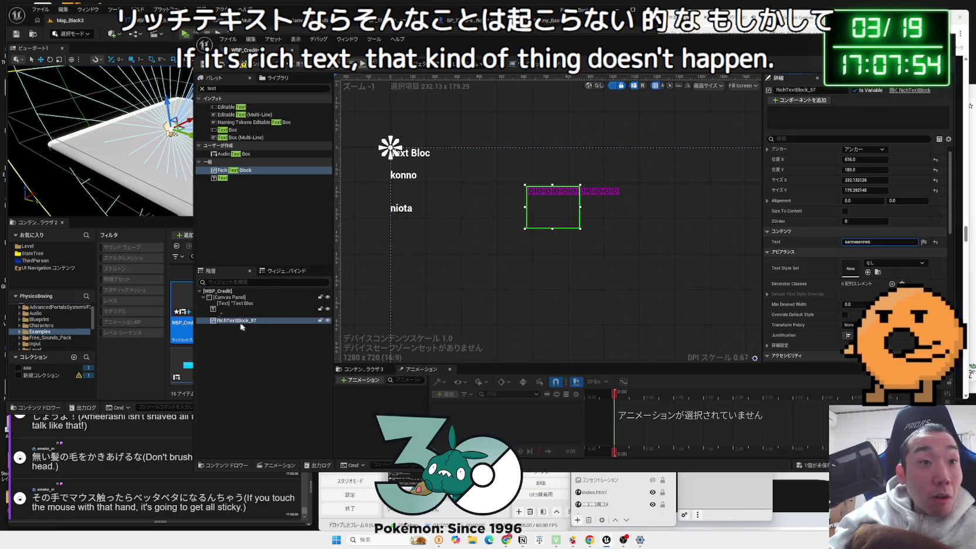
{"action": "key", "text": "Delete"}
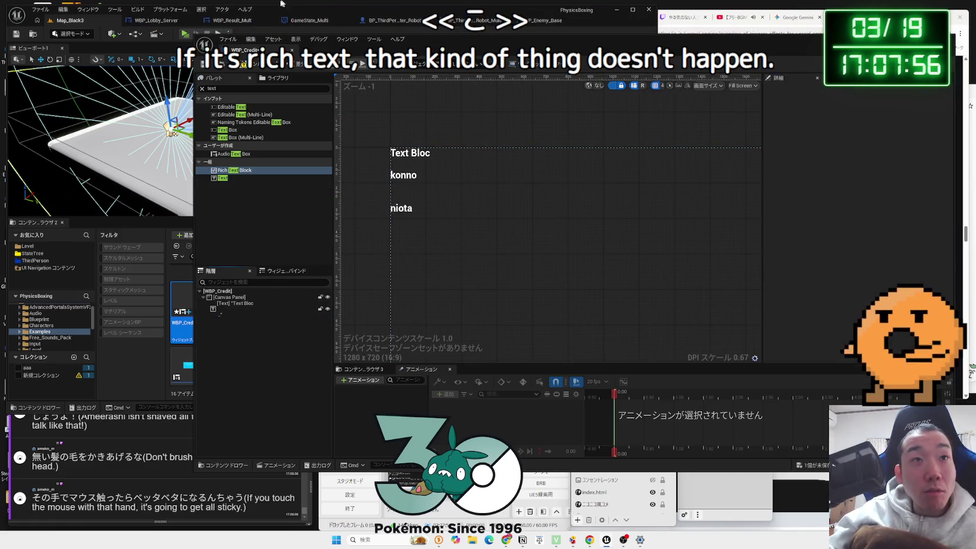
{"action": "left_click", "coordinate": [238, 303]}
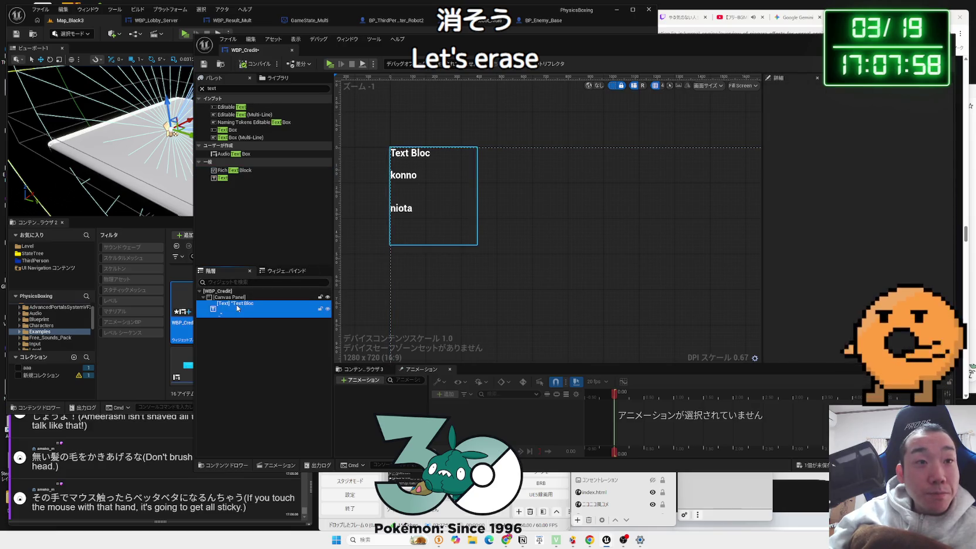
Step: Delete the multi-line Text block and add a Vertical Box to the Canvas Panel
{"action": "key", "text": "Delete"}
{"action": "left_click", "coordinate": [234, 297]}
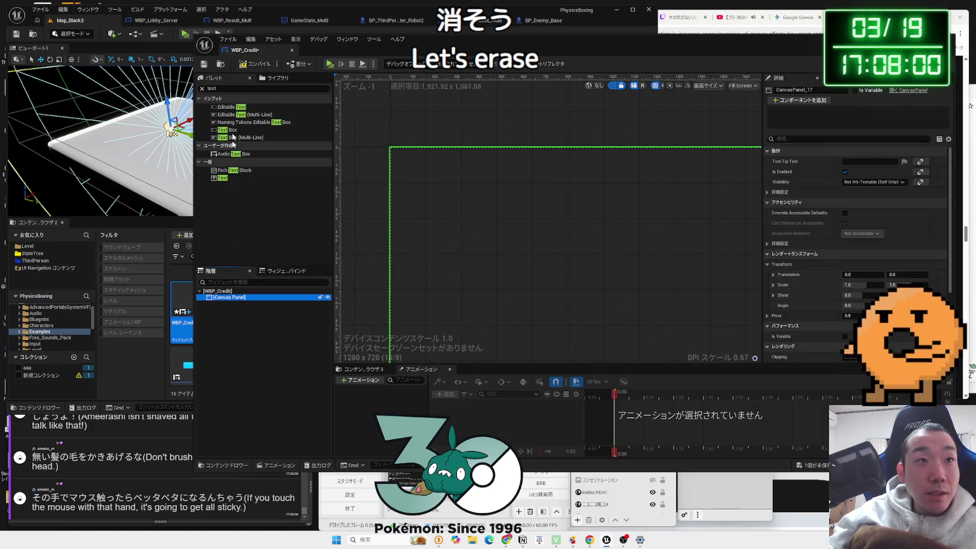
{"action": "left_click", "coordinate": [225, 87]}
{"action": "type", "text": "ve"}
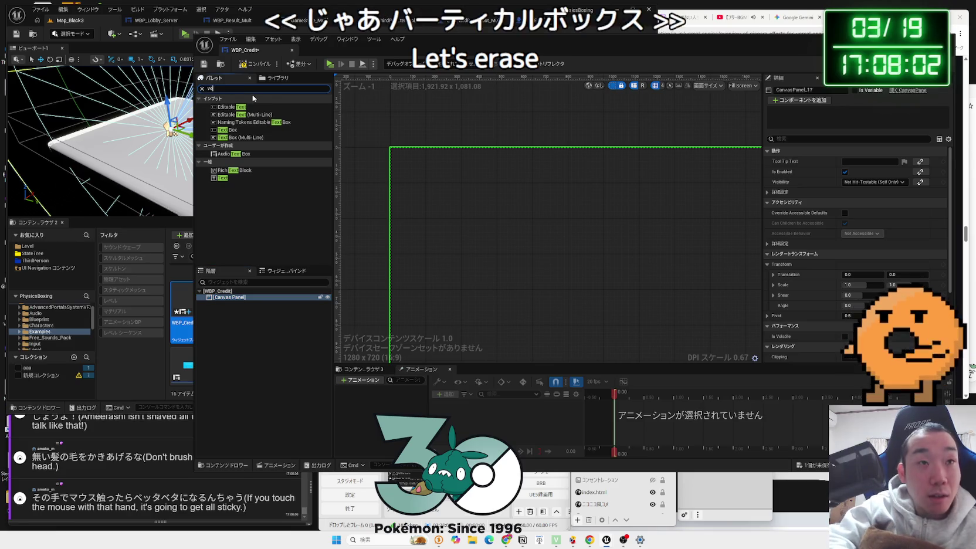
{"action": "type", "text": "rtica"}
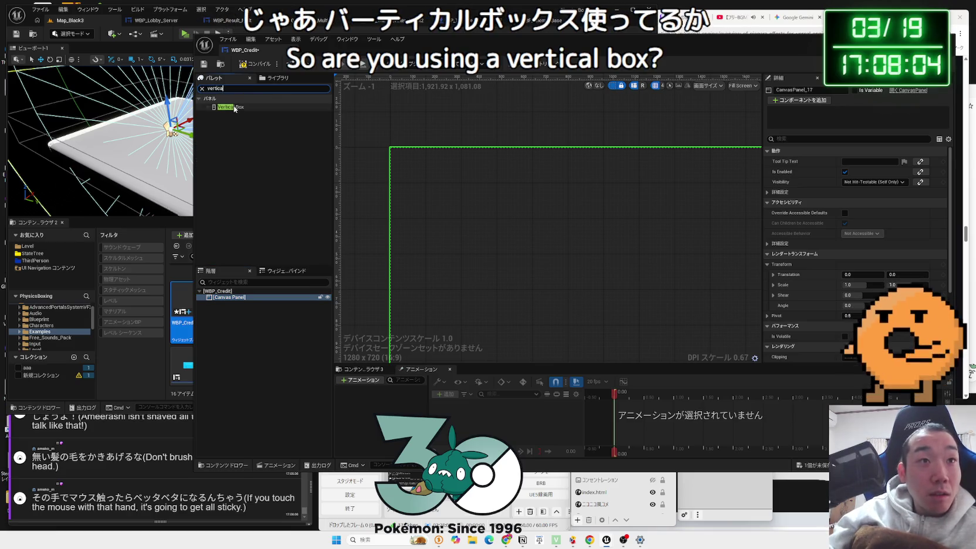
{"action": "left_click_drag", "start_coordinate": [232, 106], "coordinate": [271, 282]}
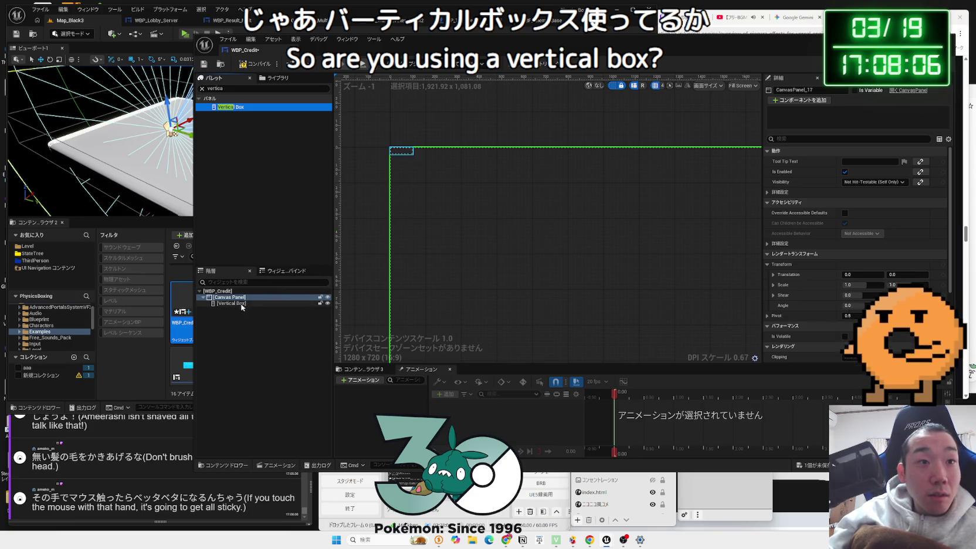
Step: Fill the Vertical Box with two Text blocks separated by a Spacer
{"action": "left_click", "coordinate": [224, 88]}
{"action": "type", "text": "te"}
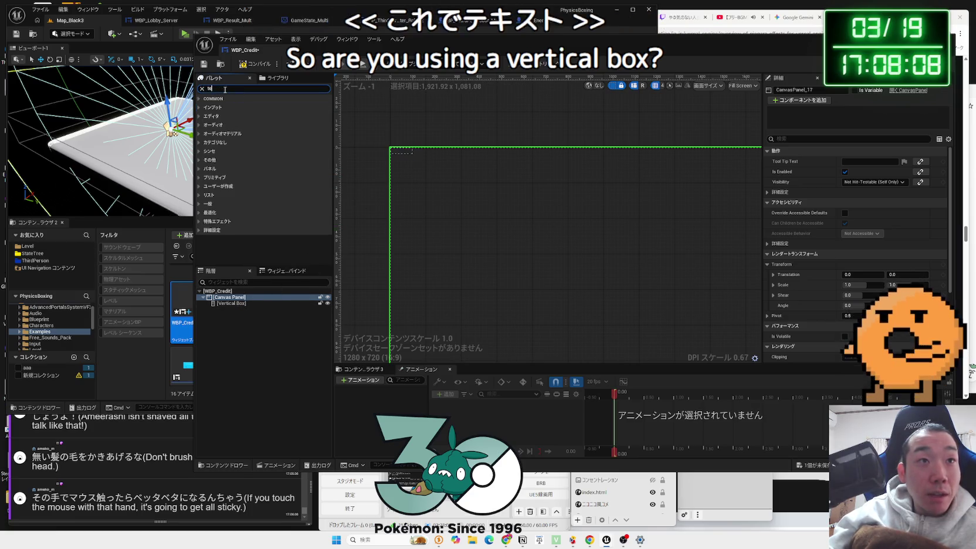
{"action": "type", "text": "xt"}
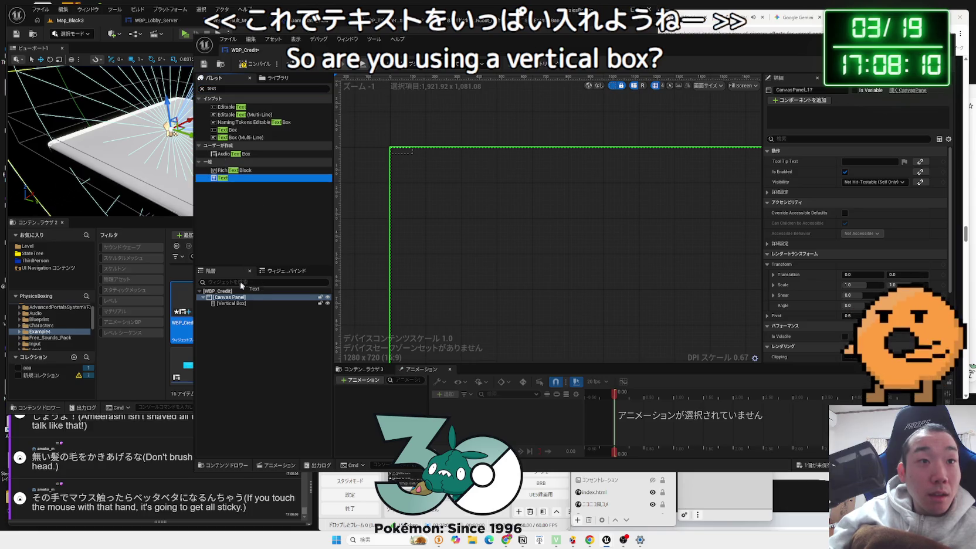
{"action": "left_click_drag", "start_coordinate": [240, 286], "coordinate": [234, 303]}
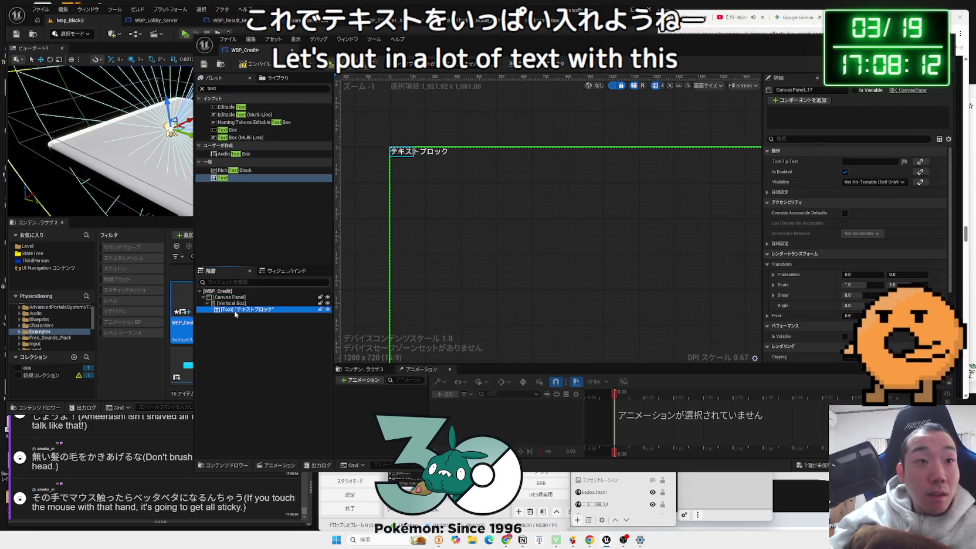
{"action": "key", "text": "ctrl+d"}
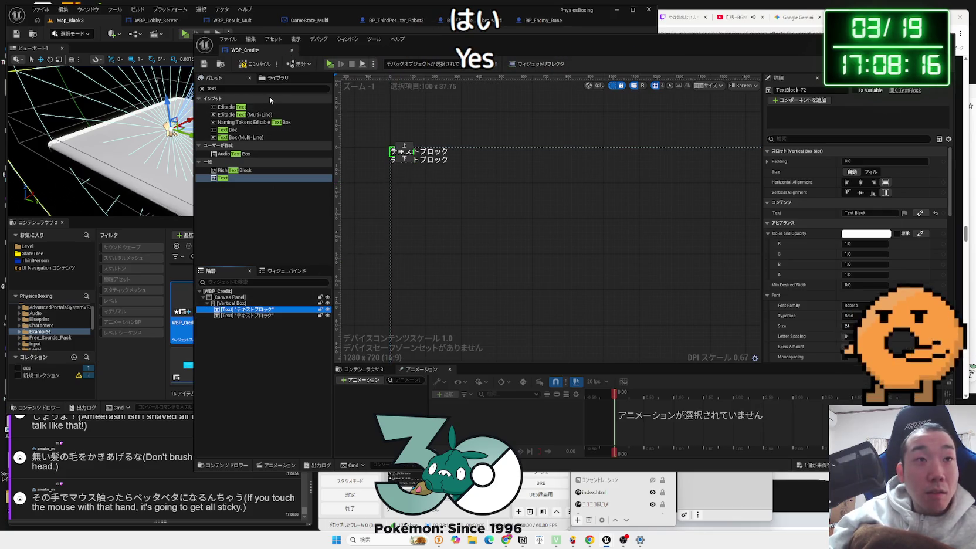
{"action": "double_click", "coordinate": [224, 89]}
{"action": "type", "text": "spa"}
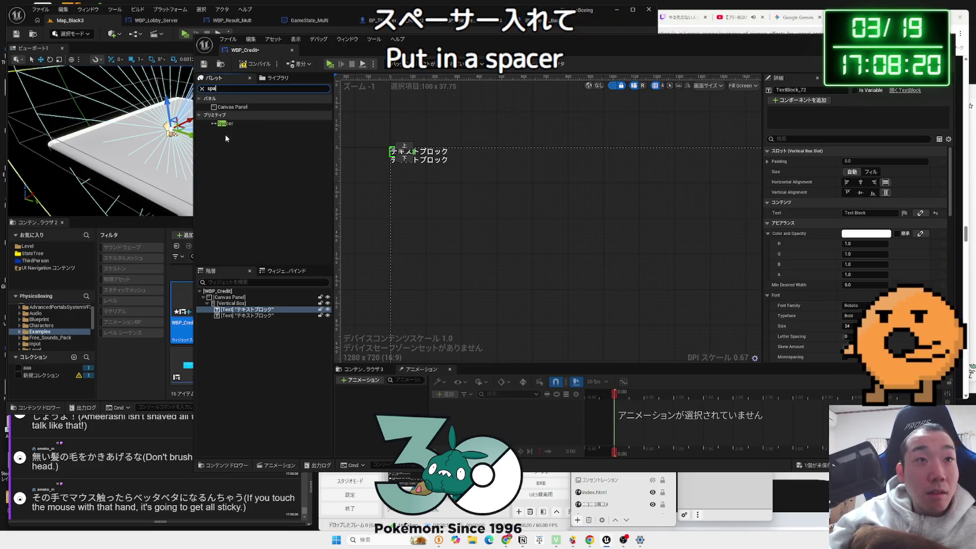
{"action": "left_click", "coordinate": [229, 125]}
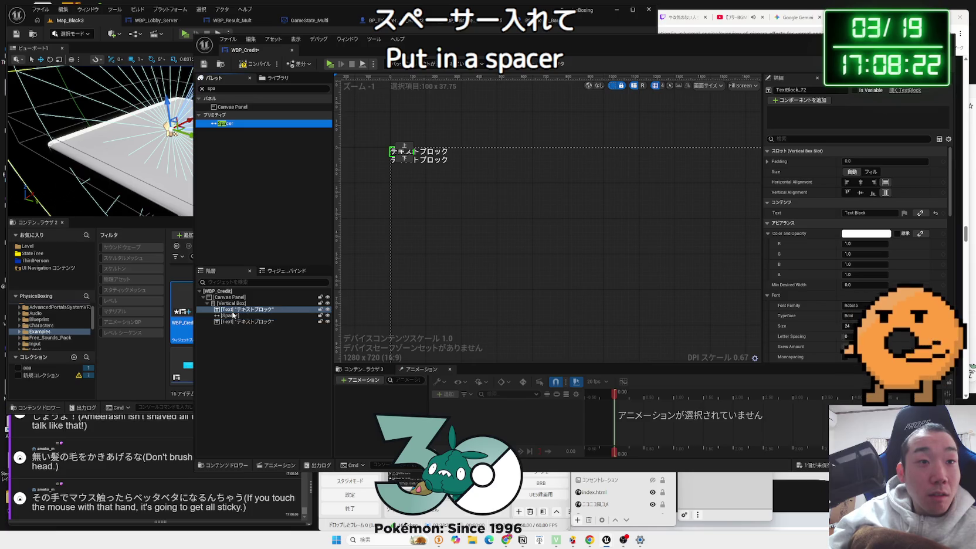
Step: Enlarge the Vertical Box on the canvas and select its first text block
{"action": "scroll", "coordinate": [411, 173], "scroll_direction": "up", "scroll_amount": 3}
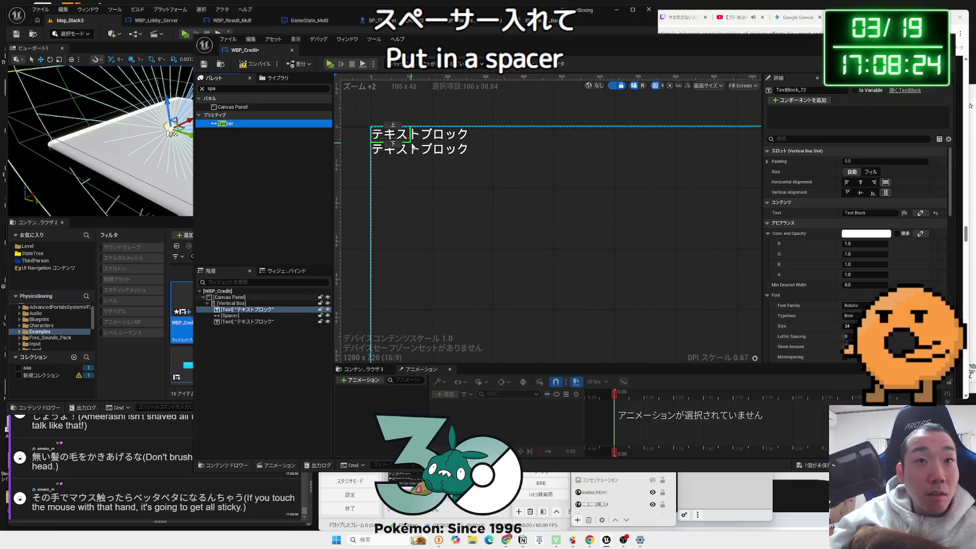
{"action": "left_click", "coordinate": [302, 304]}
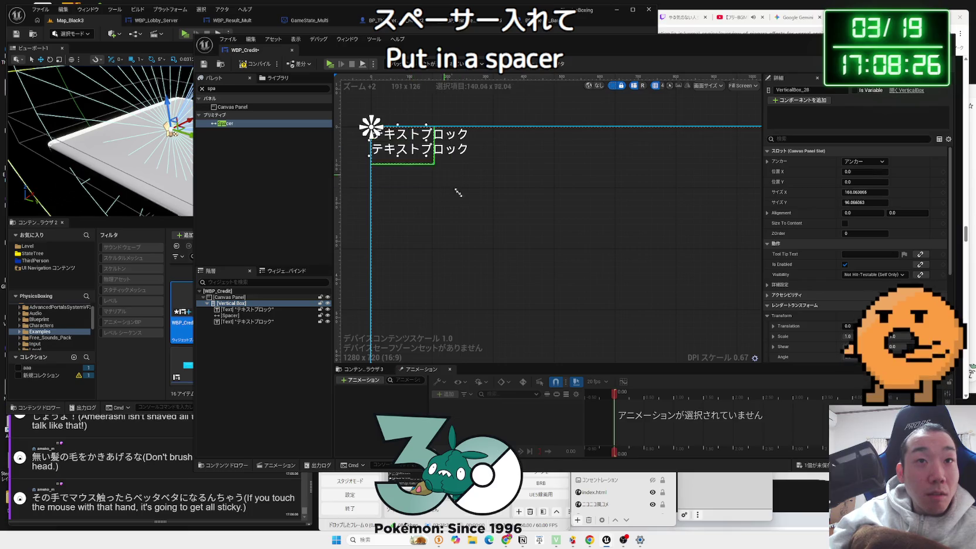
{"action": "left_click_drag", "start_coordinate": [458, 192], "coordinate": [536, 266]}
{"action": "left_click", "coordinate": [257, 310]}
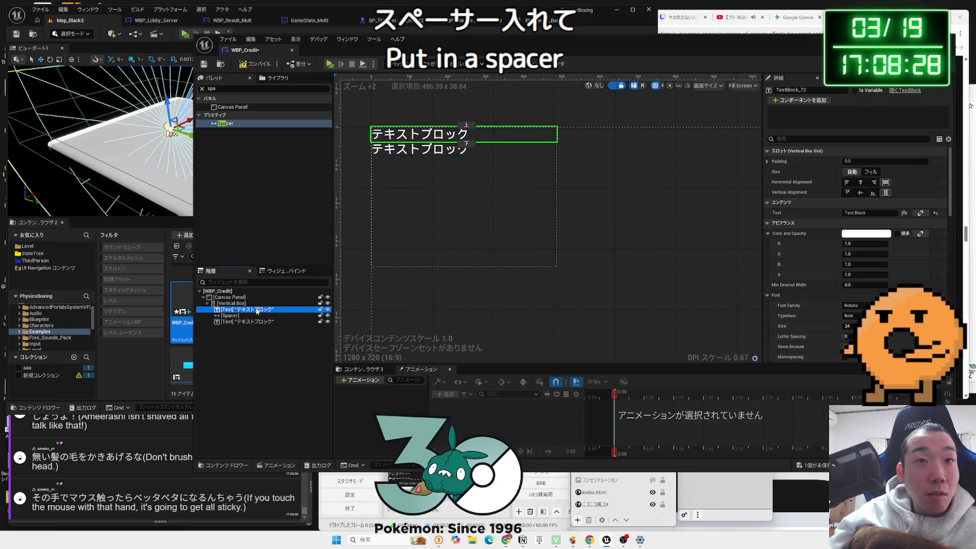
Step: Enlarge the Spacer between the two text blocks to widen the gap
{"action": "left_click", "coordinate": [305, 322]}
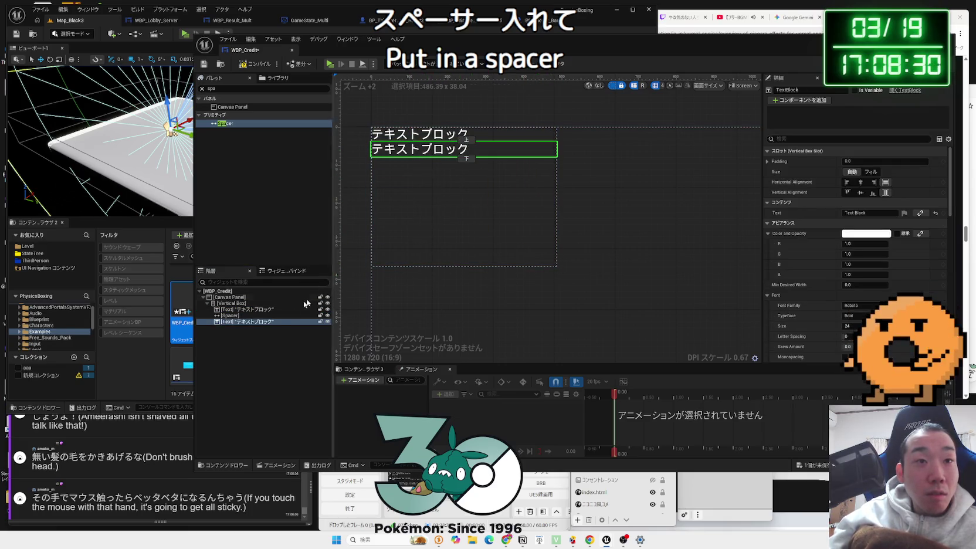
{"action": "left_click", "coordinate": [232, 316]}
{"action": "mouse_move", "coordinate": [854, 214]}
{"action": "left_mouse_down"}
{"action": "mouse_move", "coordinate": [922, 213]}
{"action": "mouse_move", "coordinate": [911, 213]}
{"action": "left_mouse_up"}
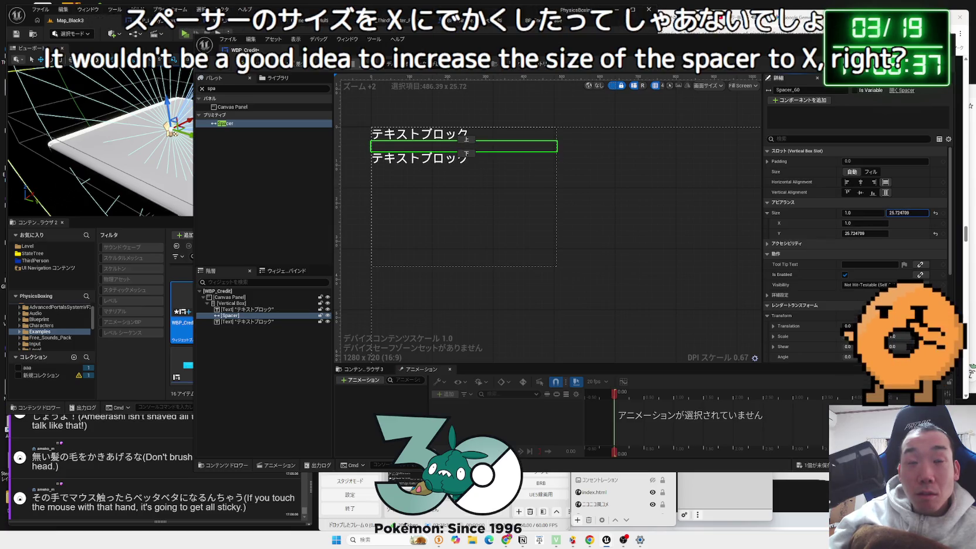
Step: Set the top text block's font family to the x12y20px pixel font
{"action": "left_click", "coordinate": [516, 134]}
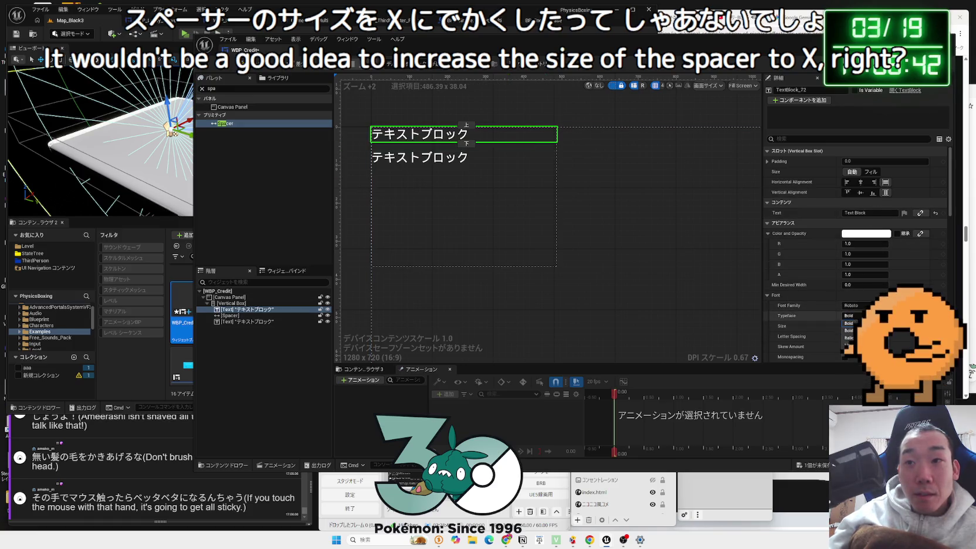
{"action": "left_click", "coordinate": [856, 305]}
{"action": "left_click", "coordinate": [866, 396]}
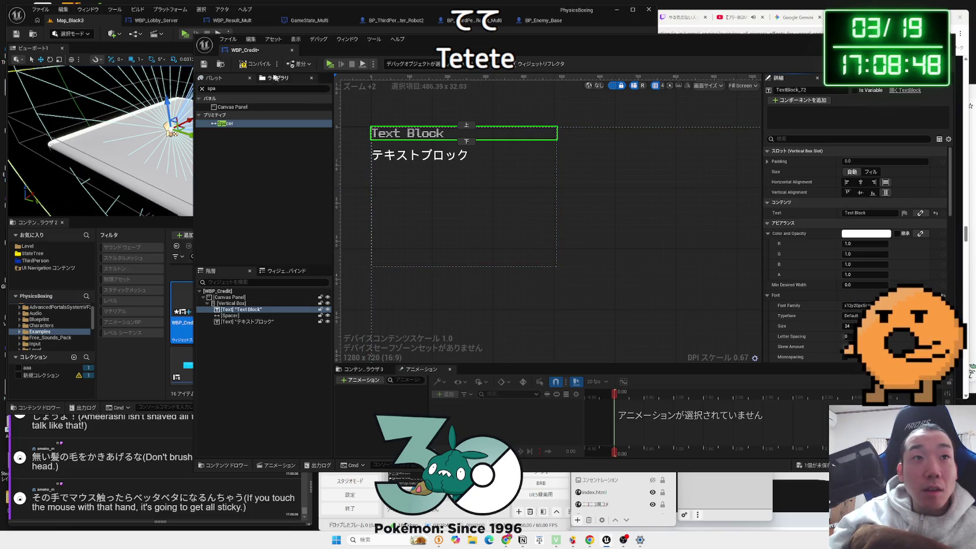
{"action": "left_click_drag", "start_coordinate": [392, 57], "coordinate": [302, 53]}
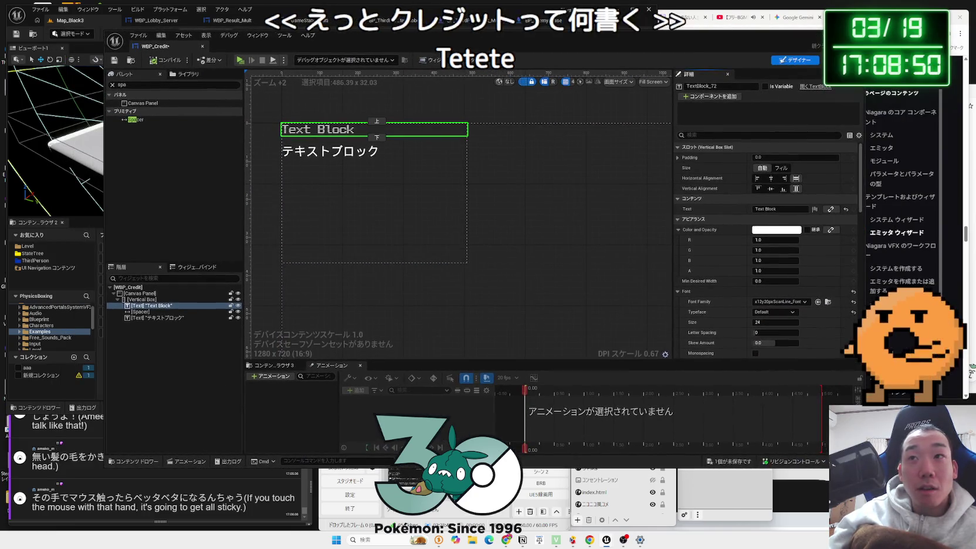
Step: Search Google for ゲーム クレジット 何かく in a new tab and open the note article クレジット表記の書き方
{"action": "key", "text": "ctrl+t"}
{"action": "type", "text": "げーm"}
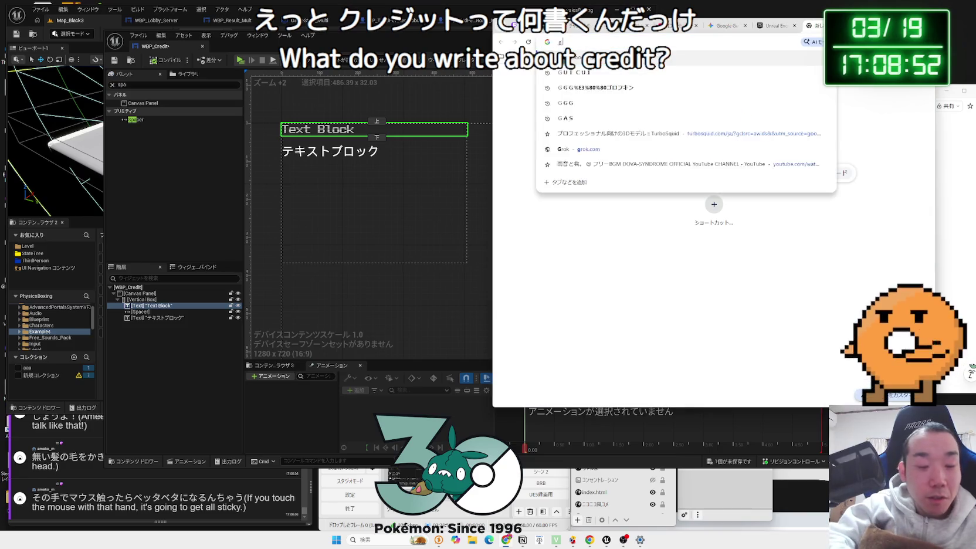
{"action": "type", "text": "ム "}
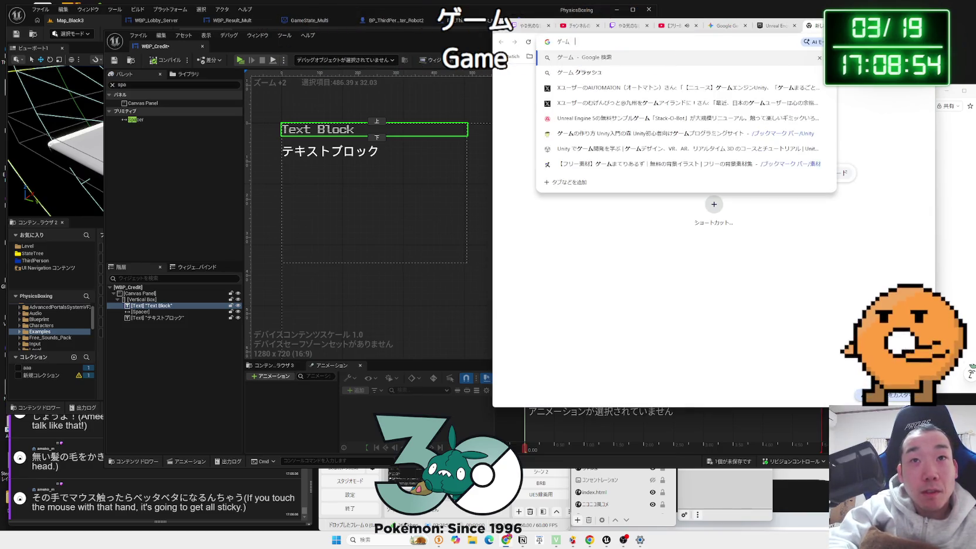
{"action": "type", "text": "くれジット なに"}
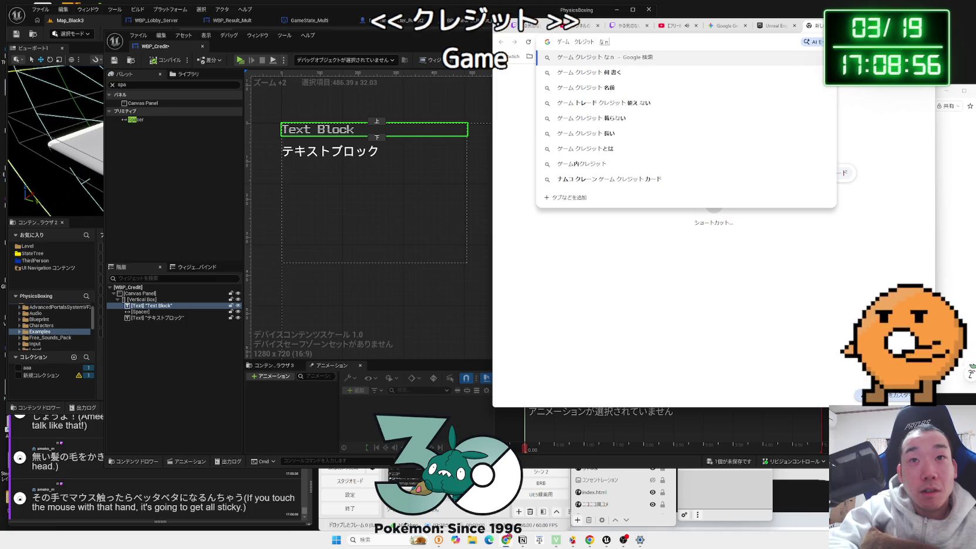
{"action": "type", "text": "く"}
{"action": "key", "text": "Return"}
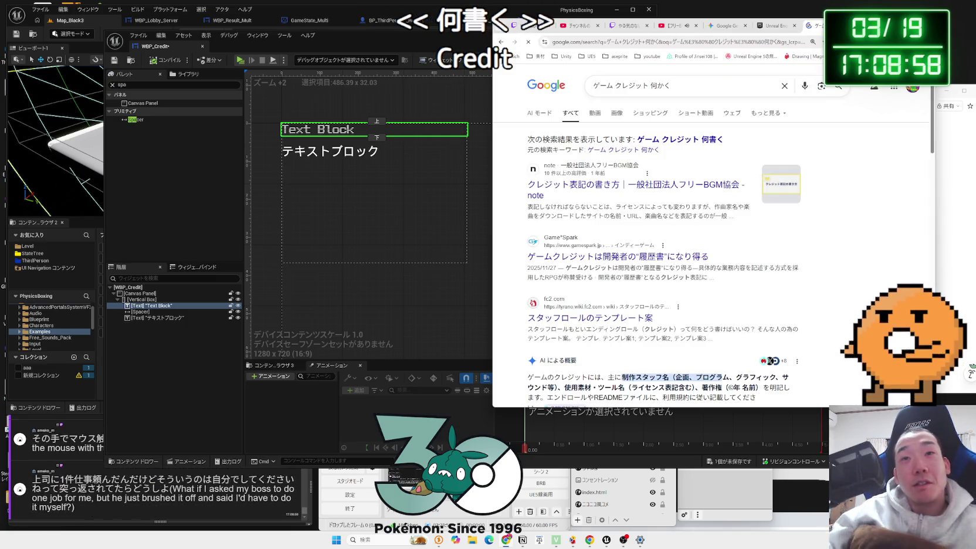
{"action": "left_click", "coordinate": [610, 185]}
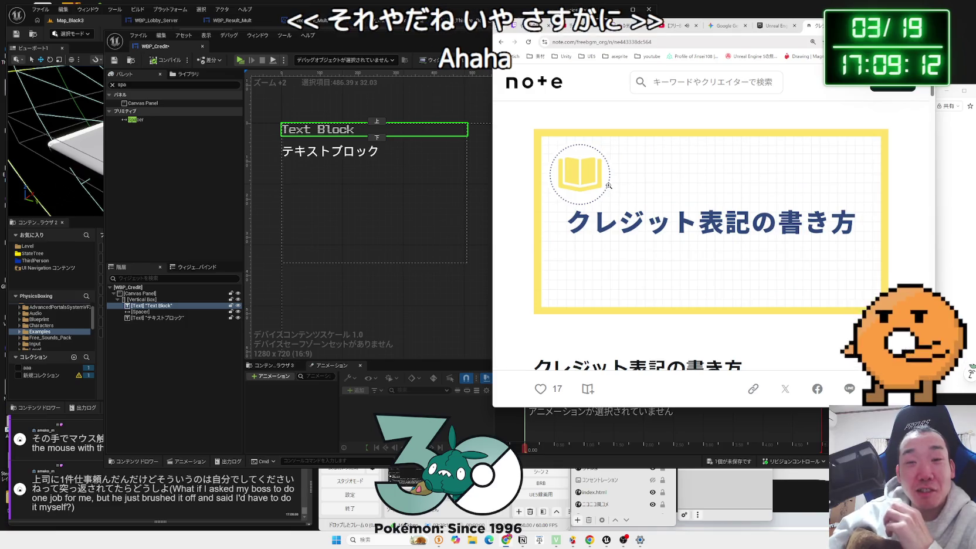
Step: Read the note credit-notation article to the end, then return to the search results
{"action": "scroll", "coordinate": [611, 187], "scroll_direction": "down", "scroll_amount": 7}
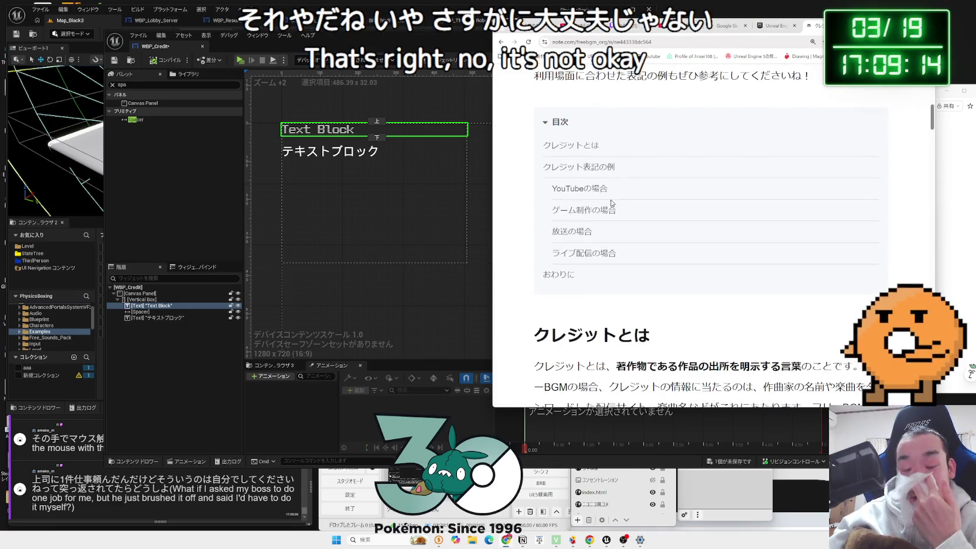
{"action": "scroll", "coordinate": [612, 204], "scroll_direction": "down", "scroll_amount": 2}
{"action": "scroll", "coordinate": [612, 203], "scroll_direction": "down", "scroll_amount": 3}
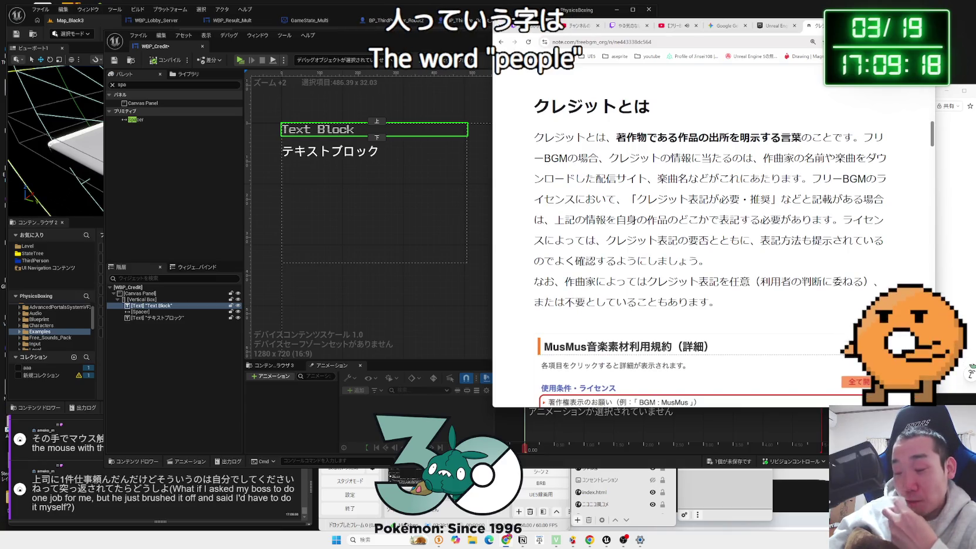
{"action": "scroll", "coordinate": [669, 200], "scroll_direction": "down", "scroll_amount": 12}
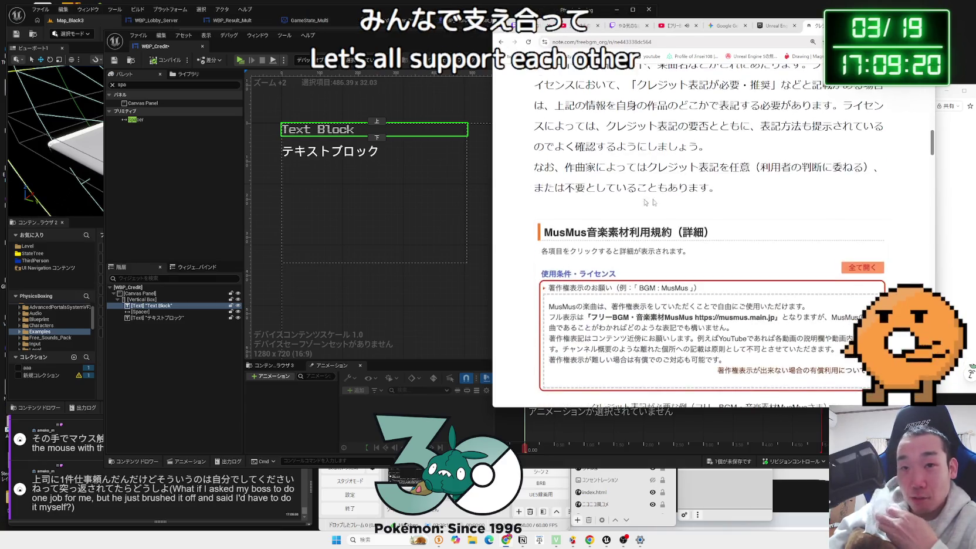
{"action": "scroll", "coordinate": [668, 200], "scroll_direction": "down", "scroll_amount": 7}
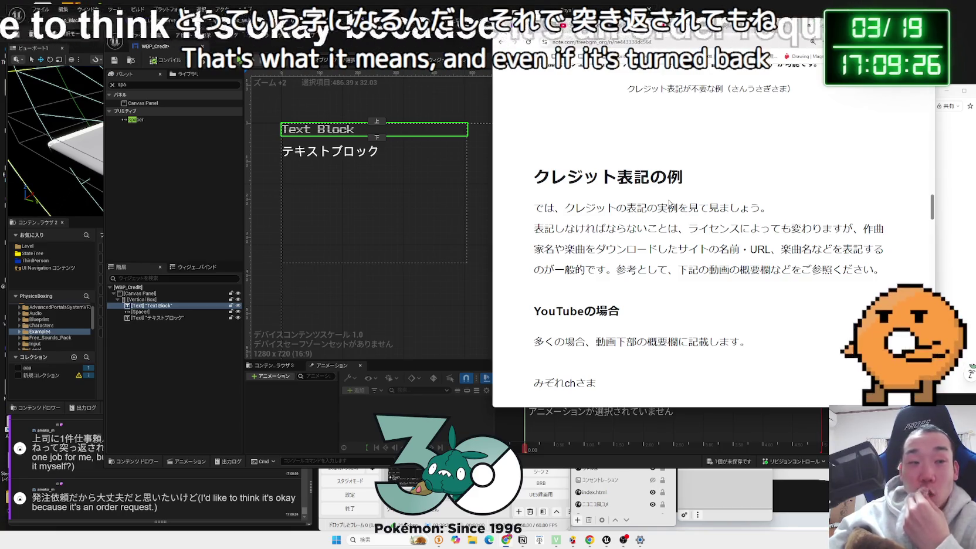
{"action": "scroll", "coordinate": [669, 201], "scroll_direction": "down", "scroll_amount": 5}
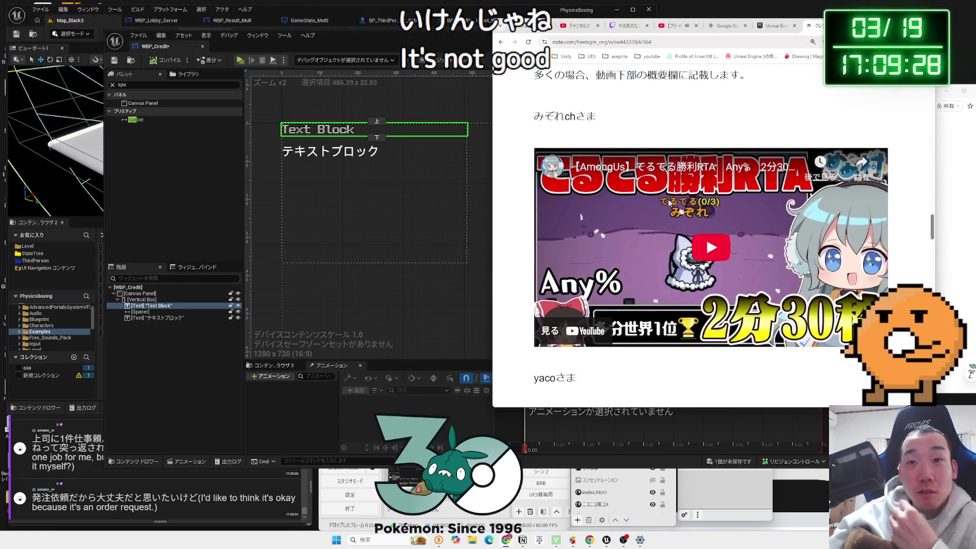
{"action": "scroll", "coordinate": [669, 203], "scroll_direction": "down", "scroll_amount": 8}
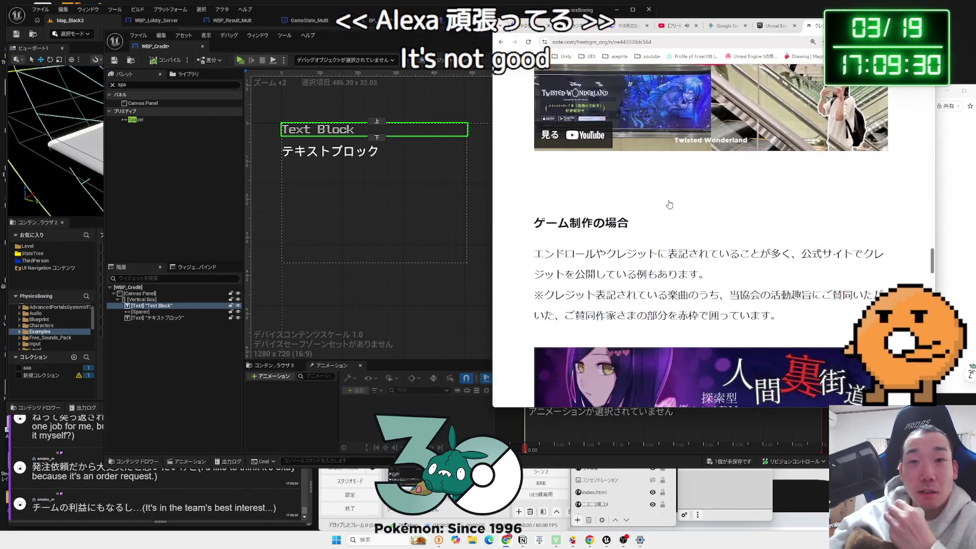
{"action": "scroll", "coordinate": [670, 204], "scroll_direction": "down", "scroll_amount": 10}
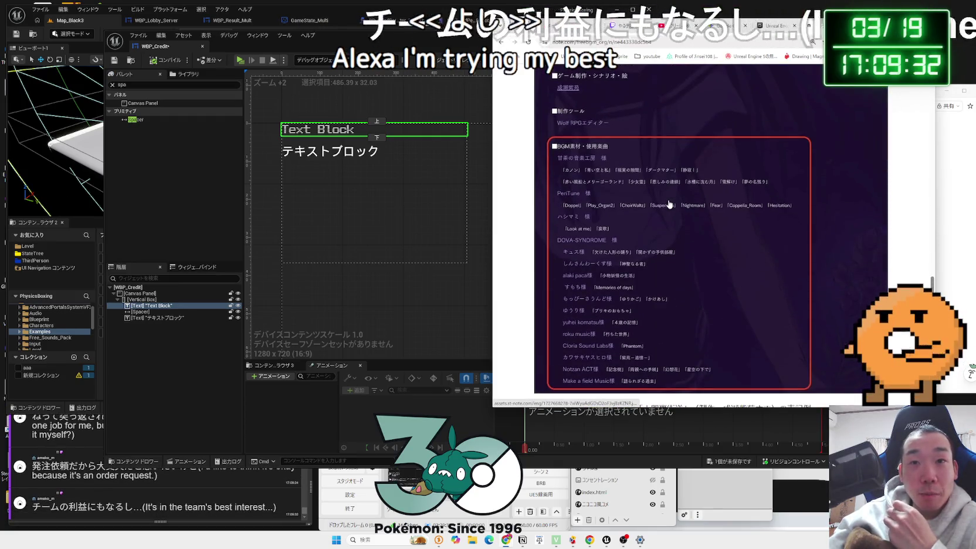
{"action": "scroll", "coordinate": [669, 203], "scroll_direction": "down", "scroll_amount": 10}
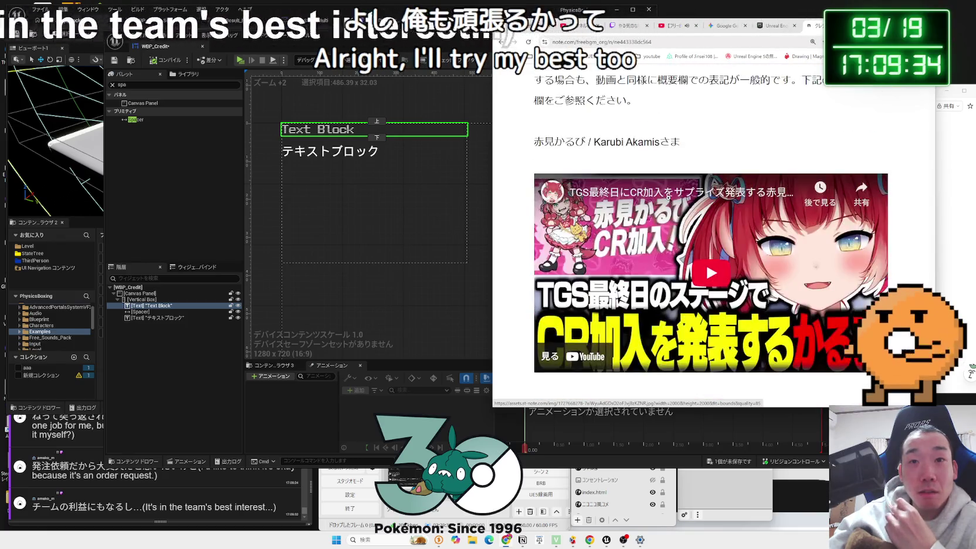
{"action": "scroll", "coordinate": [668, 197], "scroll_direction": "down", "scroll_amount": 10}
{"action": "key", "text": "alt+Left"}
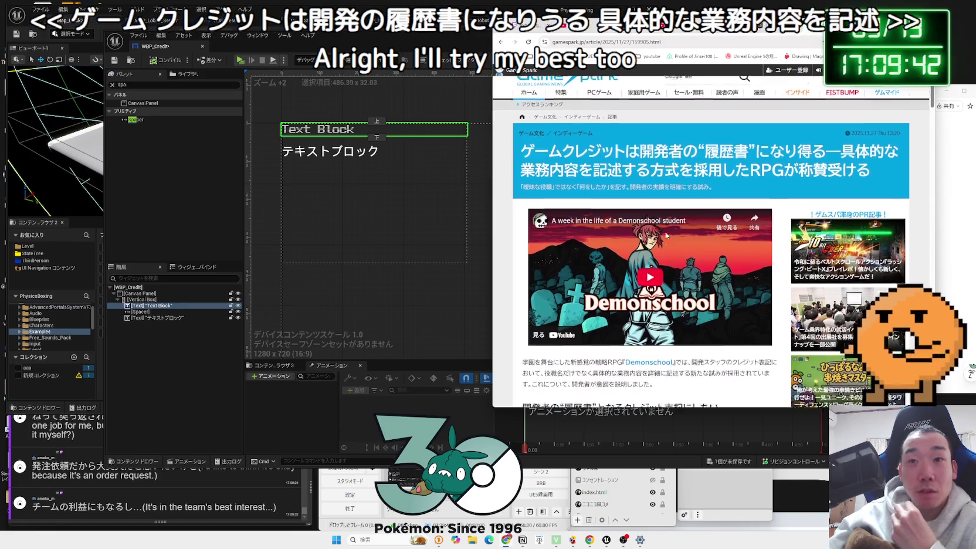
Step: Play the GameSpark article's embedded Demonschool video and skip ahead to 0:37
{"action": "scroll", "coordinate": [665, 235], "scroll_direction": "down", "scroll_amount": 1}
{"action": "left_click", "coordinate": [648, 220]}
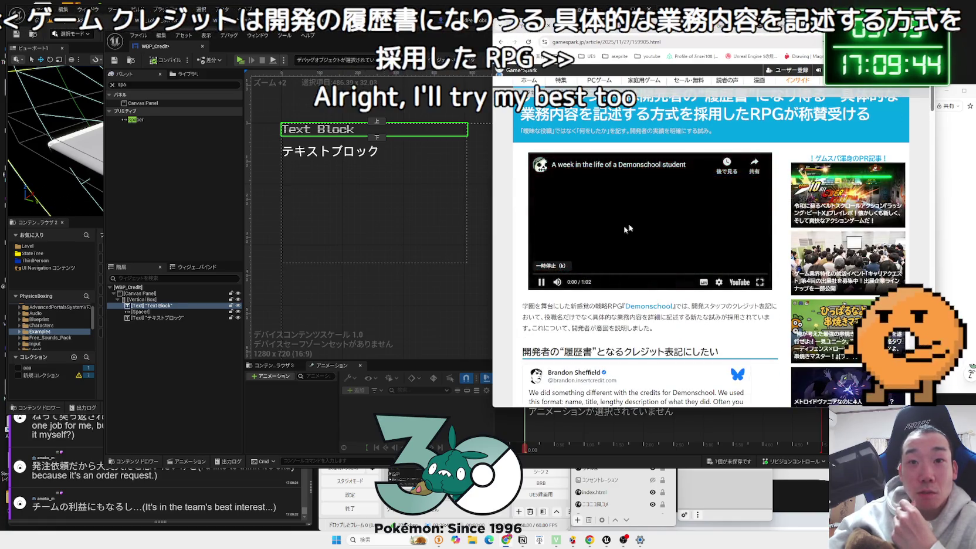
{"action": "left_click_drag", "start_coordinate": [587, 275], "coordinate": [761, 275]}
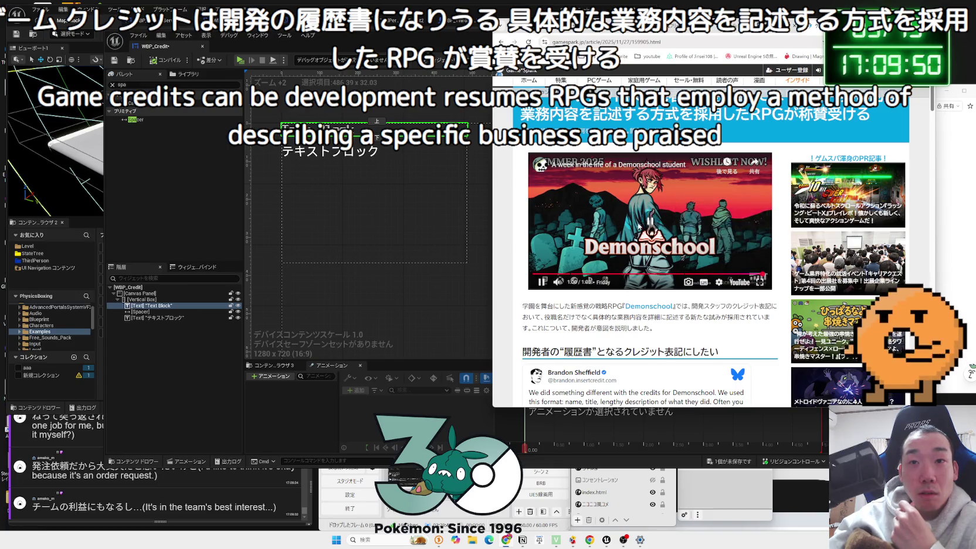
Step: Open the Demonschool credits post on Bluesky and translate it into Japanese
{"action": "scroll", "coordinate": [640, 253], "scroll_direction": "down", "scroll_amount": 4}
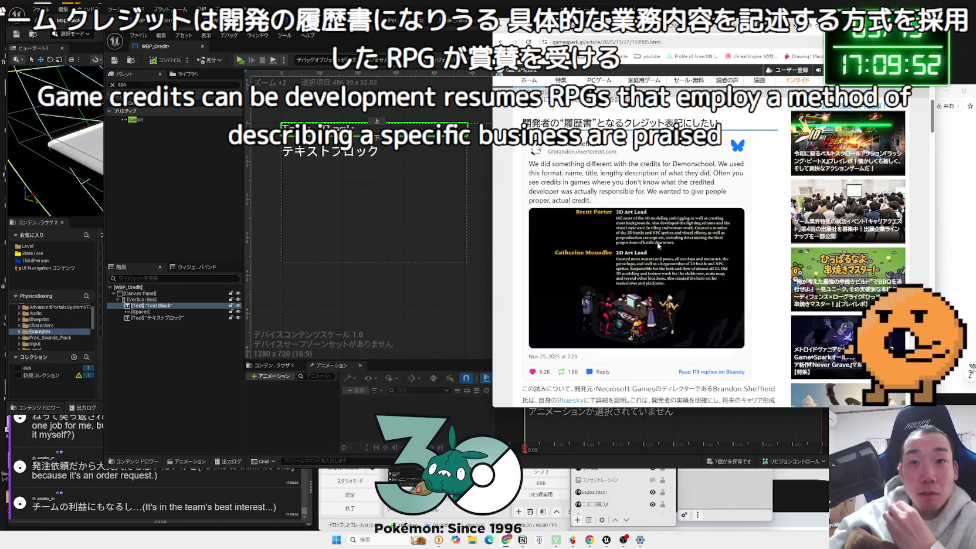
{"action": "left_click", "coordinate": [110, 499]}
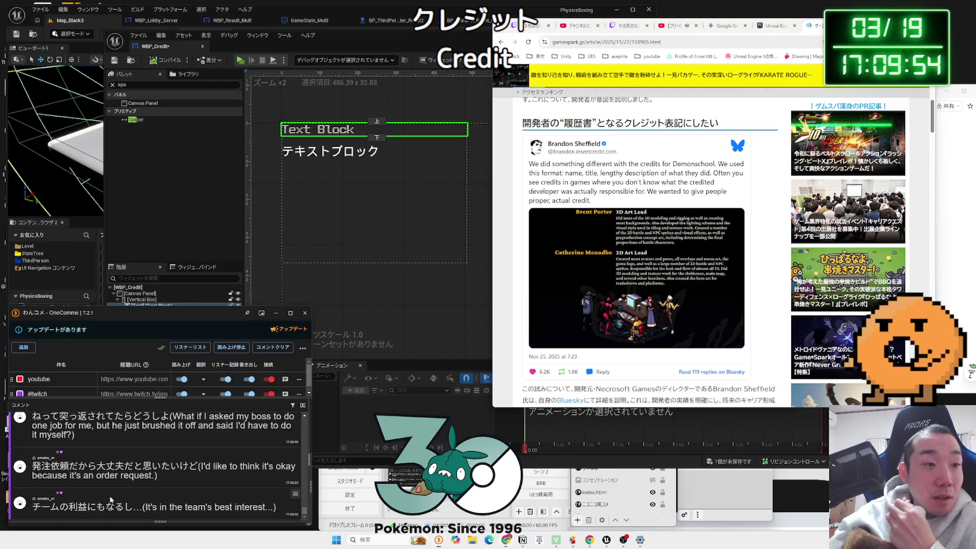
{"action": "left_click", "coordinate": [596, 212]}
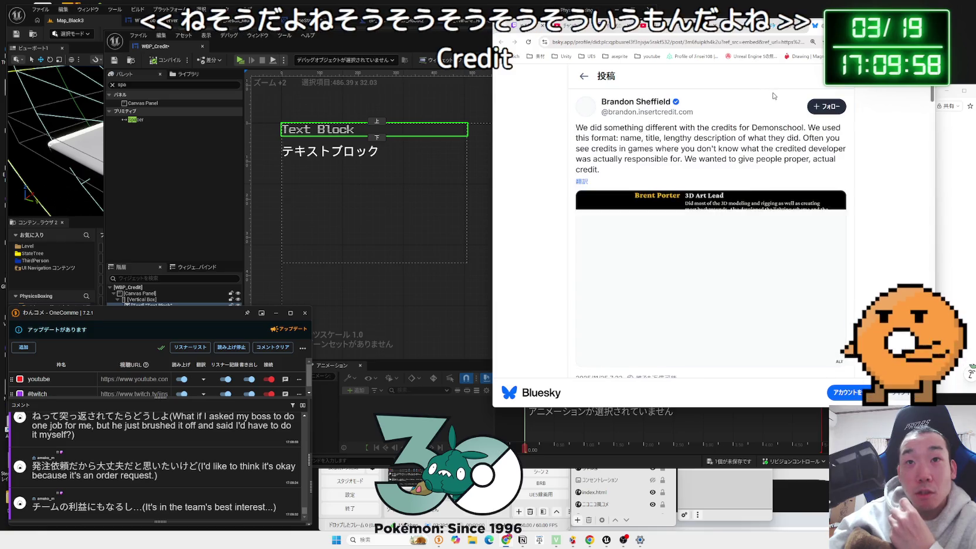
{"action": "left_click", "coordinate": [580, 181]}
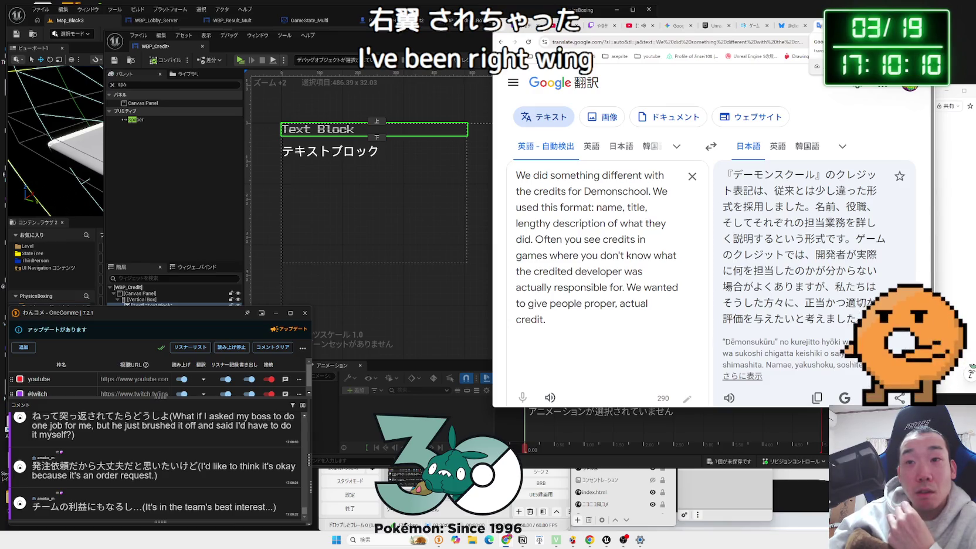
Step: Close the Translate, Bluesky and GameSpark tabs and scroll down the Google results
{"action": "key", "text": "ctrl+w"}
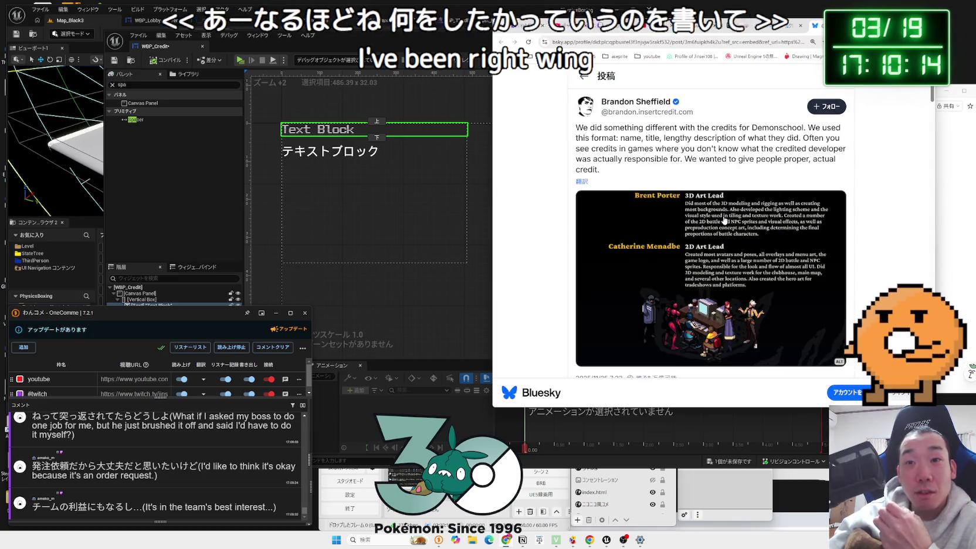
{"action": "key", "text": "ctrl+w"}
{"action": "scroll", "coordinate": [703, 190], "scroll_direction": "down", "scroll_amount": 3}
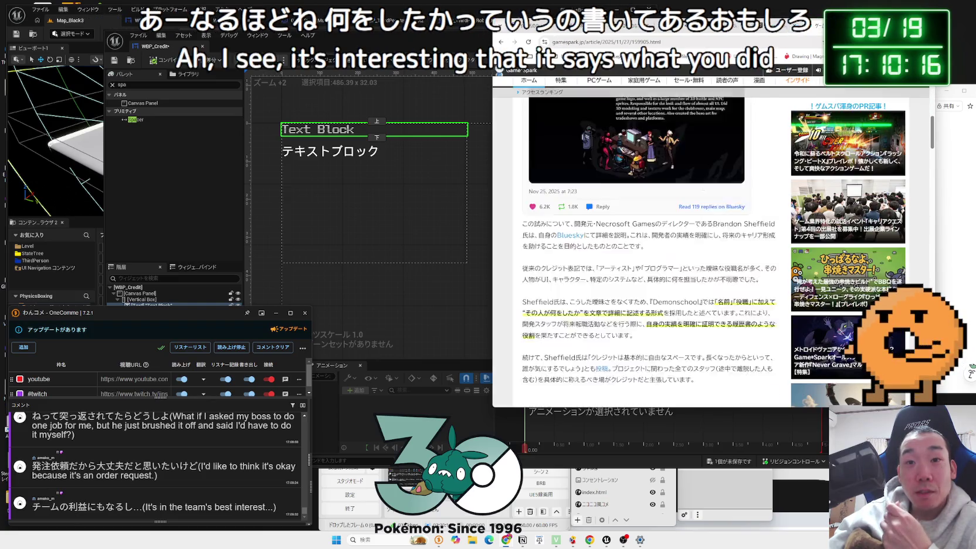
{"action": "key", "text": "ctrl+w"}
{"action": "scroll", "coordinate": [703, 191], "scroll_direction": "down", "scroll_amount": 8}
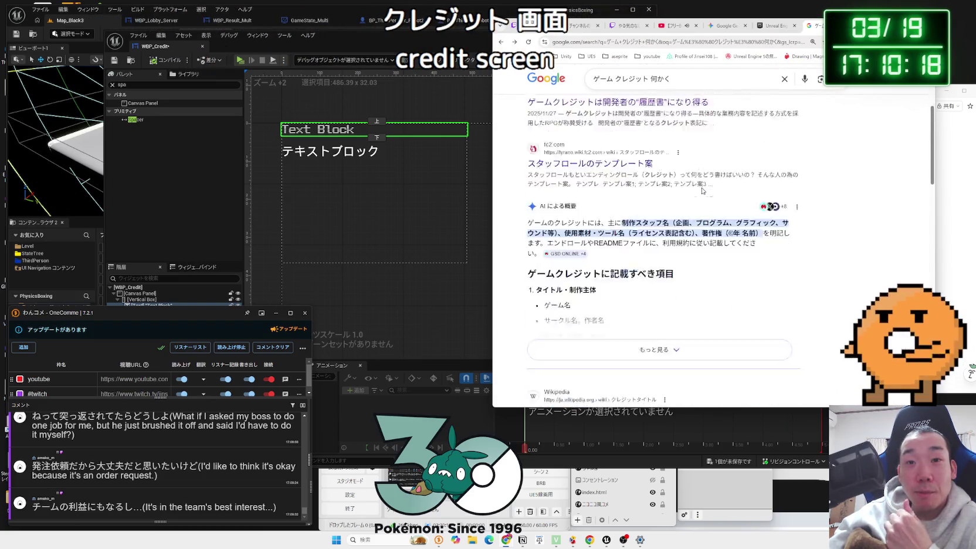
{"action": "scroll", "coordinate": [703, 191], "scroll_direction": "down", "scroll_amount": 2}
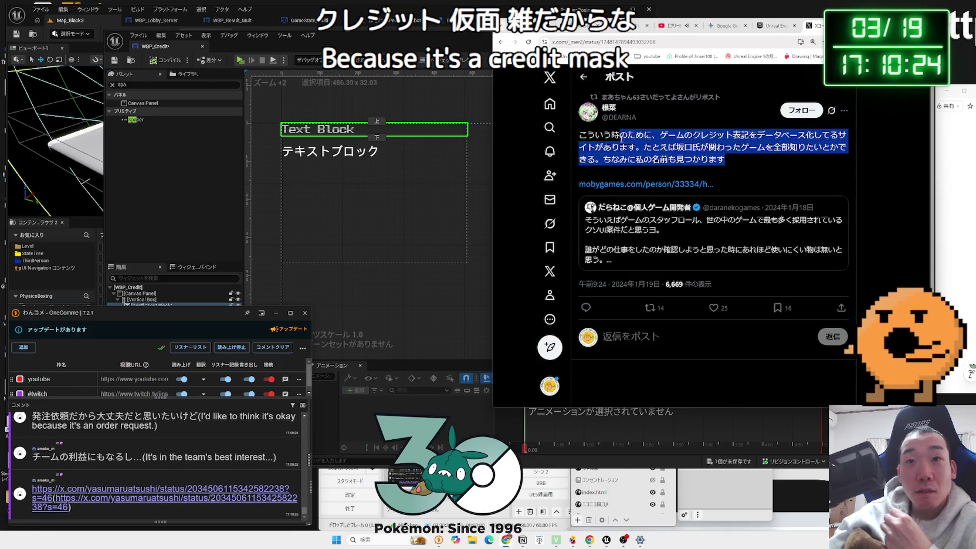
Step: Select the credit-database post text, then open the chat-linked X post's photo full-size
{"action": "left_click_drag", "start_coordinate": [620, 134], "coordinate": [725, 154]}
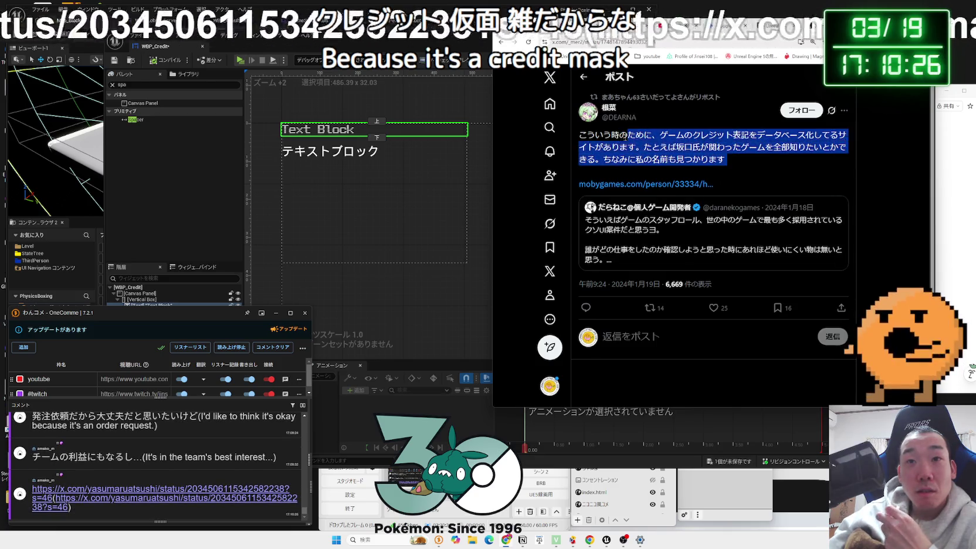
{"action": "key", "text": "alt+Left"}
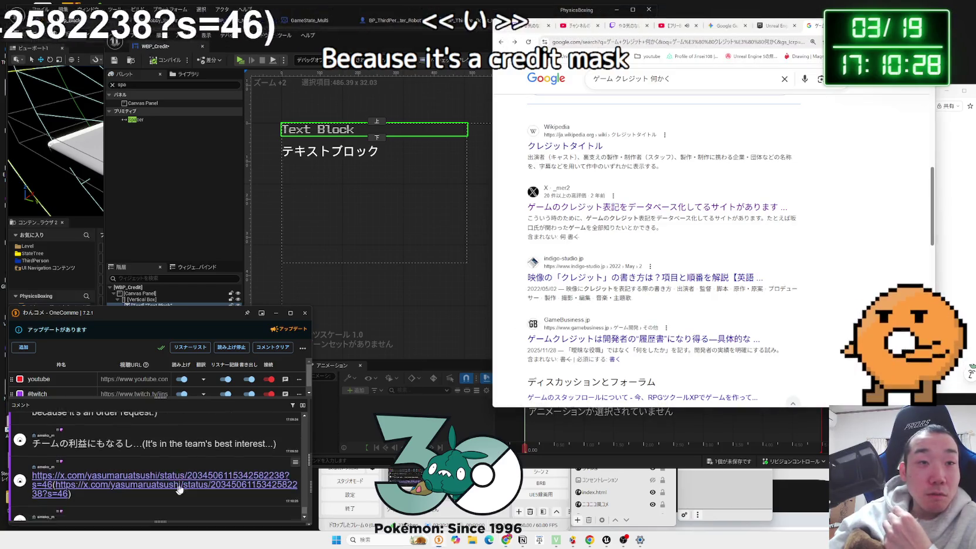
{"action": "key", "text": "alt+Right"}
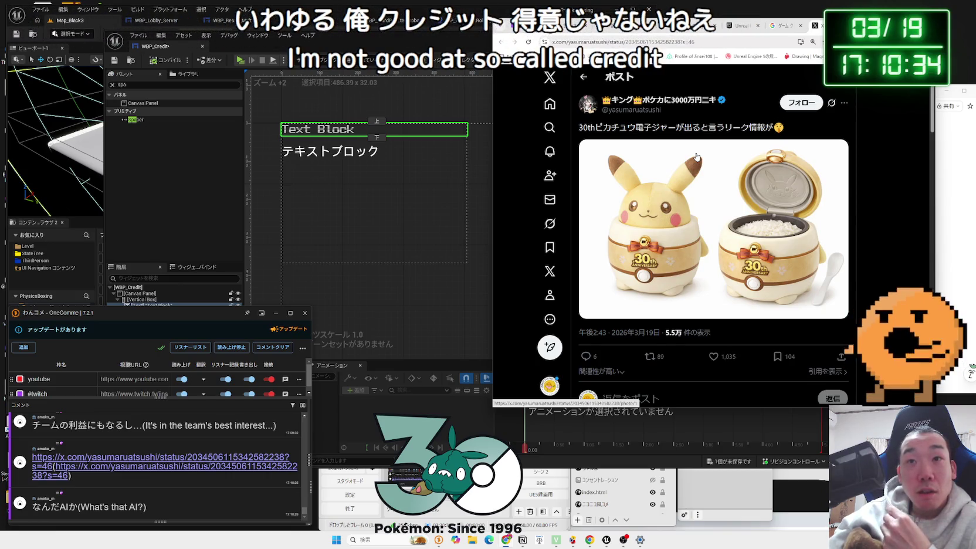
{"action": "left_click", "coordinate": [700, 169]}
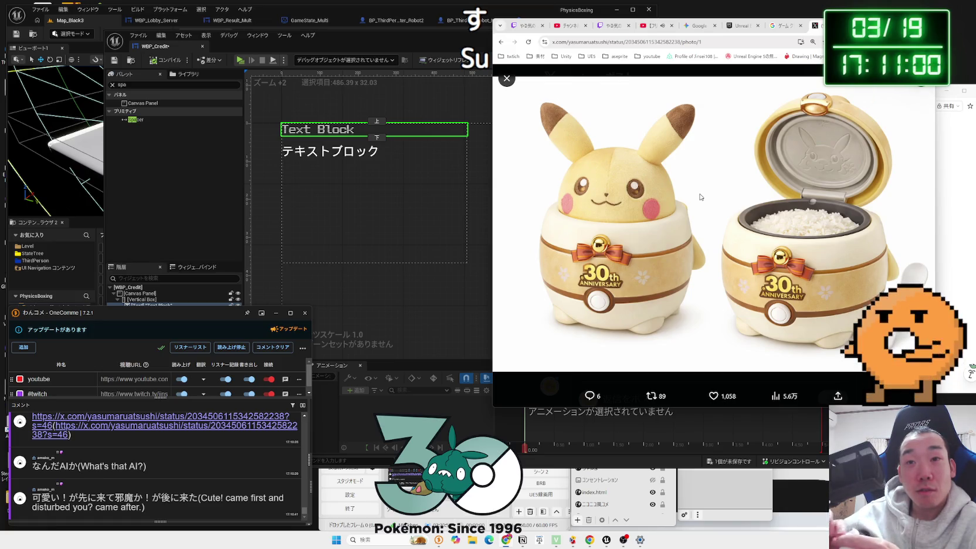
Step: Close the photo viewer on the Pikachu rice-cooker post and scroll down the post
{"action": "left_click", "coordinate": [506, 79]}
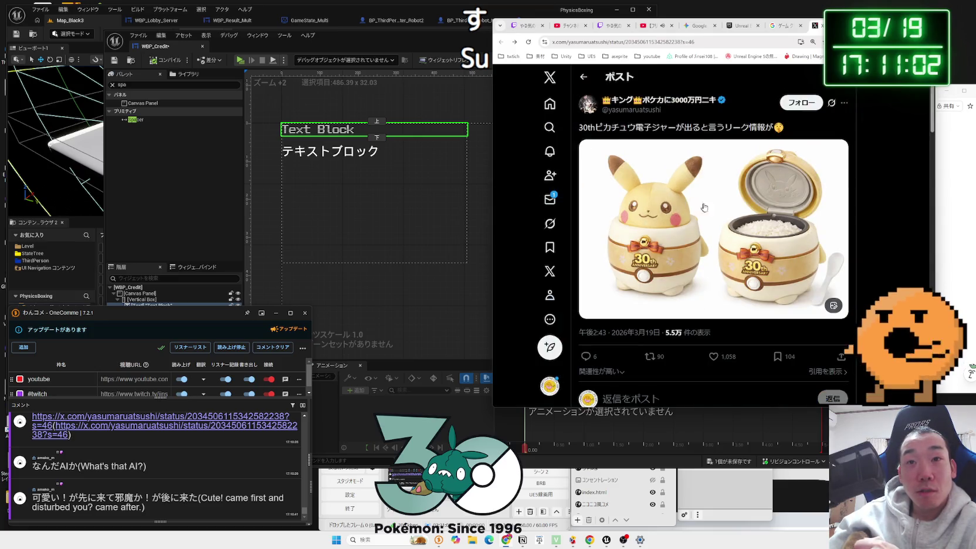
{"action": "scroll", "coordinate": [715, 208], "scroll_direction": "down", "scroll_amount": 3}
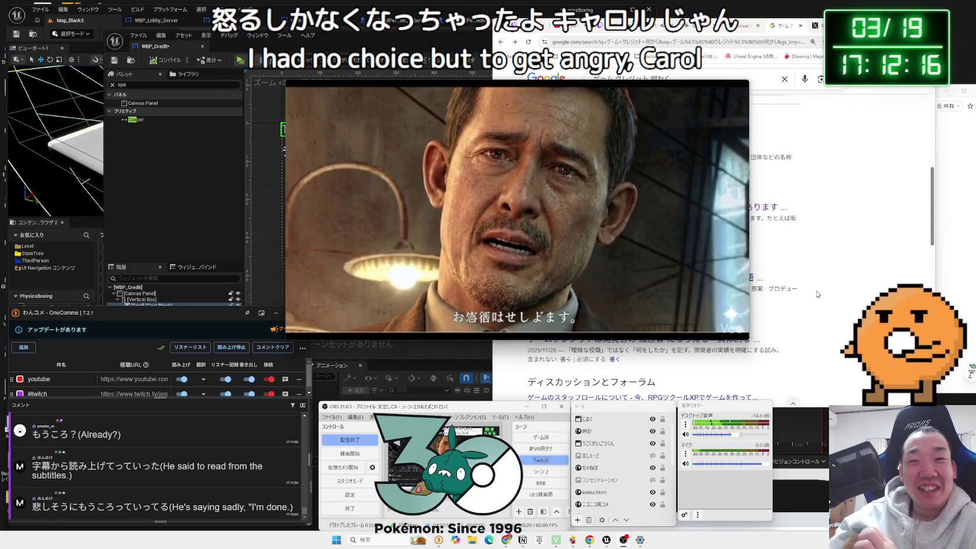
Step: Close the floating X video and scroll down the ゲーム クレジット 何かく results
{"action": "mouse_move", "coordinate": [742, 94]}
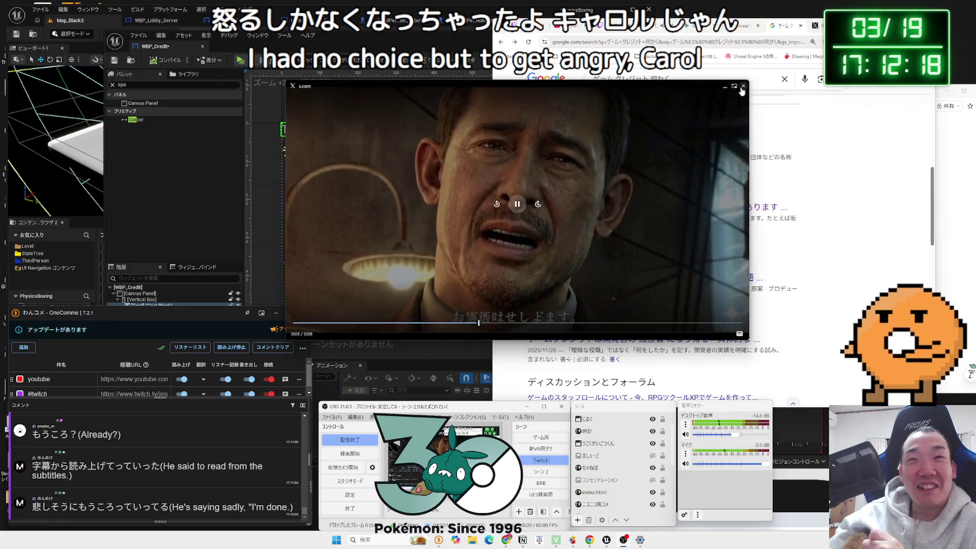
{"action": "left_click", "coordinate": [743, 87]}
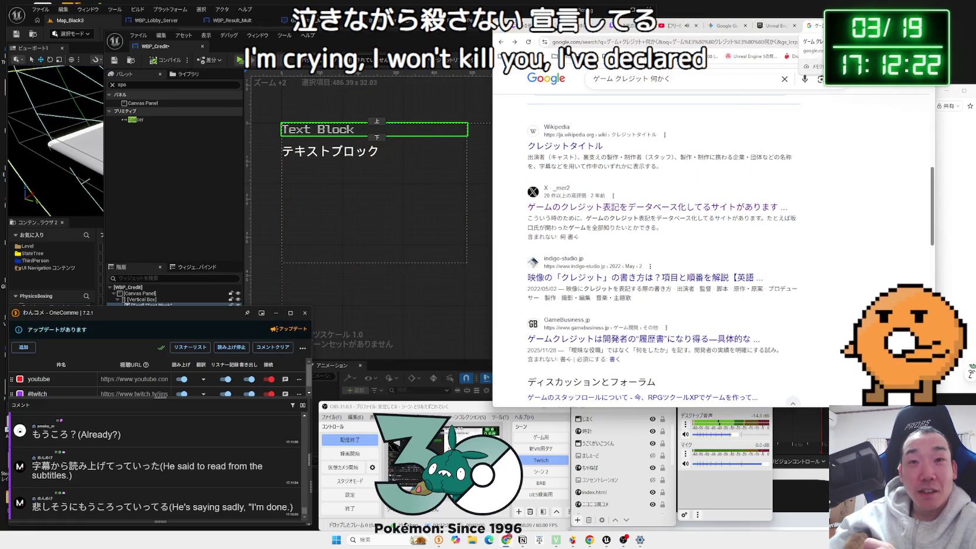
{"action": "scroll", "coordinate": [658, 250], "scroll_direction": "down", "scroll_amount": 1}
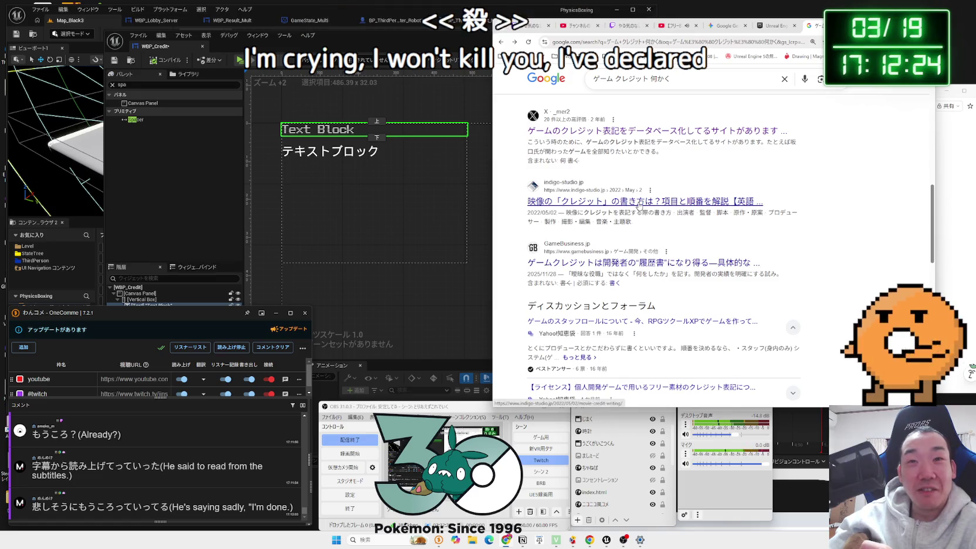
{"action": "scroll", "coordinate": [638, 211], "scroll_direction": "down", "scroll_amount": 2}
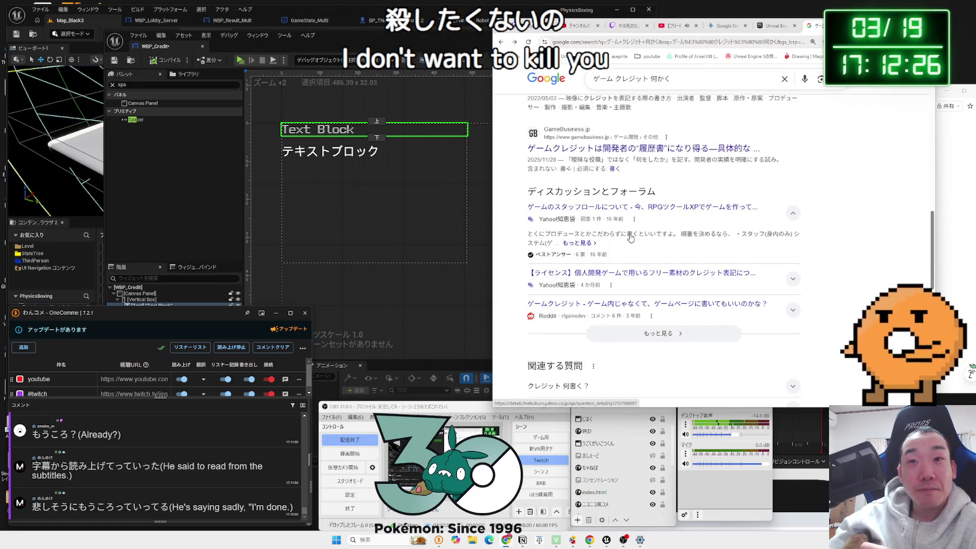
Step: Read the Yahoo! Chiebukuro staff-roll question and its best answer, then switch to Gemini
{"action": "left_click", "coordinate": [634, 212]}
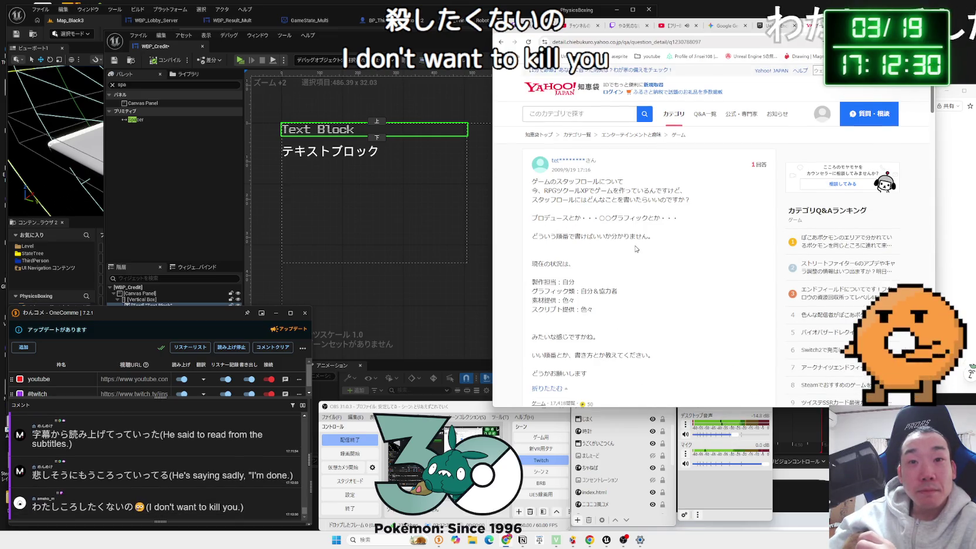
{"action": "scroll", "coordinate": [635, 249], "scroll_direction": "down", "scroll_amount": 5}
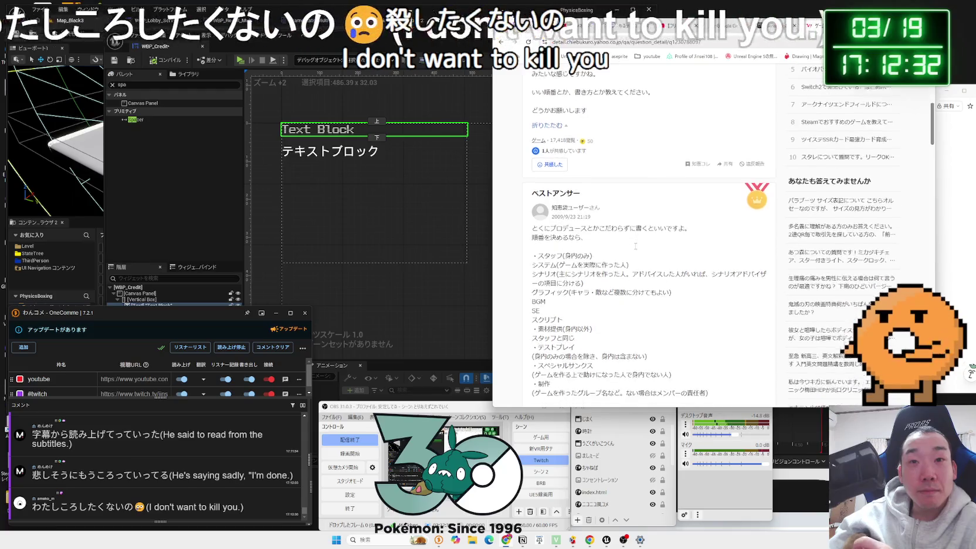
{"action": "scroll", "coordinate": [636, 247], "scroll_direction": "down", "scroll_amount": 2}
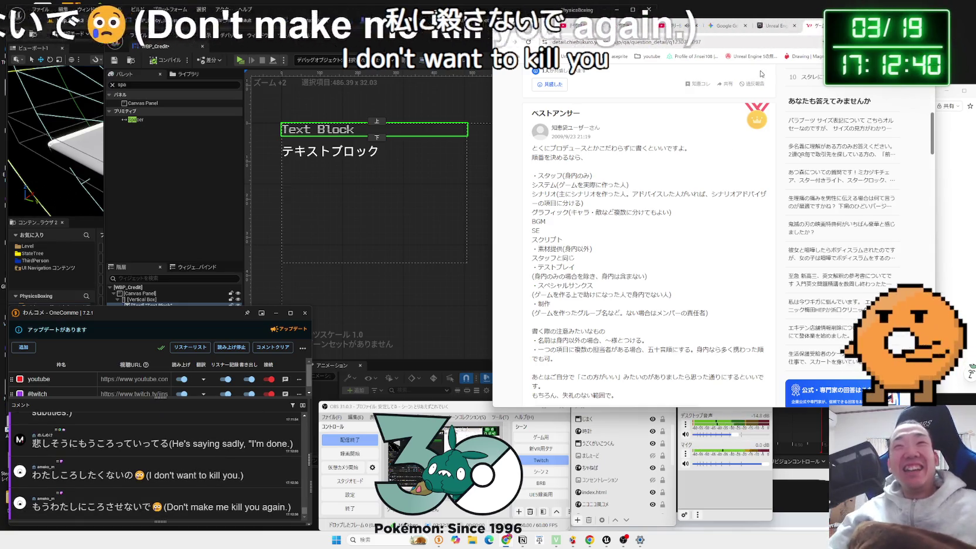
{"action": "key", "text": "ctrl+shift+Tab"}
{"action": "key", "text": "ctrl+shift+Tab"}
{"action": "left_click", "coordinate": [510, 81]}
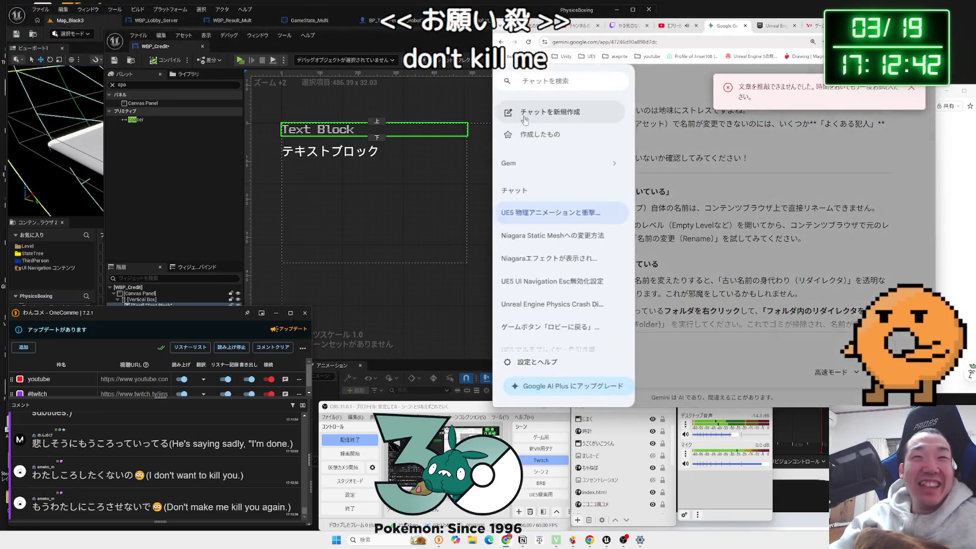
Step: Browse Gemini's 作成したもの page and the zodiac-image chat, then start a new chat
{"action": "left_click", "coordinate": [537, 138]}
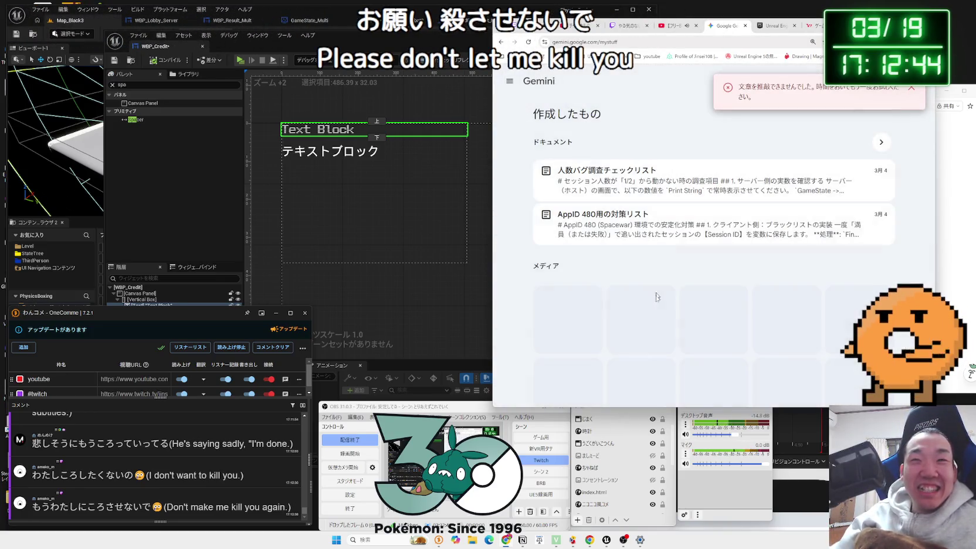
{"action": "left_click", "coordinate": [514, 85]}
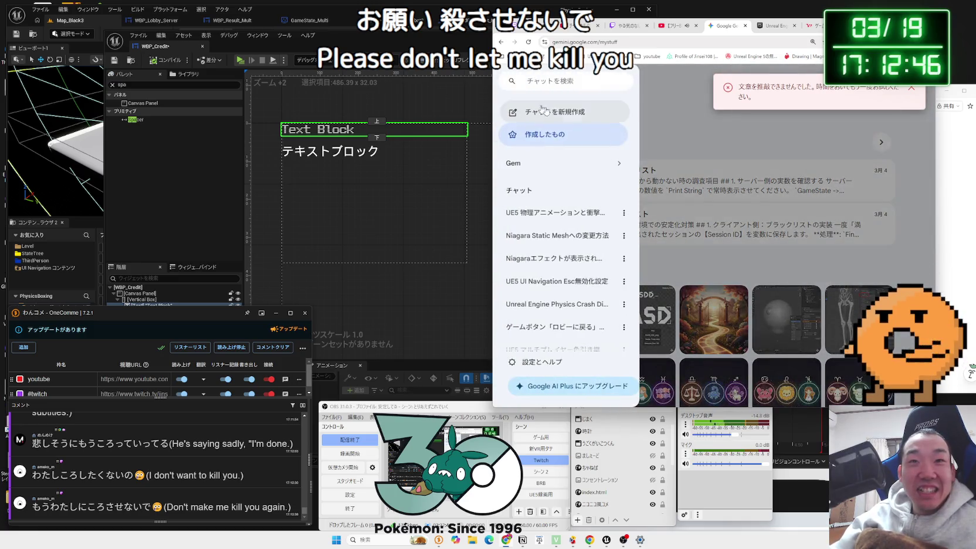
{"action": "left_click", "coordinate": [713, 214]}
{"action": "scroll", "coordinate": [713, 215], "scroll_direction": "down", "scroll_amount": 3}
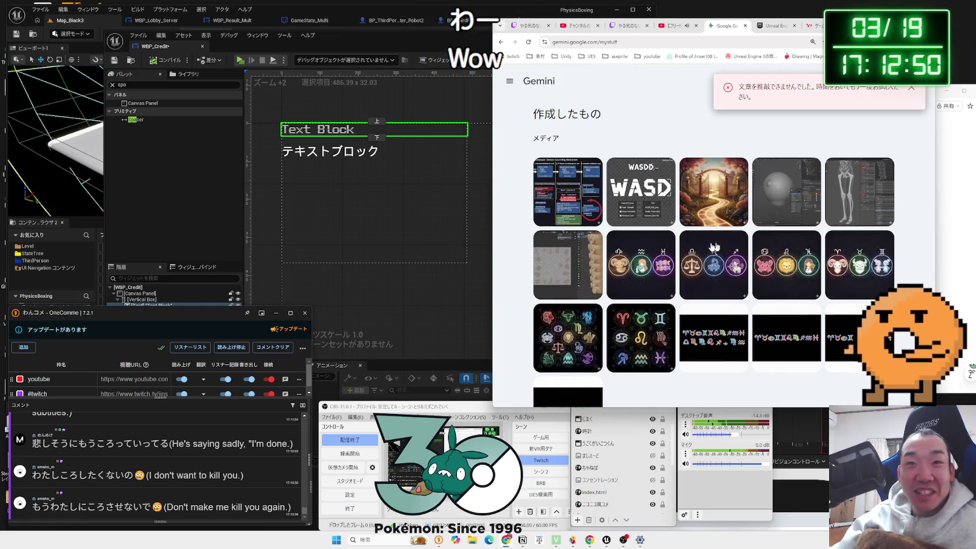
{"action": "left_click", "coordinate": [618, 265]}
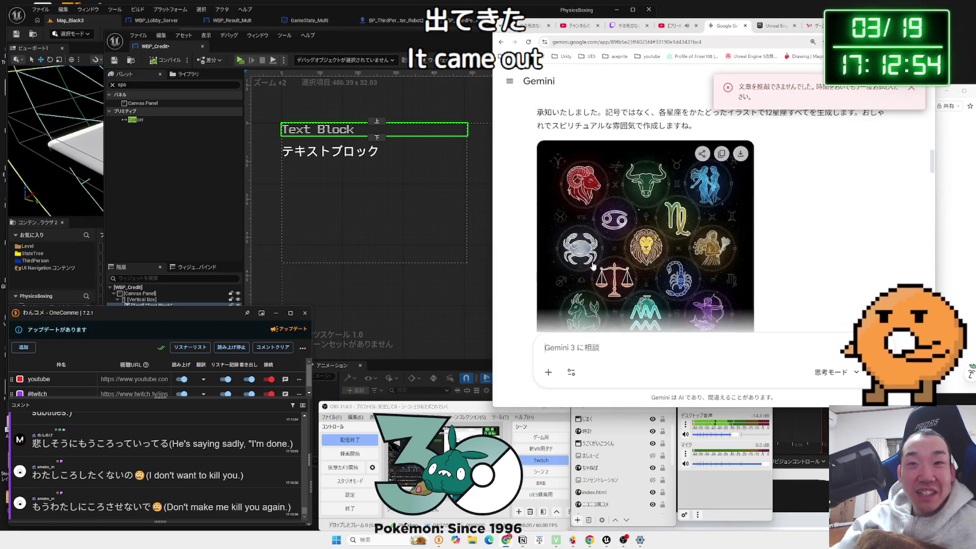
{"action": "key", "text": "alt+Left"}
{"action": "left_click", "coordinate": [510, 81]}
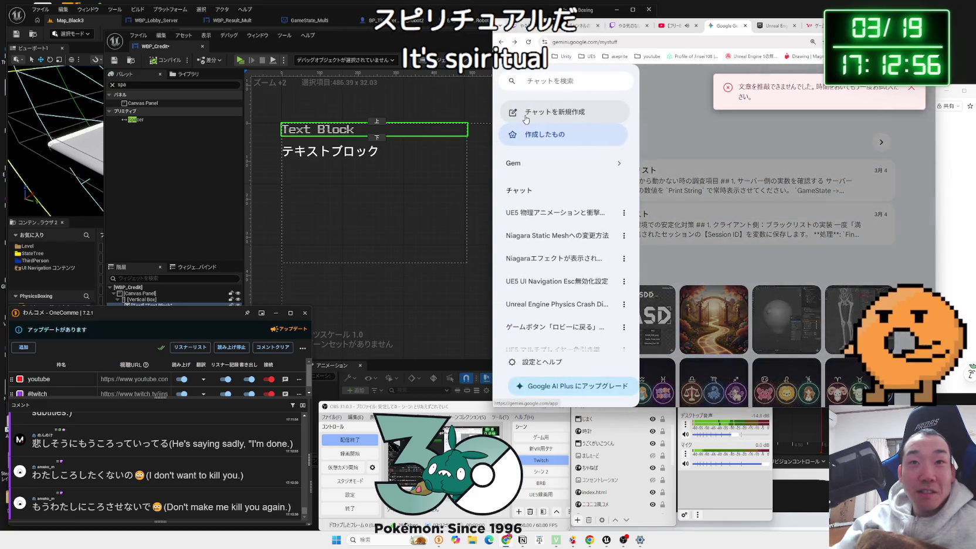
{"action": "left_click", "coordinate": [546, 106]}
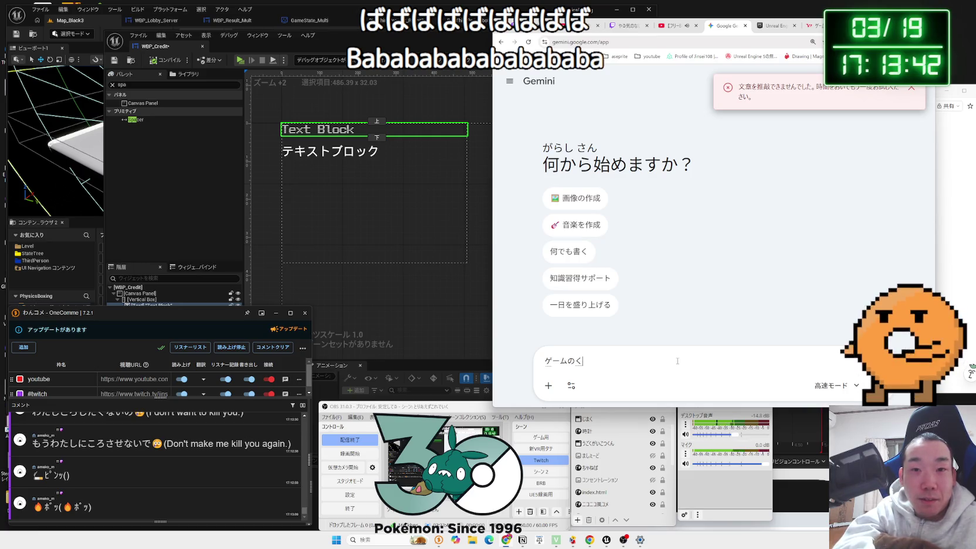
Step: Start the Gemini prompt asking for reference wording for a game-clear クレジット screen
{"action": "type", "text": "クリアした時の k"}
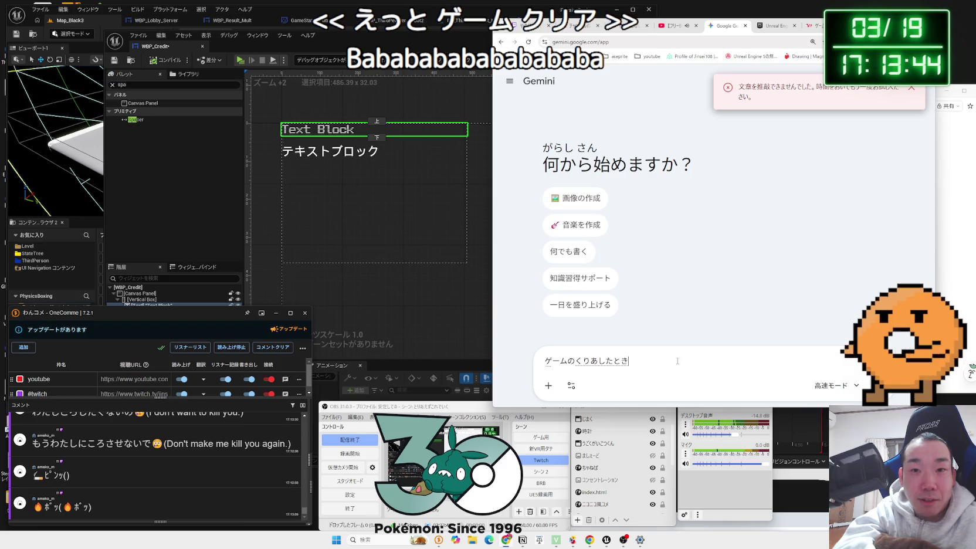
{"action": "type", "text": "urej"}
{"action": "key", "text": "space"}
{"action": "type", "text": "が"}
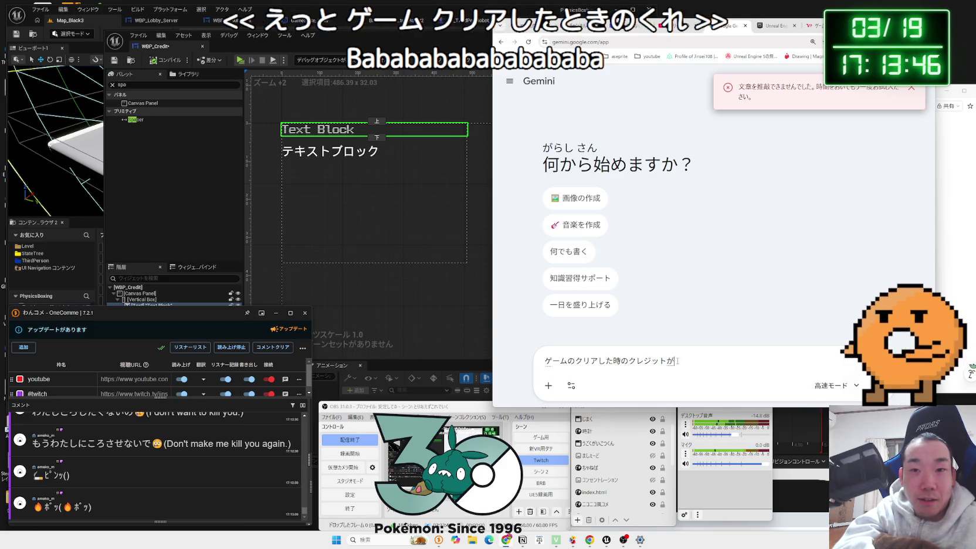
{"action": "type", "text": "めnつくりた"}
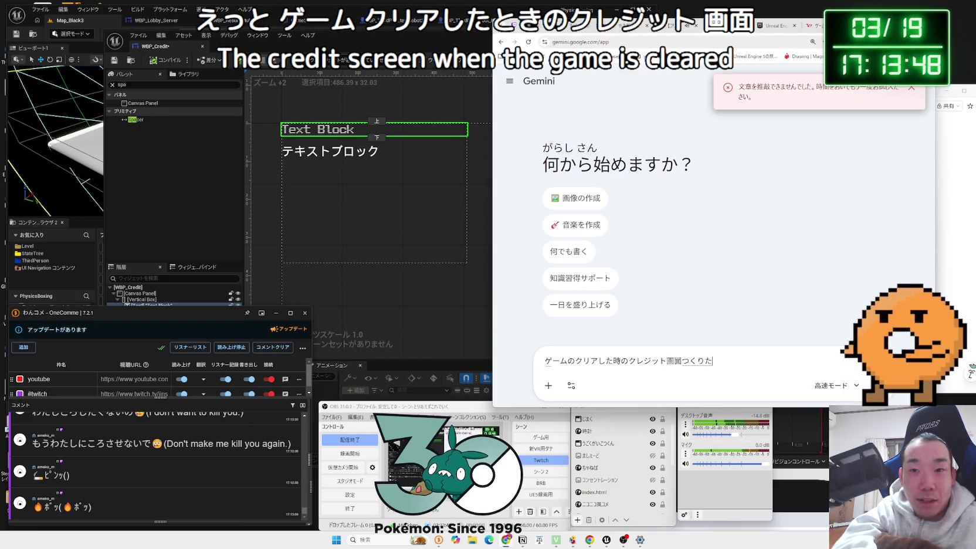
{"action": "type", "text": "akedo,k"}
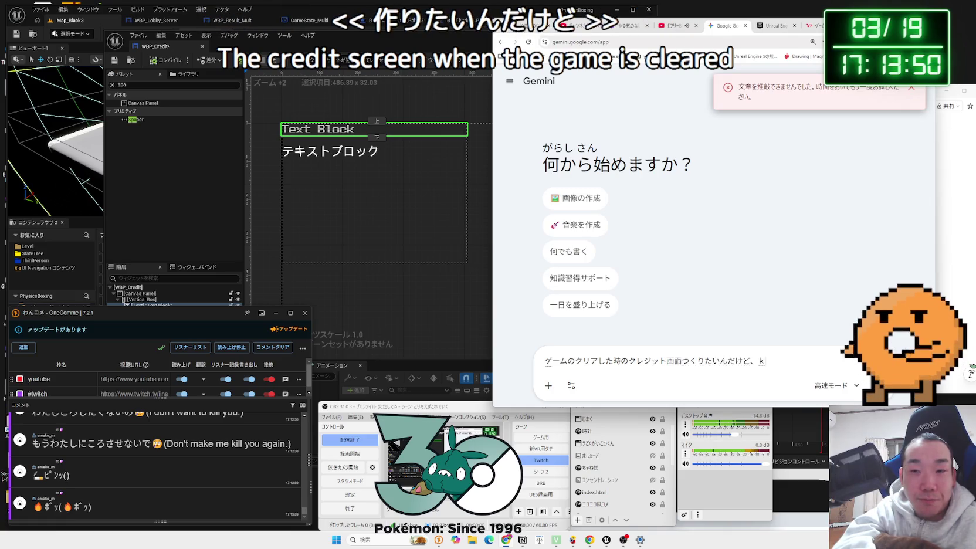
{"action": "key", "text": "BackSpace"}
{"action": "key", "text": "BackSpace"}
{"action": "type", "text": "さんこうに"}
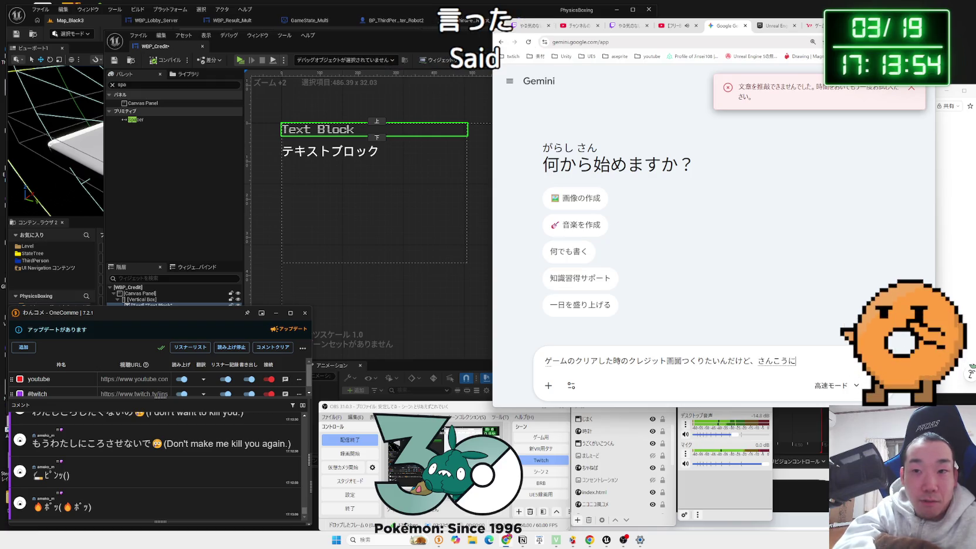
{"action": "key", "text": "space"}
{"action": "type", "text": "nうなぶんしょうがえてほしい"}
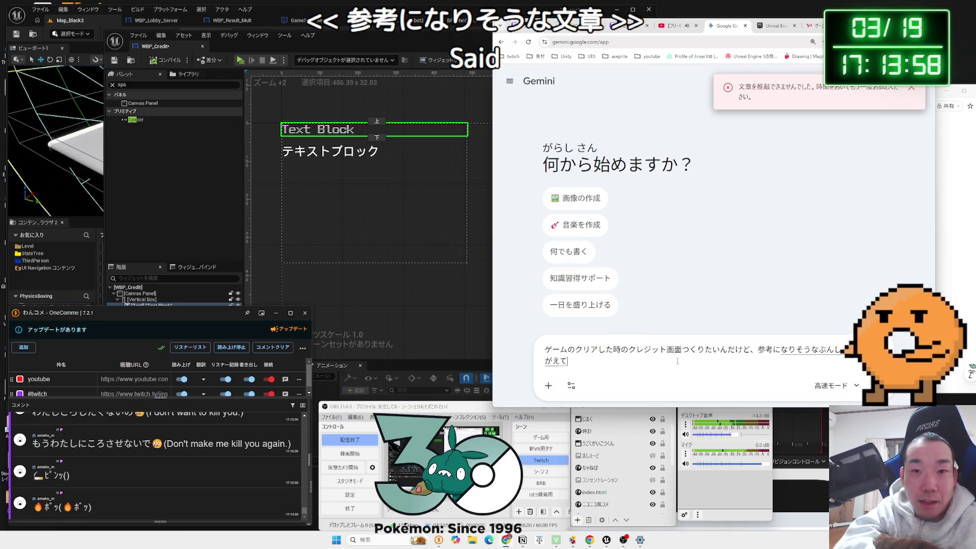
{"action": "type", "text": "ぁ"}
{"action": "key", "text": "space"}
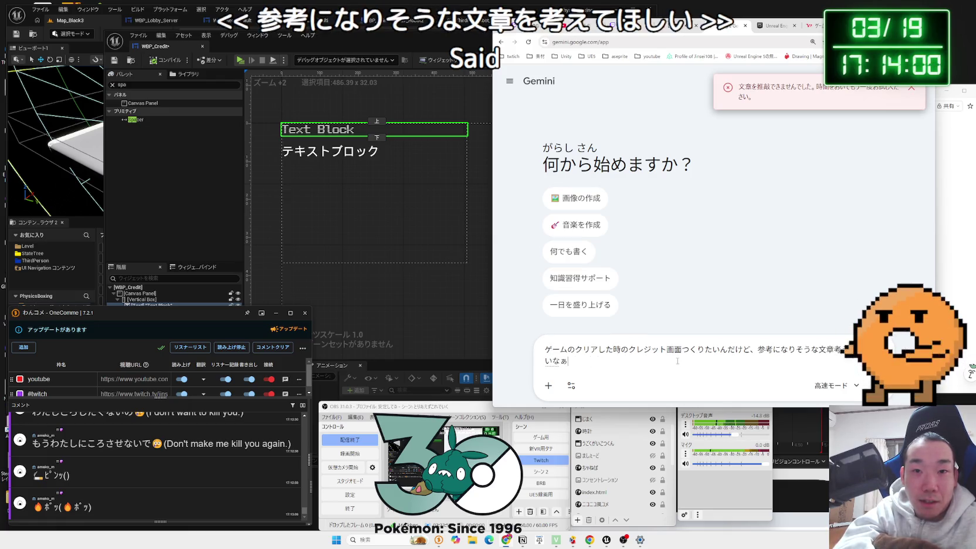
Step: Continue the prompt with 表示したいのは自分の名前とゲームの
{"action": "type", "text": "j"}
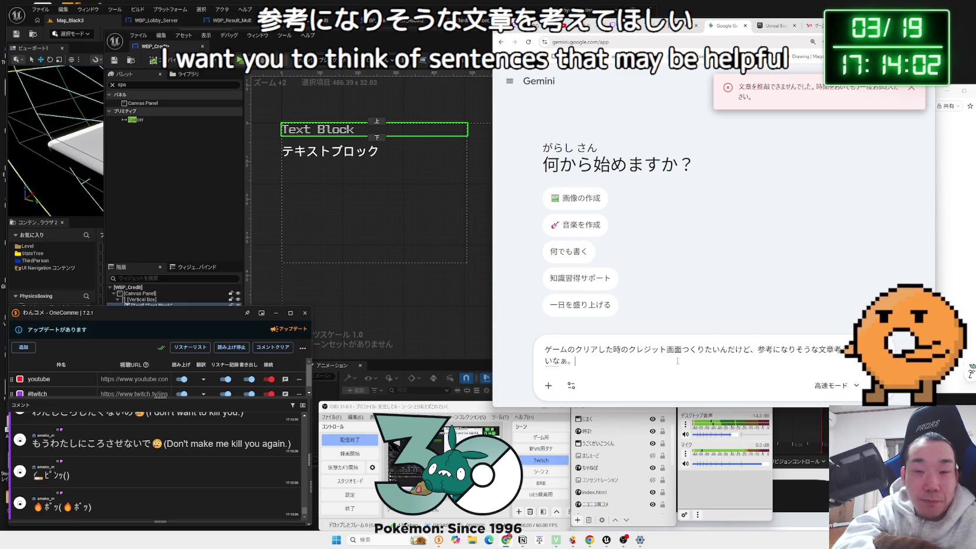
{"action": "type", "text": "じしたいのは"}
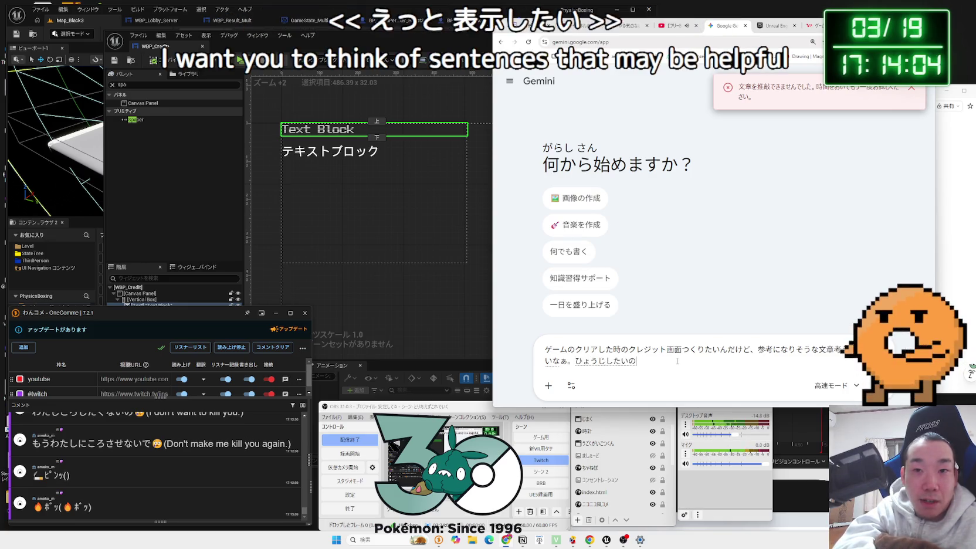
{"action": "key", "text": "space"}
{"action": "key", "text": "BackSpace"}
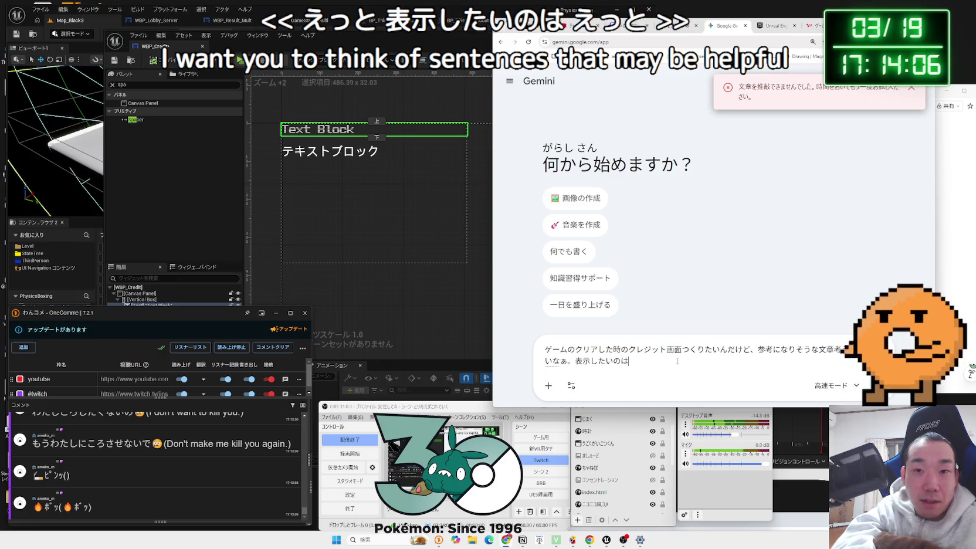
{"action": "type", "text": "atsunojib"}
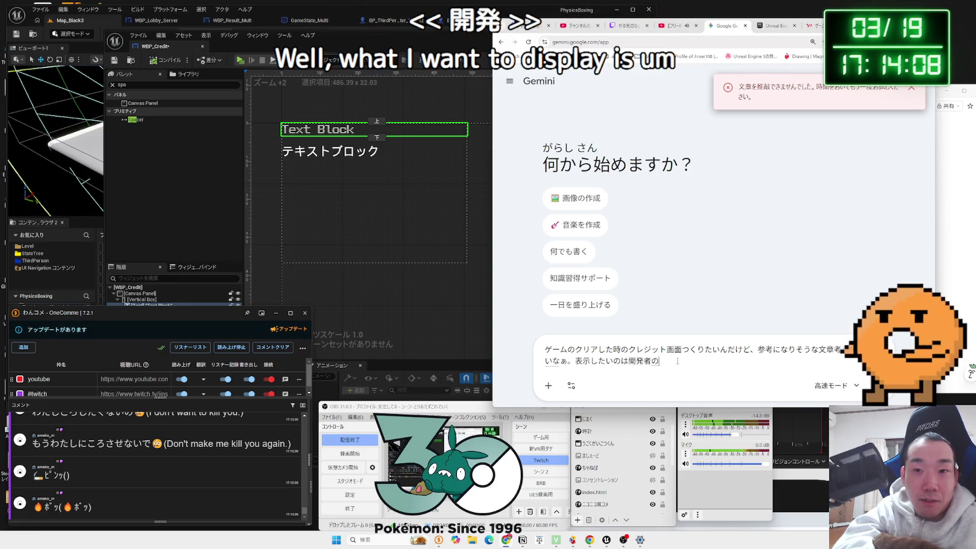
{"action": "type", "text": "nonamaeto"}
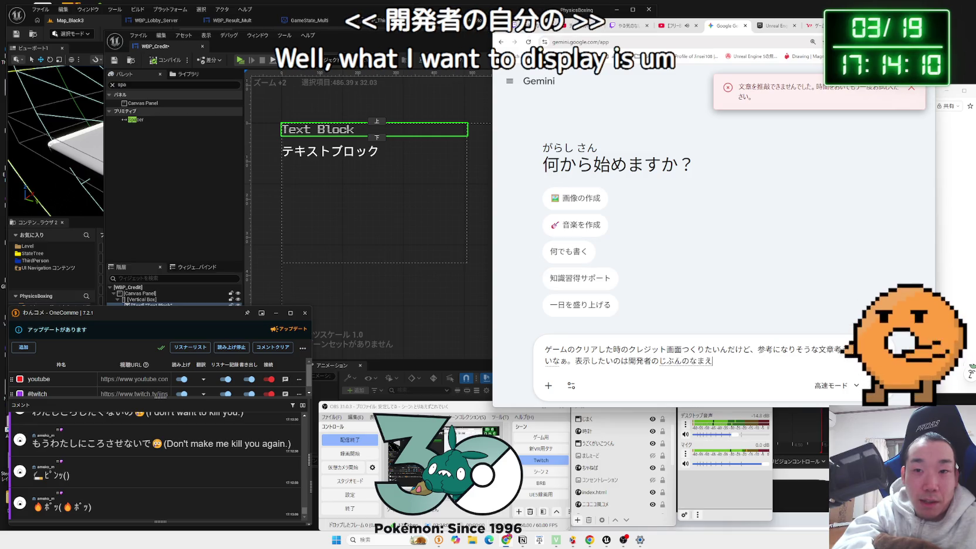
{"action": "key", "text": "space"}
{"action": "key", "text": "Return"}
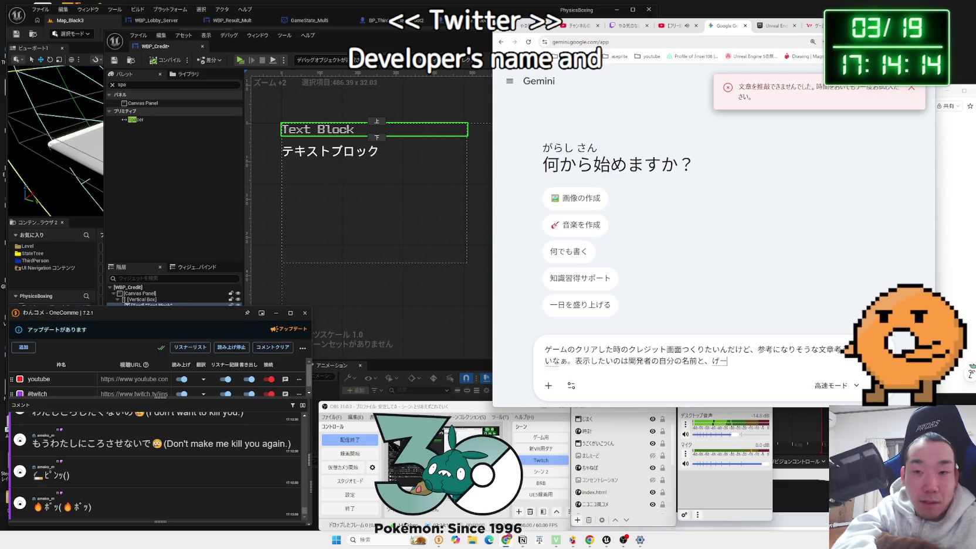
{"action": "type", "text": "muno"}
{"action": "key", "text": "space"}
{"action": "key", "text": "Return"}
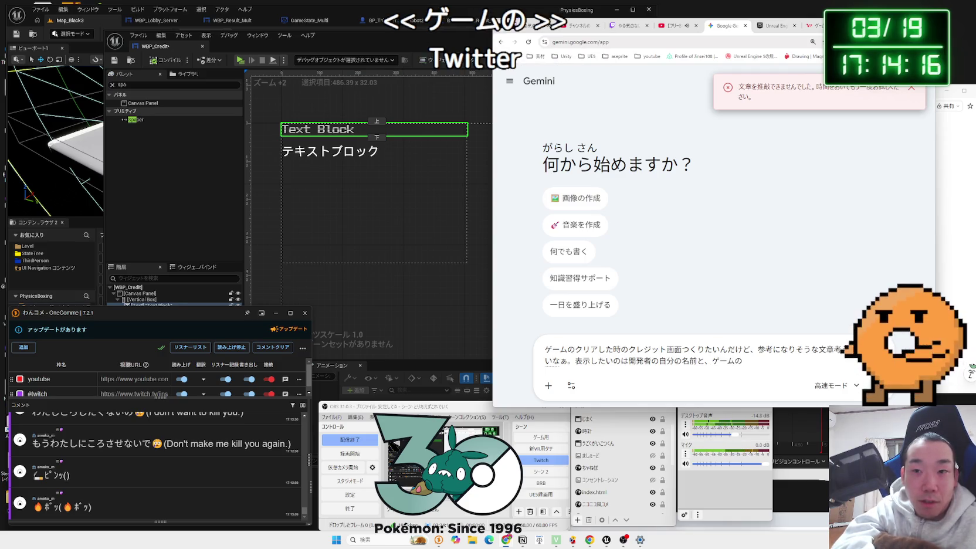
Step: Add the asset list in parentheses: 素材 (3Dモデル, 効果音 など)
{"action": "type", "text": "zai"}
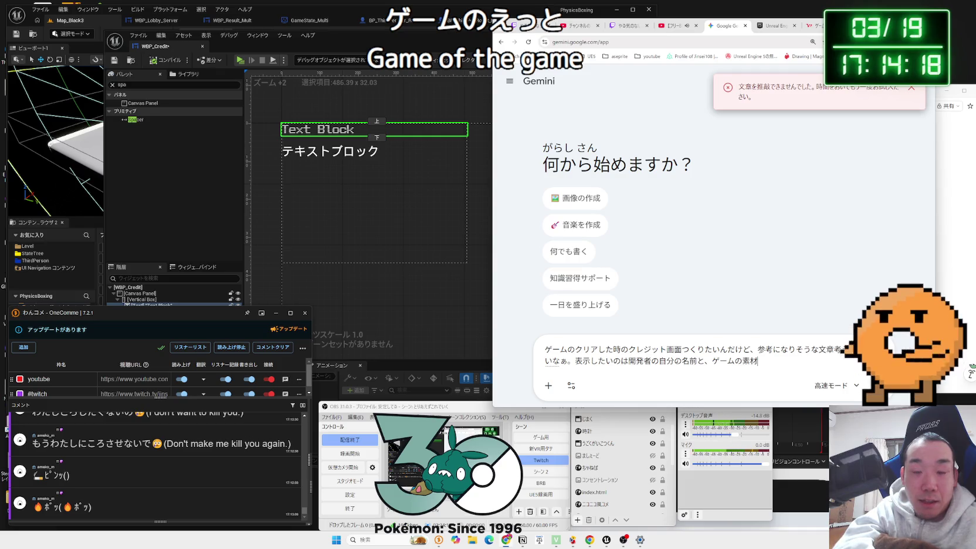
{"action": "type", "text": "()"}
{"action": "key", "text": "Left"}
{"action": "type", "text": "3d"}
{"action": "key", "text": "BackSpace"}
{"action": "key", "text": "BackSpace"}
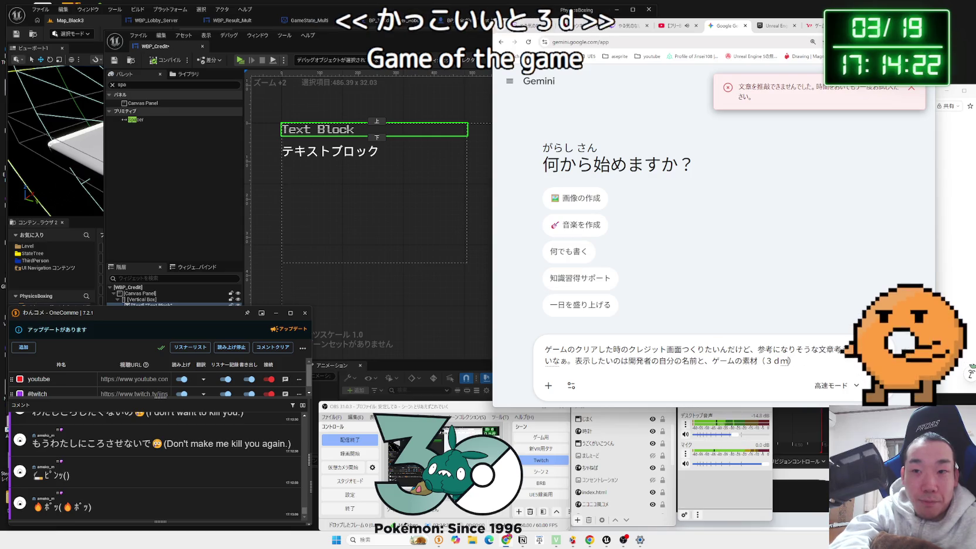
{"action": "type", "text": "der"}
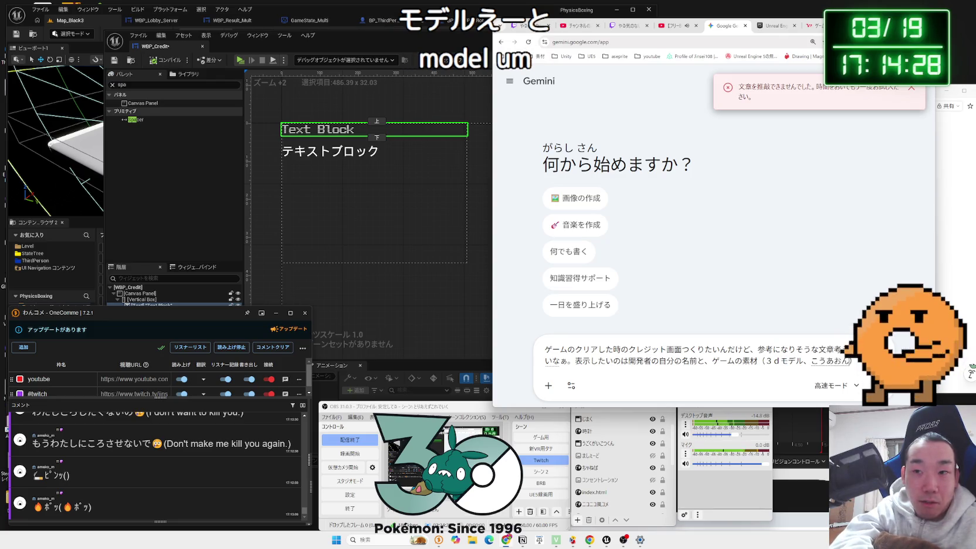
{"action": "key", "text": "space"}
{"action": "type", "text": "oukaon"}
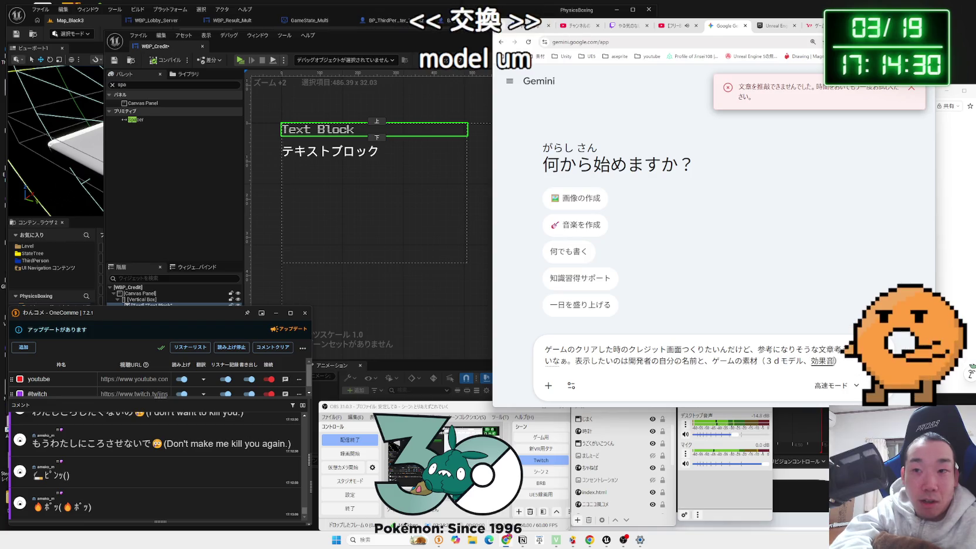
{"action": "key", "text": "space"}
{"action": "key", "text": "Return"}
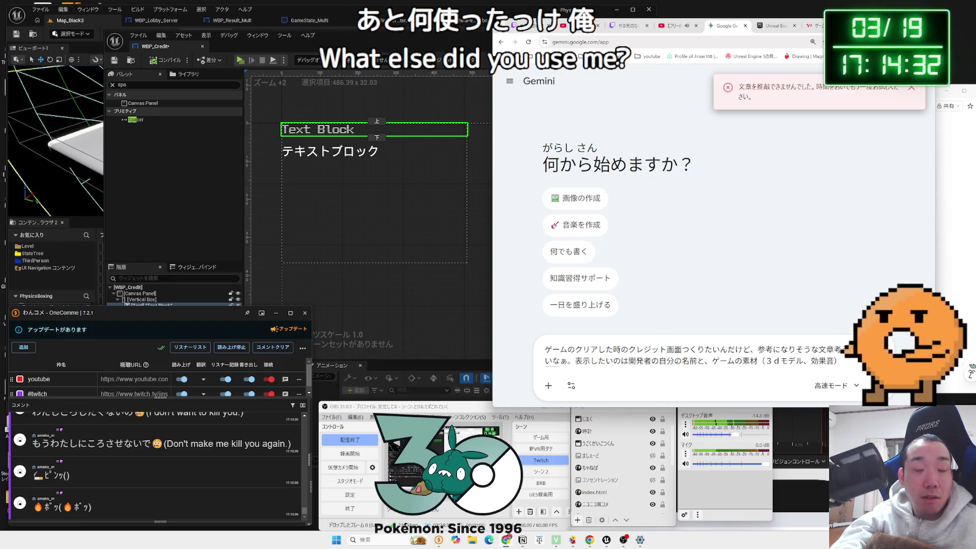
{"action": "type", "text": "、t"}
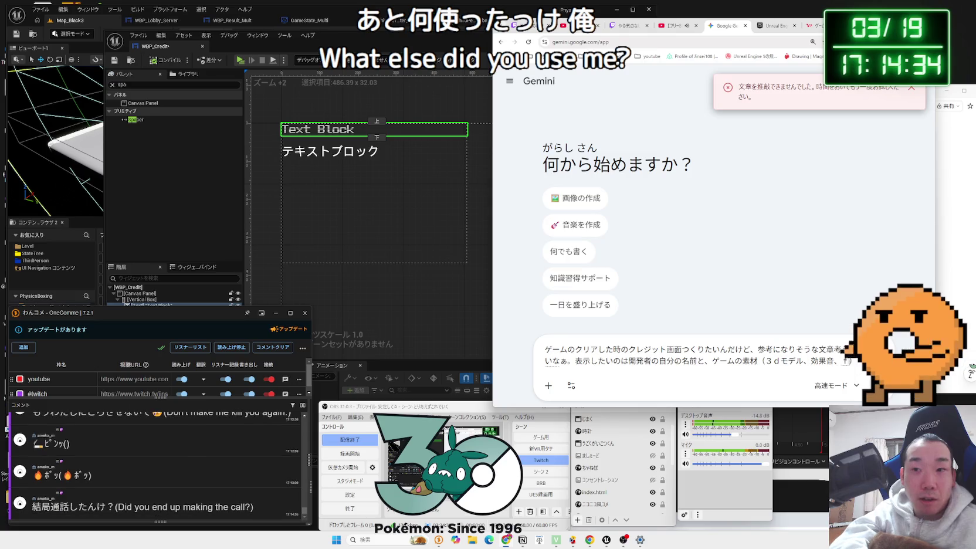
{"action": "type", "text": "nado)"}
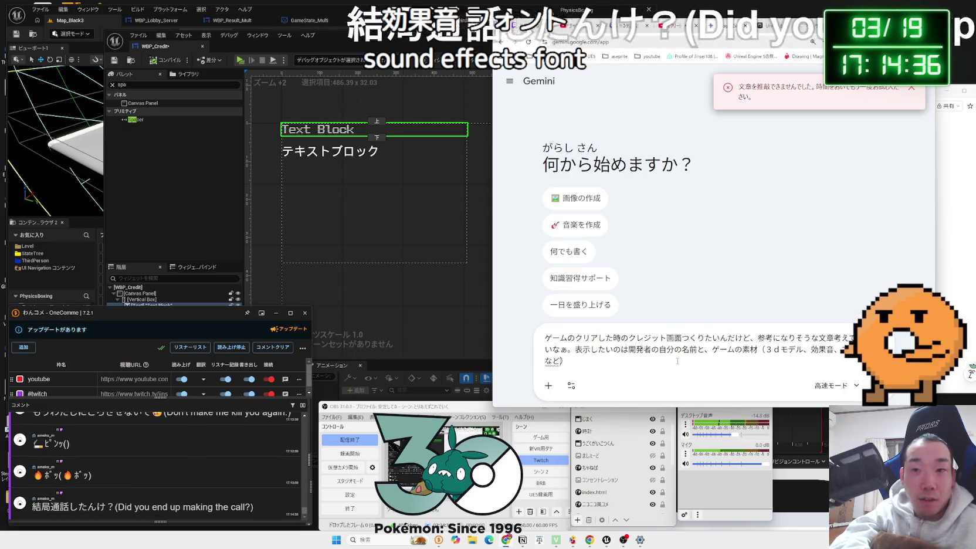
Step: Extend the prompt with フォントなど) and スペシャルサンクス, then begin a UE5 logo question
{"action": "key", "text": "Return"}
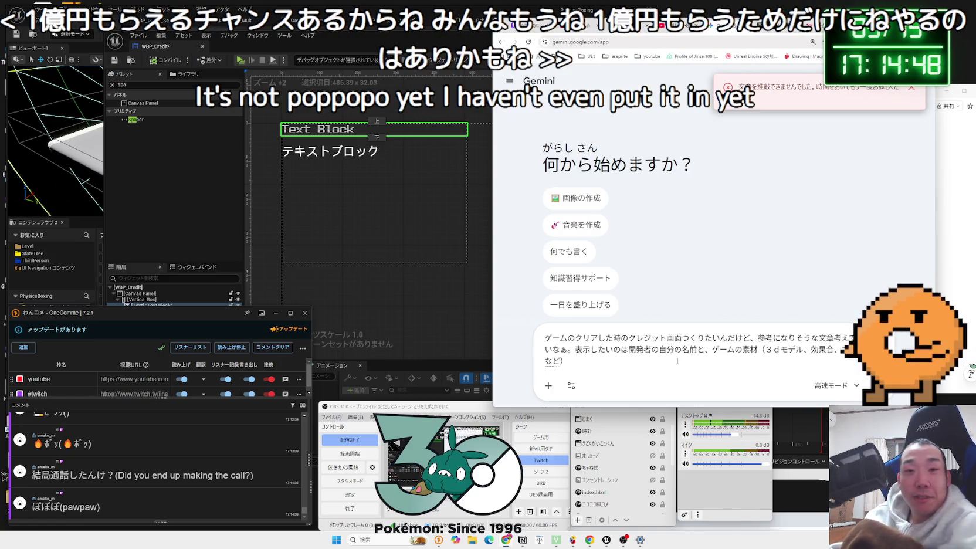
{"action": "type", "text": "t"}
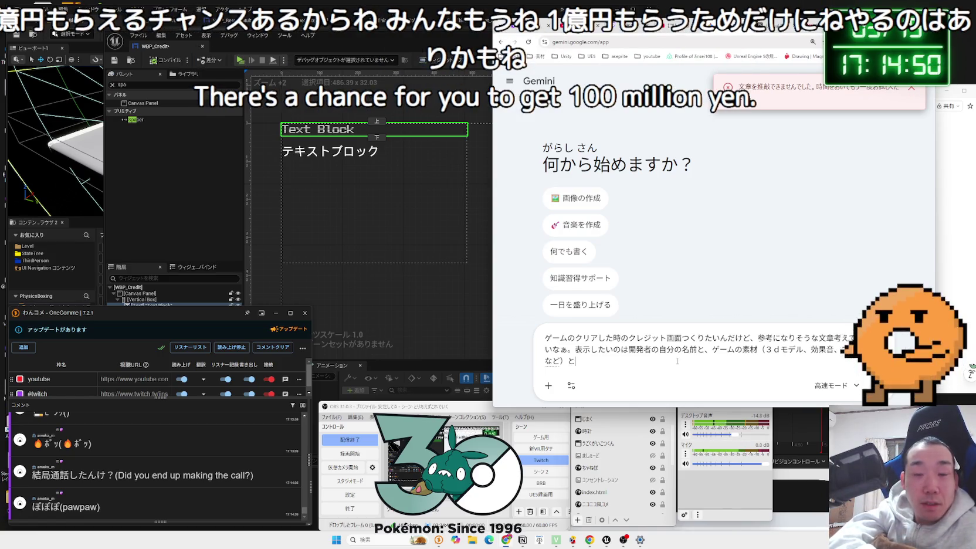
{"action": "type", "text": "ぺしゃるさ"}
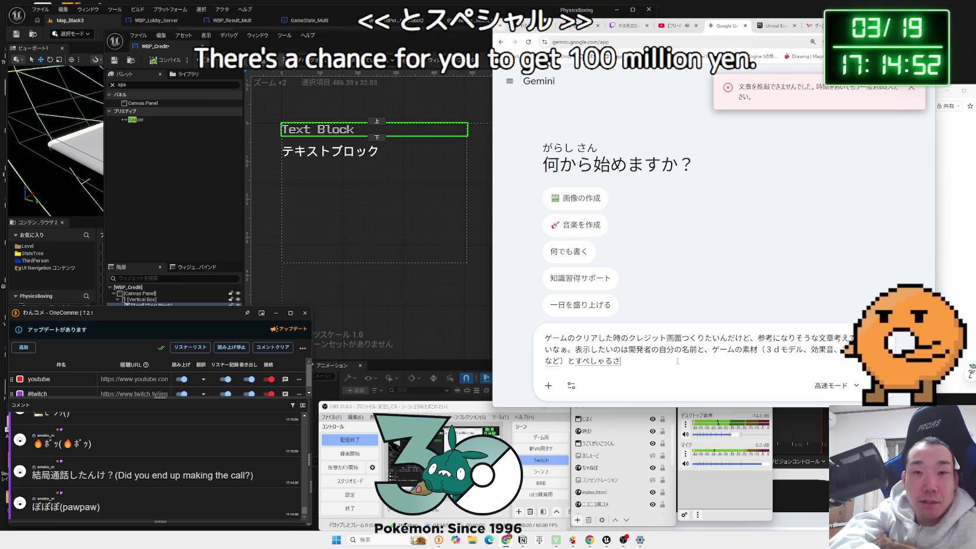
{"action": "key", "text": "BackSpace"}
{"action": "key", "text": "BackSpace"}
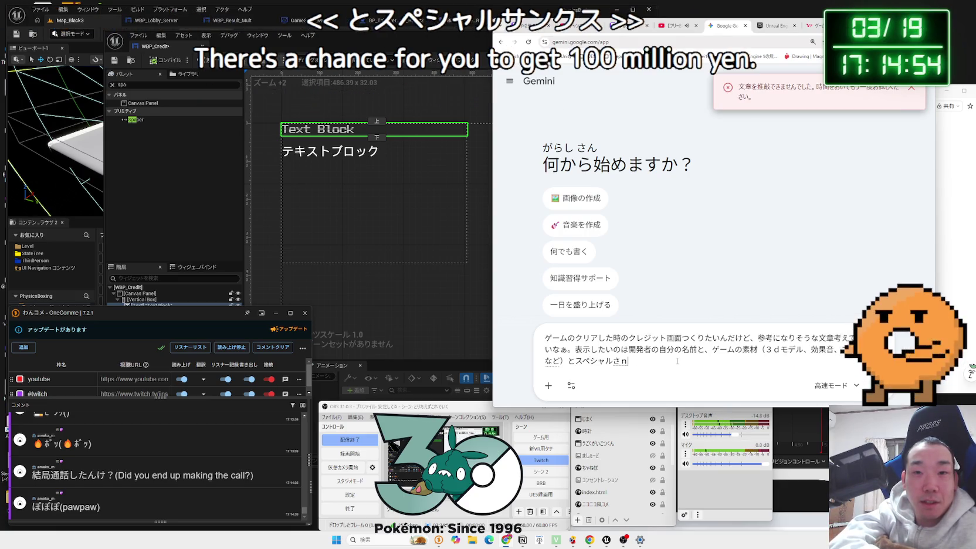
{"action": "type", "text": "ku"}
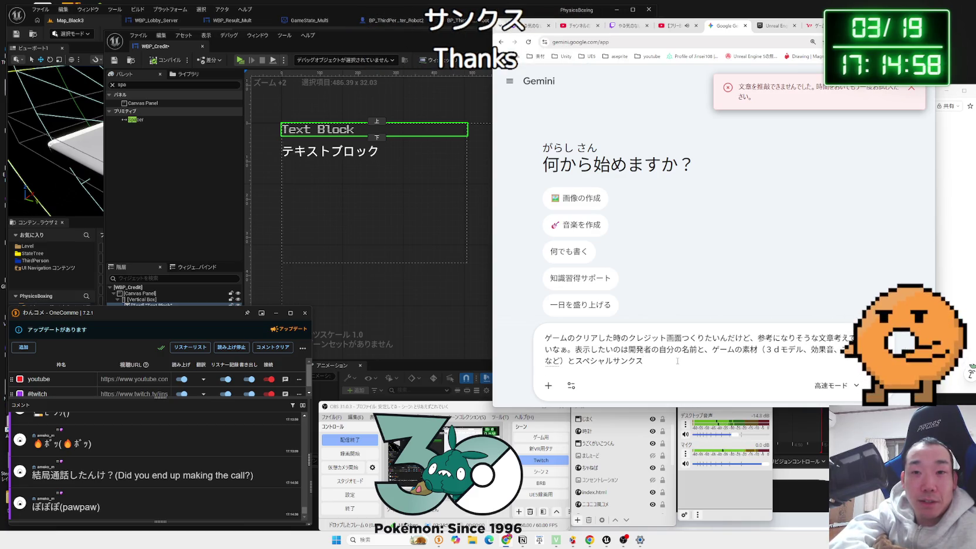
{"action": "type", "text": ",at"}
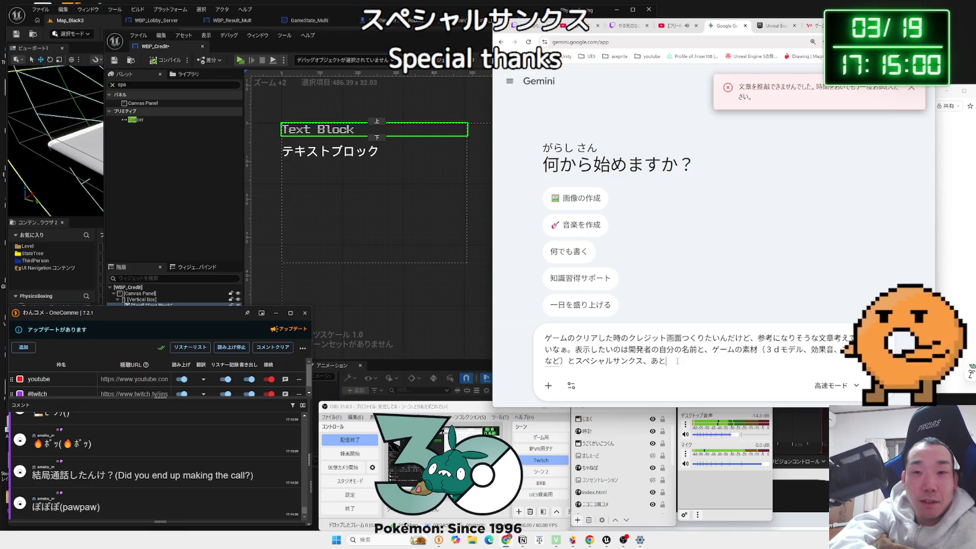
{"action": "key", "text": "BackSpace"}
{"action": "type", "text": "。ＵＥ５の"}
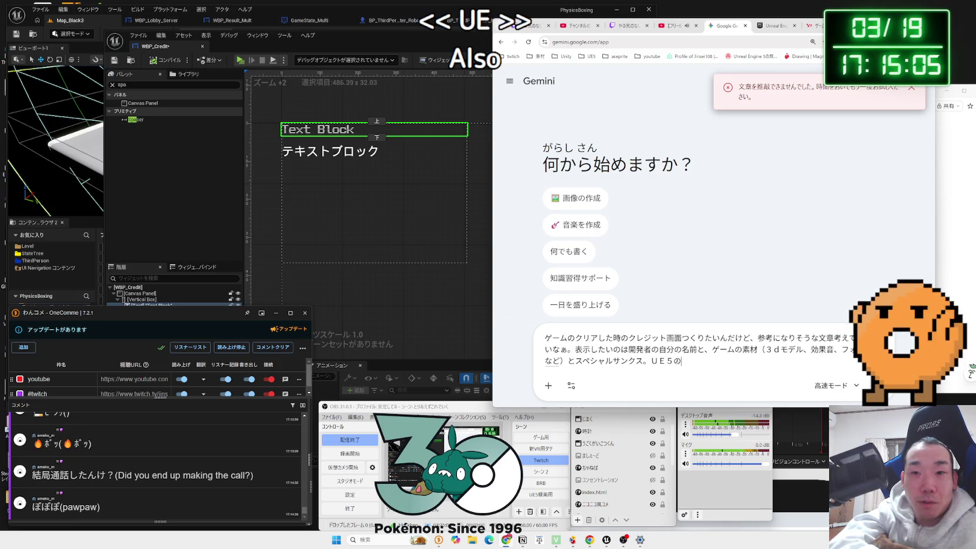
{"action": "type", "text": "orogoto"}
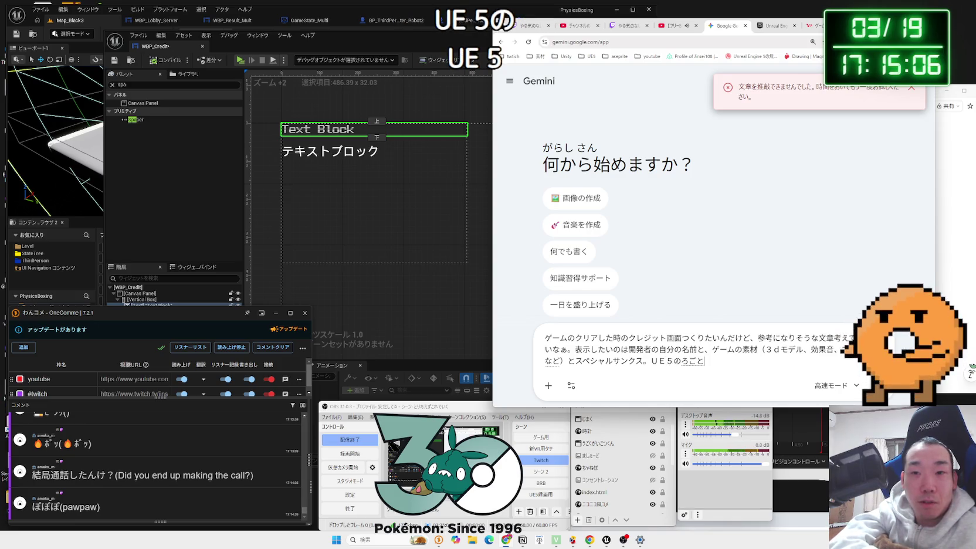
{"action": "type", "text": "iretgaiina?"}
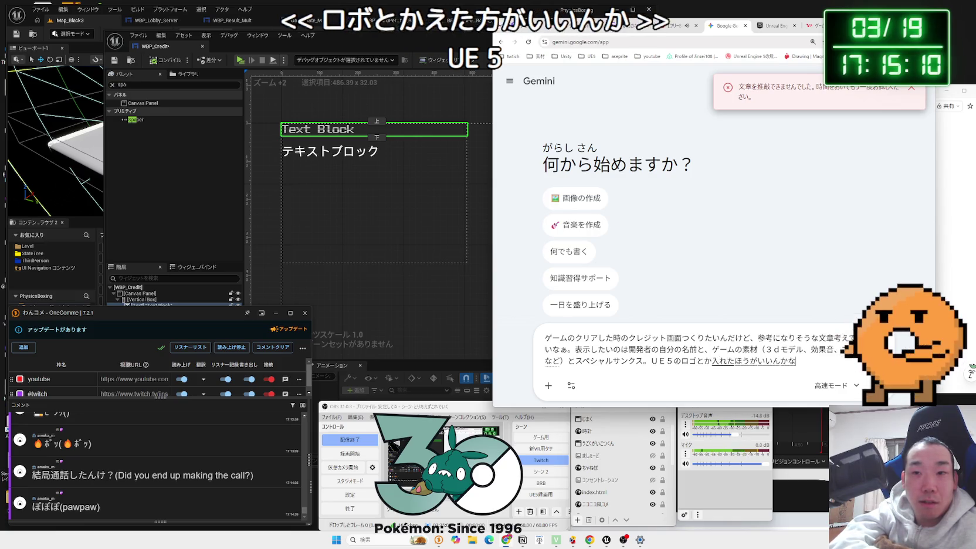
Step: Send the UE5 logo credits question and read Gemini's layout and engine-terms advice
{"action": "key", "text": "space"}
{"action": "key", "text": "Return"}
{"action": "key", "text": "Return"}
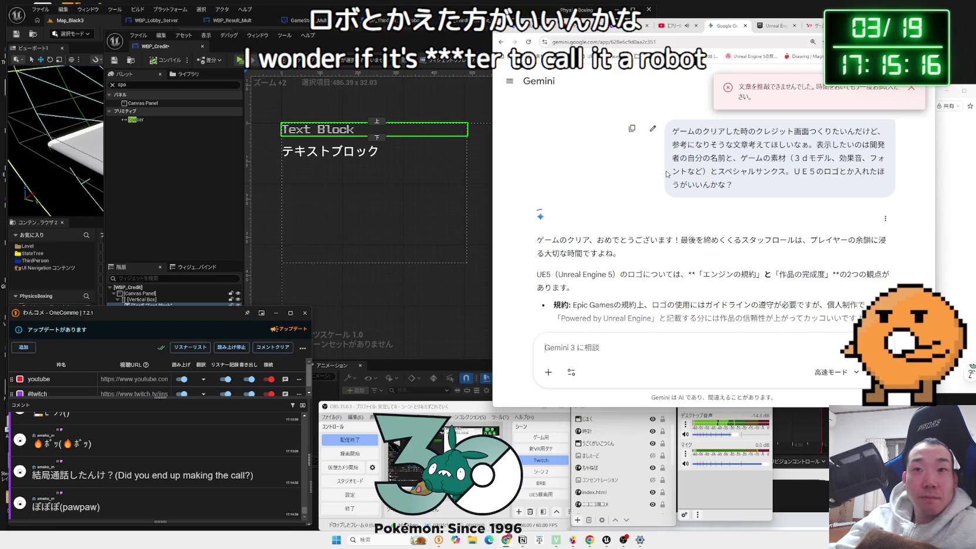
{"action": "scroll", "coordinate": [666, 174], "scroll_direction": "down", "scroll_amount": 8}
{"action": "scroll", "coordinate": [666, 174], "scroll_direction": "up", "scroll_amount": 2}
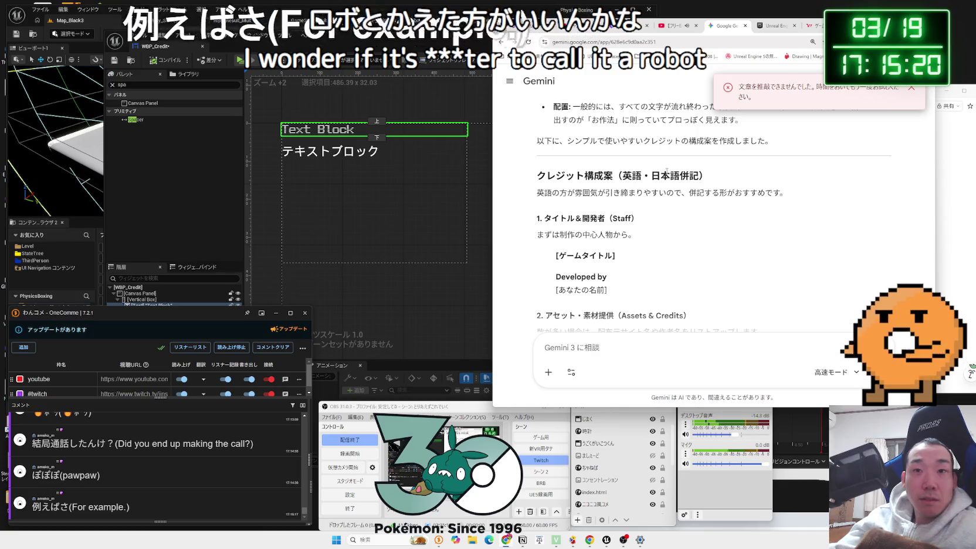
{"action": "scroll", "coordinate": [667, 173], "scroll_direction": "up", "scroll_amount": 2}
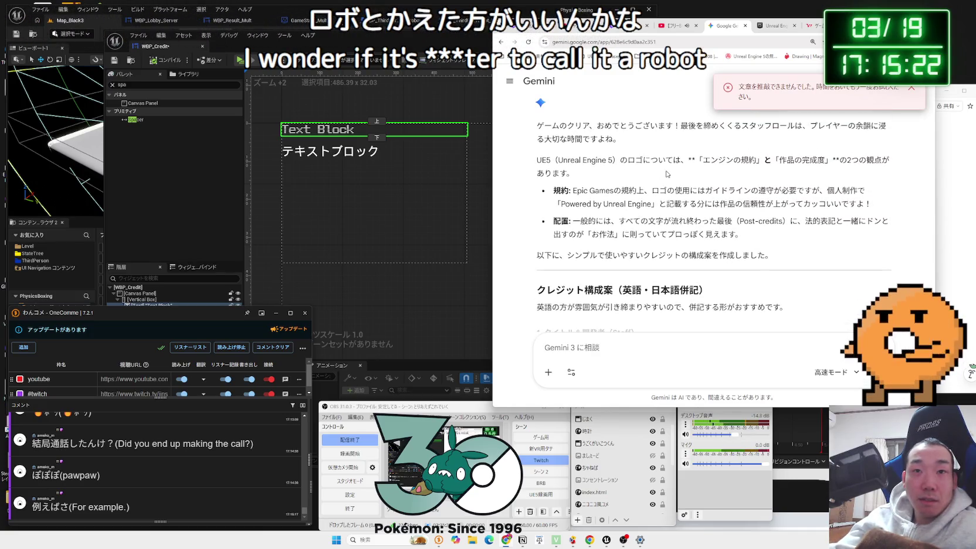
{"action": "scroll", "coordinate": [673, 173], "scroll_direction": "up", "scroll_amount": 1}
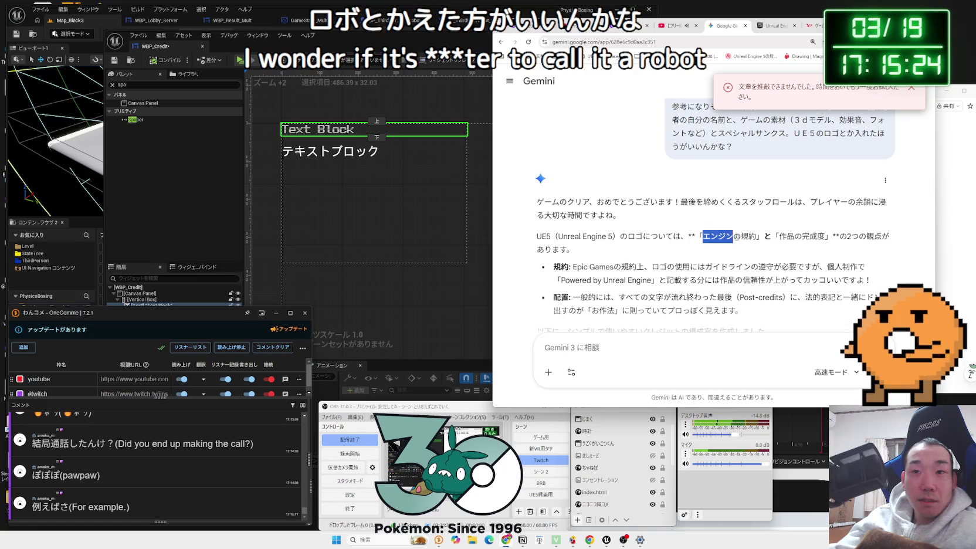
{"action": "left_click_drag", "start_coordinate": [696, 236], "coordinate": [811, 235]}
{"action": "left_click", "coordinate": [811, 235]}
{"action": "mouse_move", "coordinate": [696, 236]}
{"action": "left_mouse_down"}
{"action": "mouse_move", "coordinate": [763, 236]}
{"action": "mouse_move", "coordinate": [696, 235]}
{"action": "left_mouse_up"}
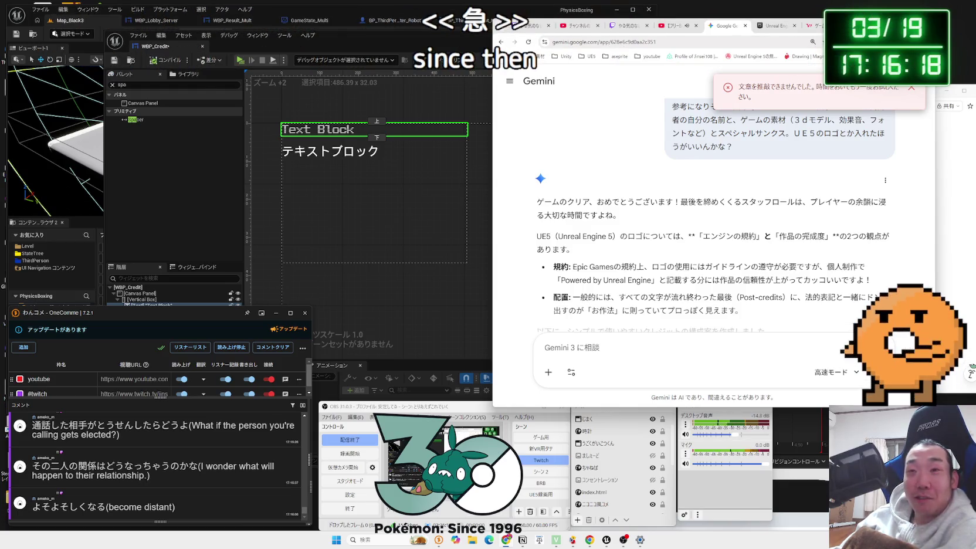
Step: Look over the Yahoo Chiebukuro credits answer and shift the browser window left
{"action": "left_click", "coordinate": [820, 29]}
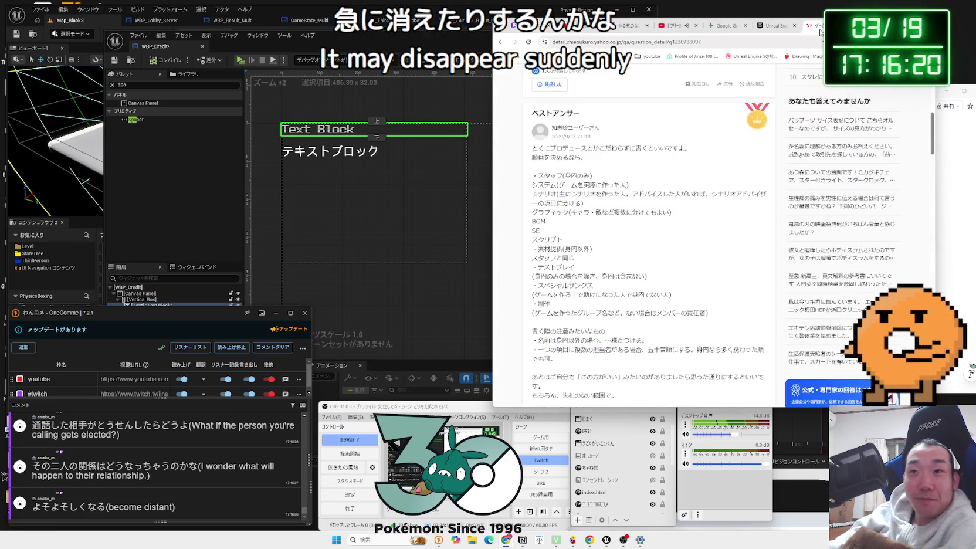
{"action": "scroll", "coordinate": [713, 140], "scroll_direction": "down", "scroll_amount": 2}
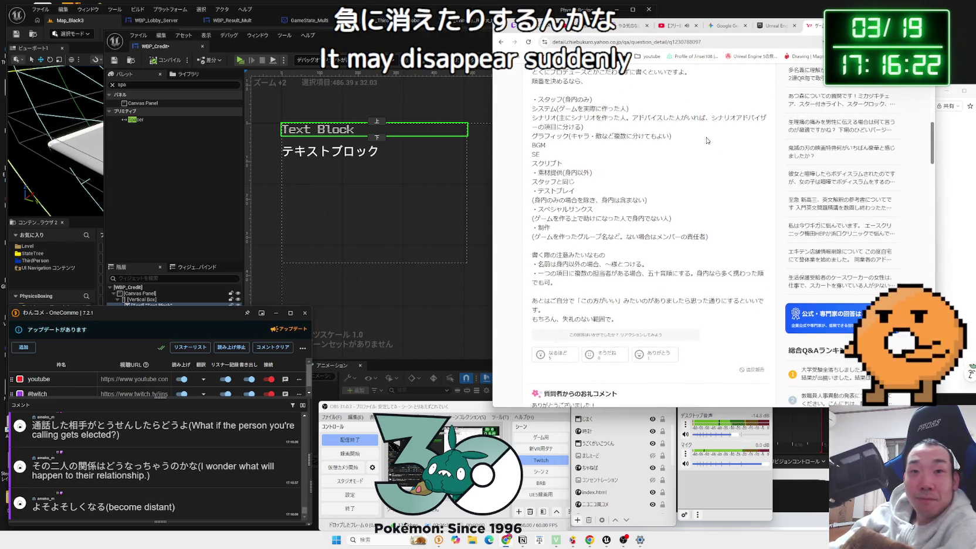
{"action": "scroll", "coordinate": [708, 140], "scroll_direction": "up", "scroll_amount": 1}
{"action": "left_click_drag", "start_coordinate": [837, 71], "coordinate": [797, 70]}
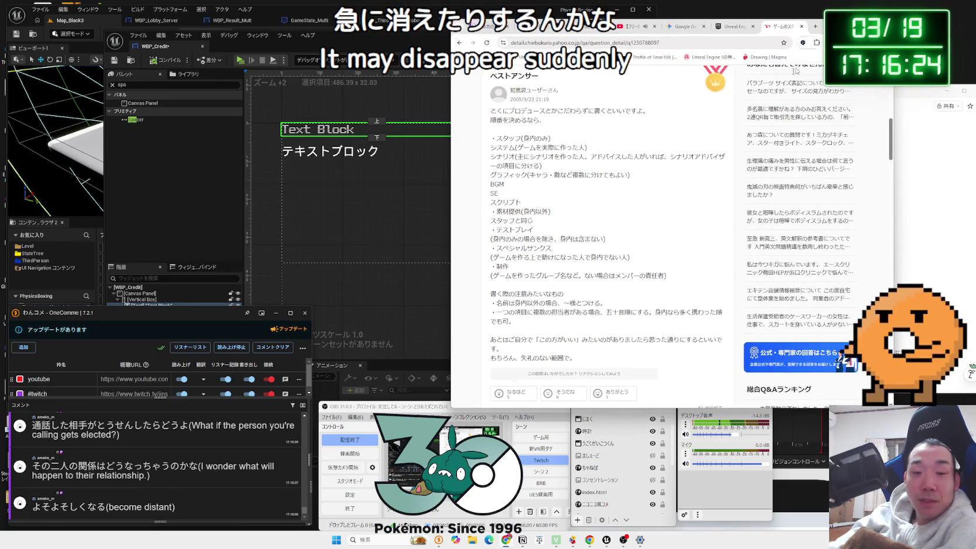
Step: Add a bullet クレジット何かく？ below the marmot bullet in the Notion game draft
{"action": "left_click", "coordinate": [522, 540]}
{"action": "scroll", "coordinate": [742, 306], "scroll_direction": "down", "scroll_amount": 10}
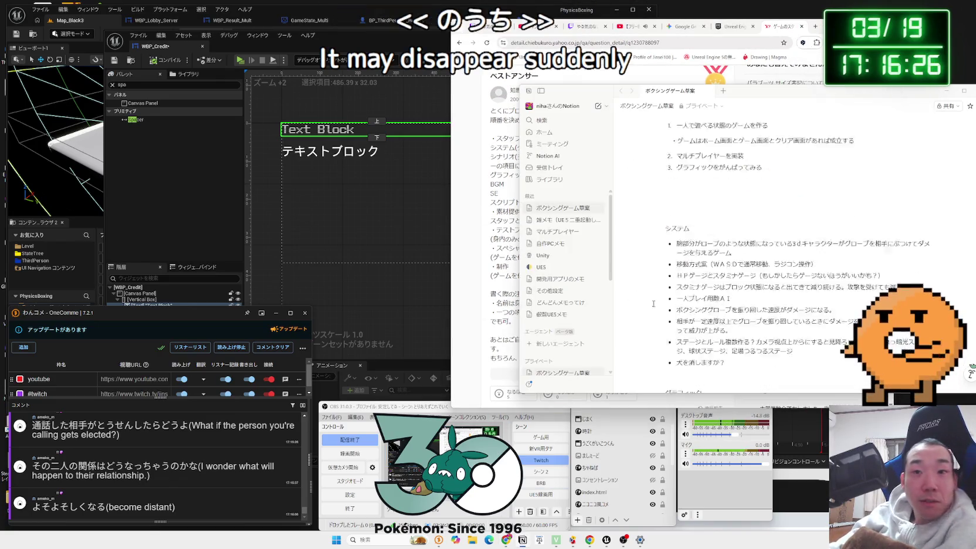
{"action": "left_click", "coordinate": [733, 337]}
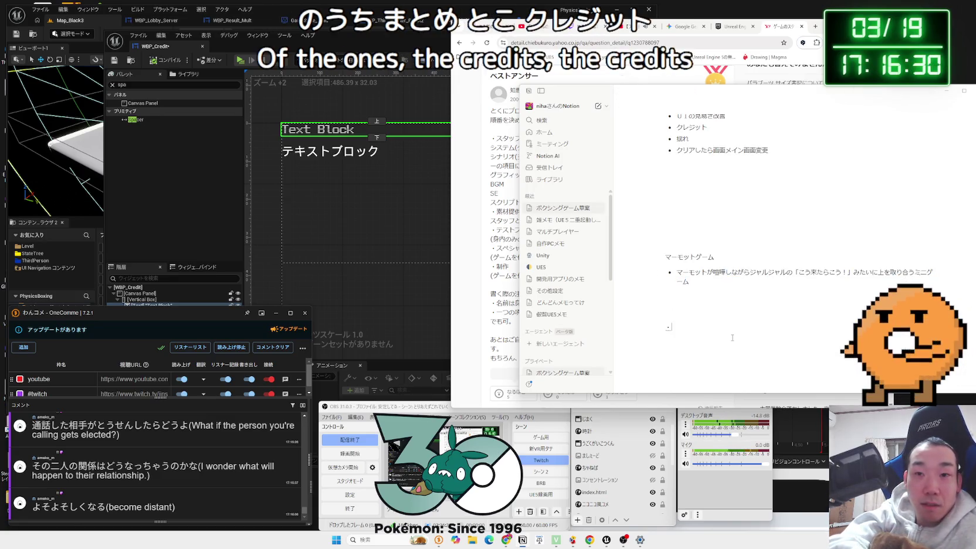
{"action": "type", "text": "ジット何かく？」"}
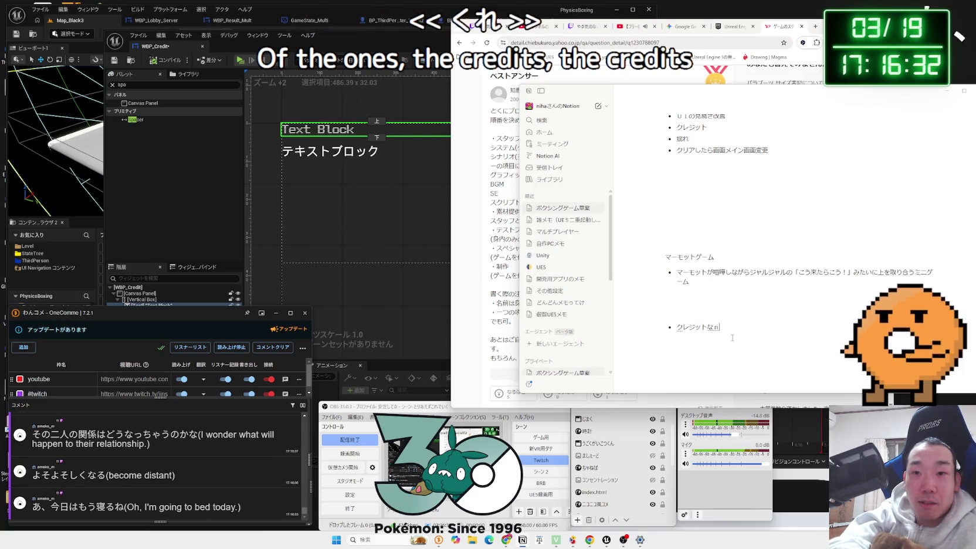
{"action": "key", "text": "BackSpace"}
{"action": "key", "text": "Return"}
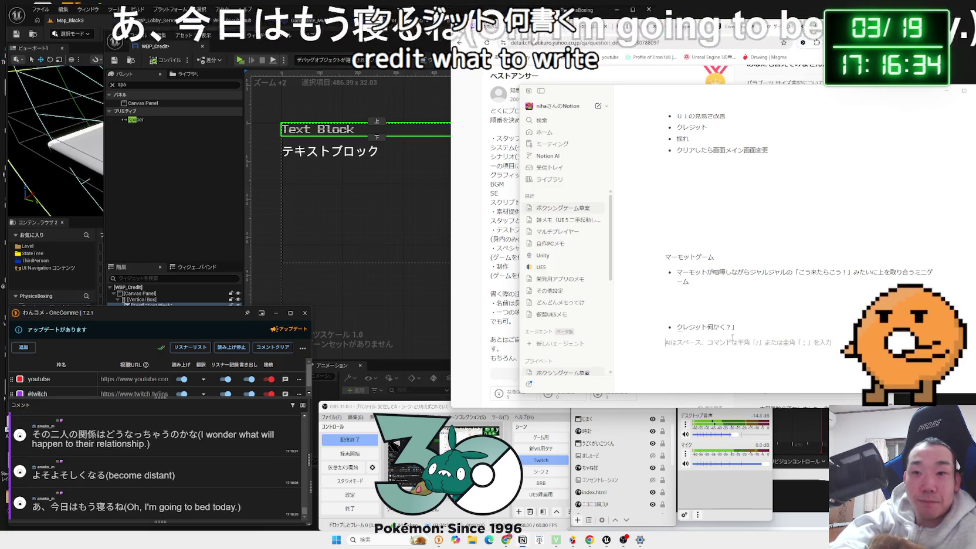
Step: Return to the Gemini chat in the browser
{"action": "key", "text": "alt+Tab"}
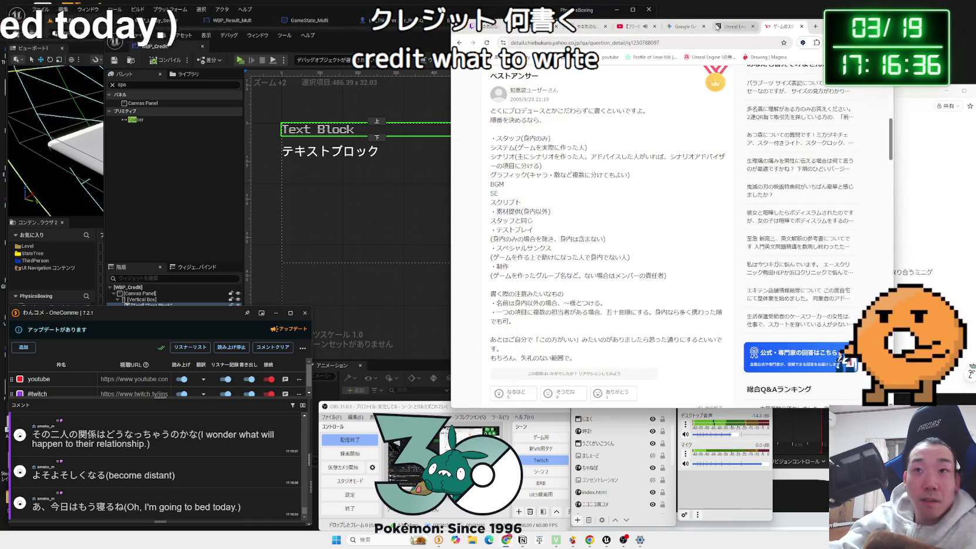
{"action": "key", "text": "ctrl+shift+Tab"}
{"action": "left_click", "coordinate": [680, 27]}
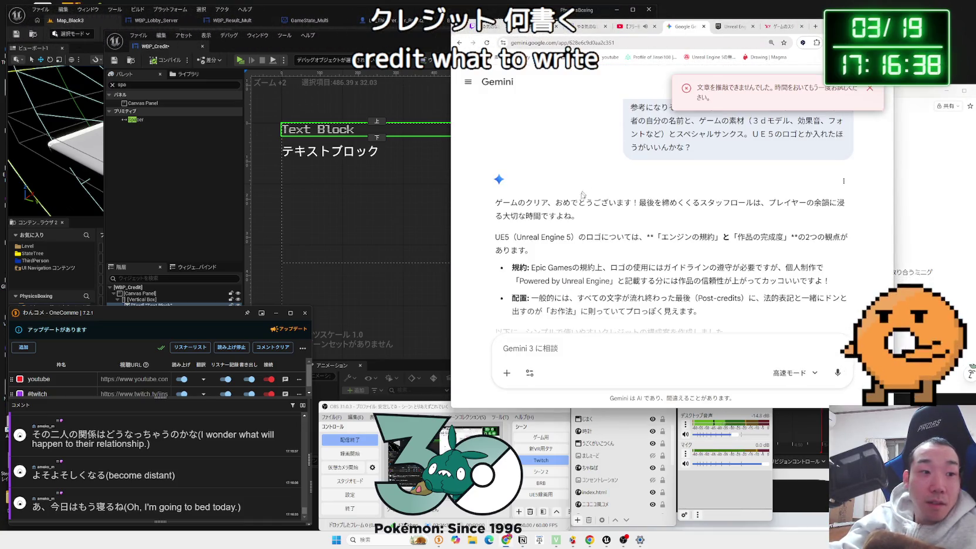
Step: Select and copy Gemini's credit outline from Staff through Sound Effects & BGM
{"action": "scroll", "coordinate": [568, 228], "scroll_direction": "down", "scroll_amount": 5}
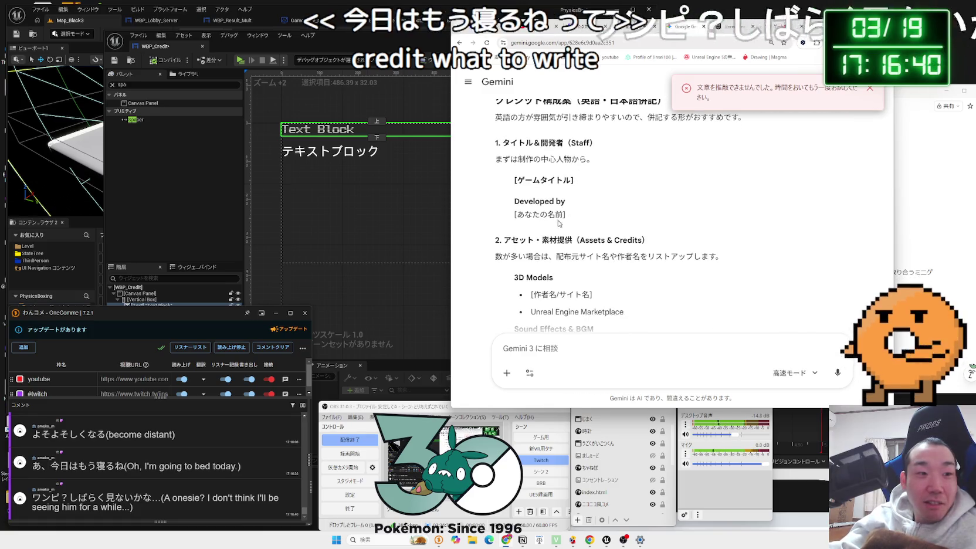
{"action": "mouse_move", "coordinate": [494, 140]}
{"action": "left_mouse_down"}
{"action": "mouse_move", "coordinate": [575, 182]}
{"action": "mouse_move", "coordinate": [648, 278]}
{"action": "mouse_move", "coordinate": [725, 229]}
{"action": "left_mouse_up"}
{"action": "scroll", "coordinate": [648, 278], "scroll_direction": "down", "scroll_amount": 3}
{"action": "scroll", "coordinate": [649, 277], "scroll_direction": "down", "scroll_amount": 5}
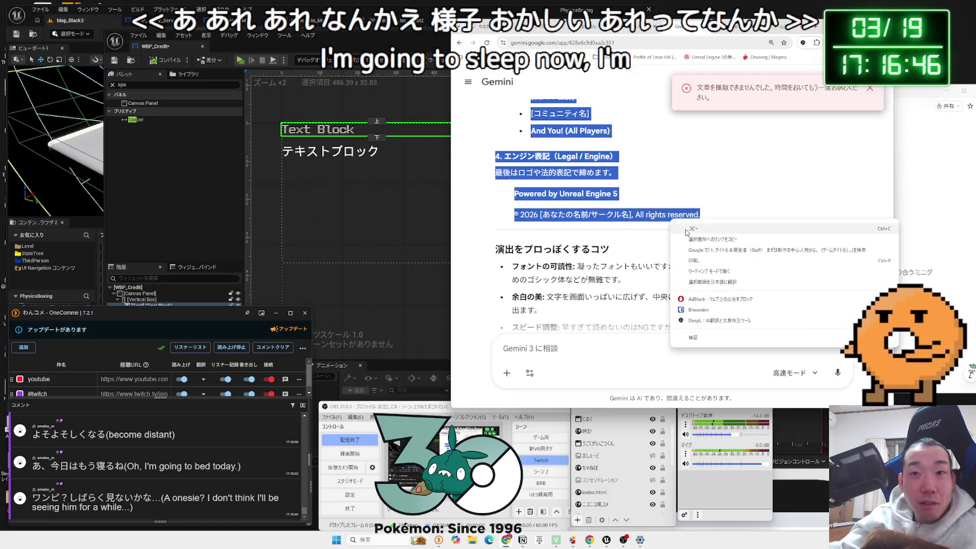
Step: Replace the クレジット何かく？ bullet in Notion with the pasted credit outline
{"action": "key", "text": "alt+Tab"}
{"action": "key", "text": "shift+Left"}
{"action": "key", "text": "shift+Left"}
{"action": "key", "text": "shift+Left"}
{"action": "key", "text": "Left"}
{"action": "left_click", "coordinate": [683, 322]}
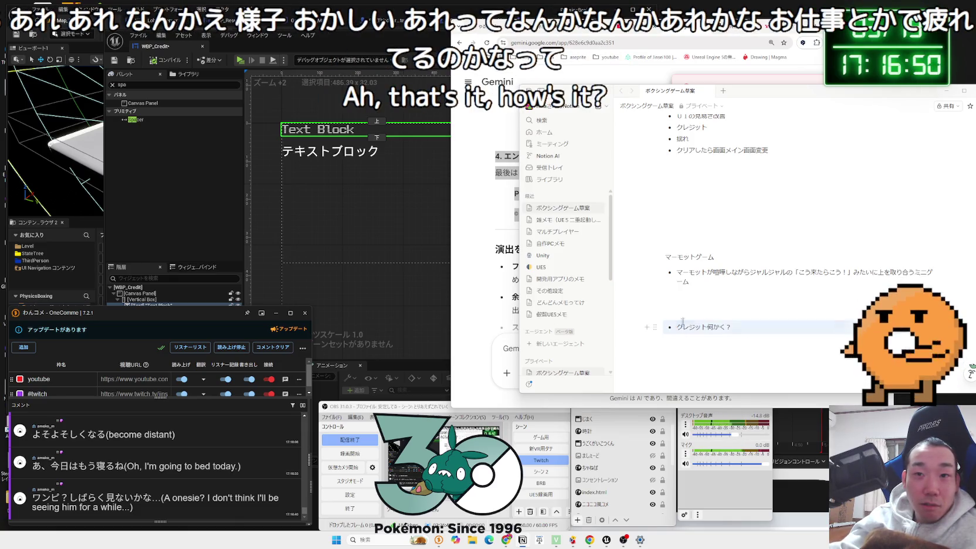
{"action": "left_click", "coordinate": [704, 327], "text": "shift"}
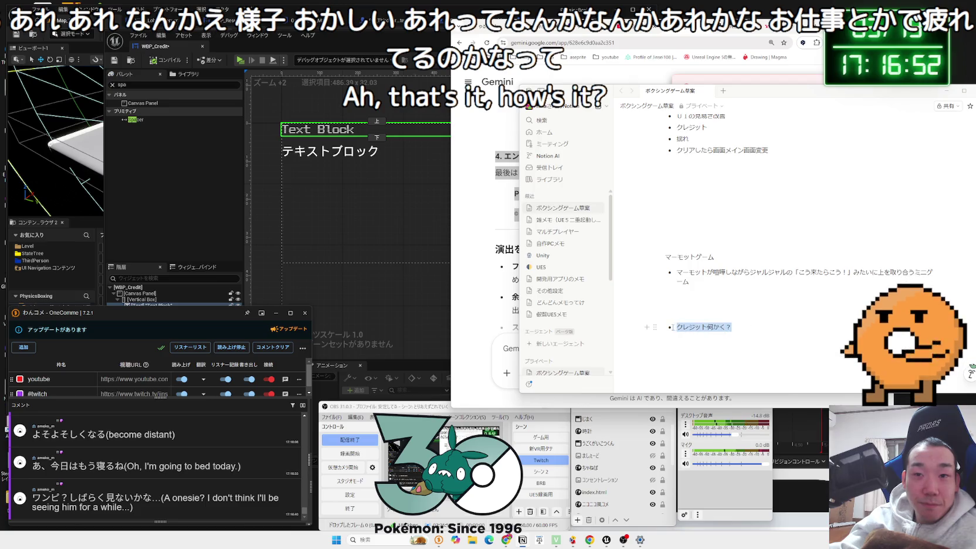
{"action": "key", "text": "BackSpace"}
{"action": "key", "text": "ctrl+v"}
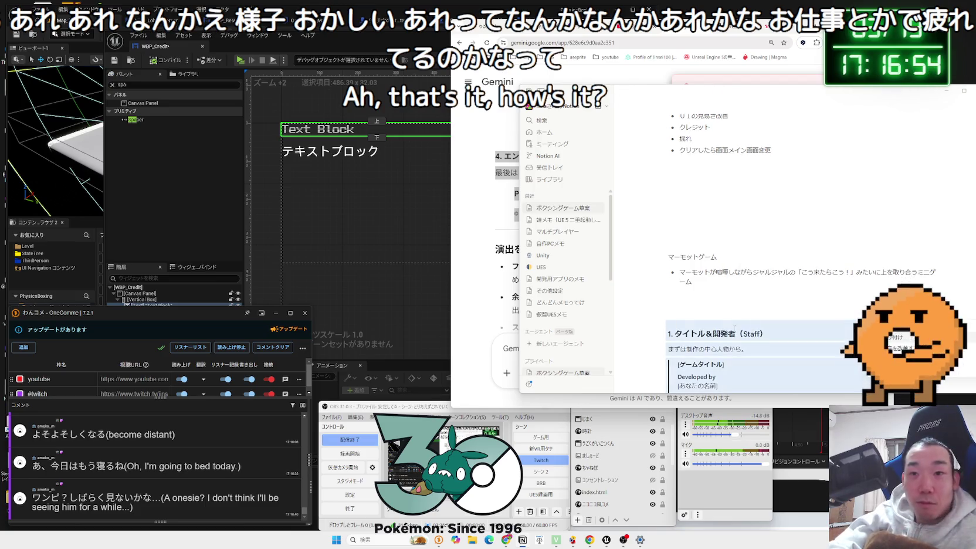
{"action": "scroll", "coordinate": [676, 284], "scroll_direction": "down", "scroll_amount": 5}
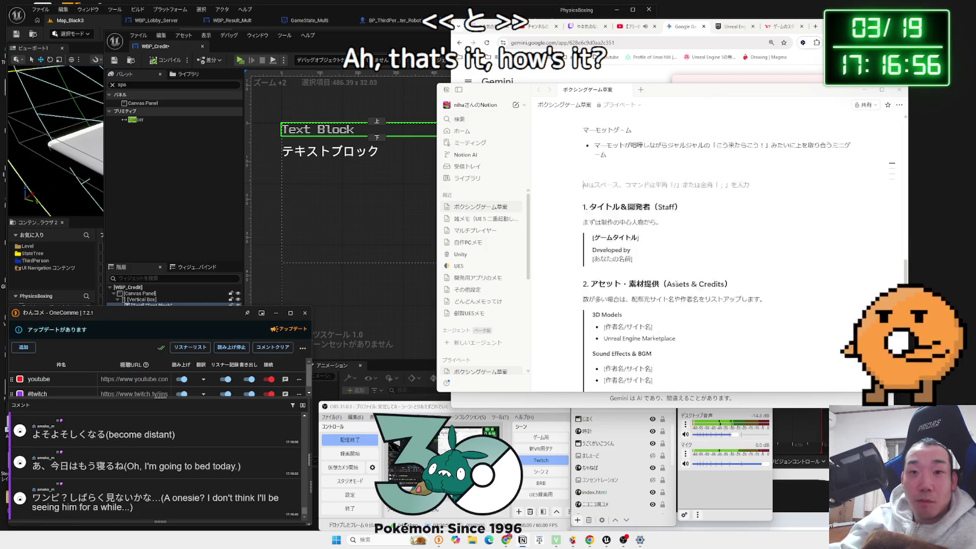
{"action": "scroll", "coordinate": [677, 284], "scroll_direction": "down", "scroll_amount": 2}
{"action": "mouse_move", "coordinate": [766, 301]}
{"action": "left_mouse_down"}
{"action": "mouse_move", "coordinate": [681, 223]}
{"action": "mouse_move", "coordinate": [659, 350]}
{"action": "left_mouse_up"}
{"action": "left_click", "coordinate": [654, 345]}
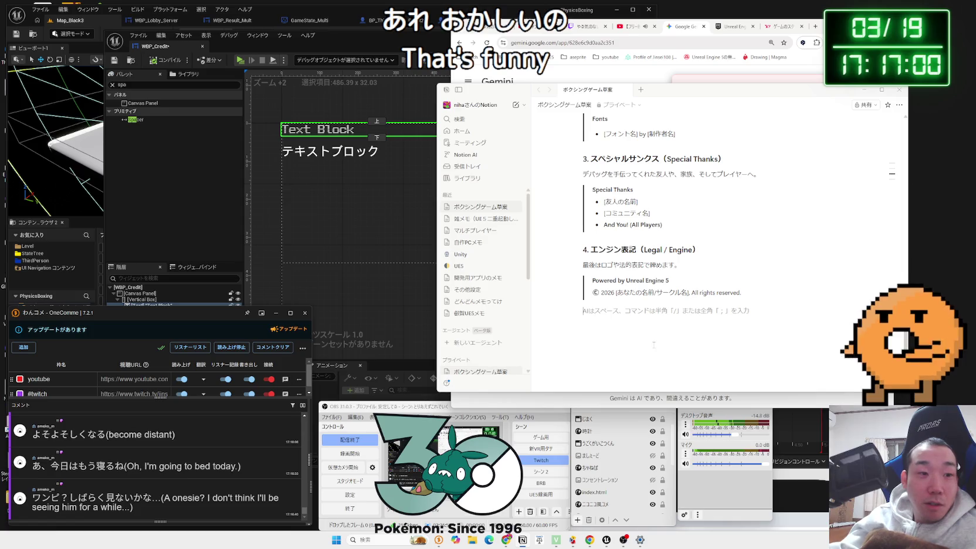
{"action": "scroll", "coordinate": [630, 354], "scroll_direction": "up", "scroll_amount": 3}
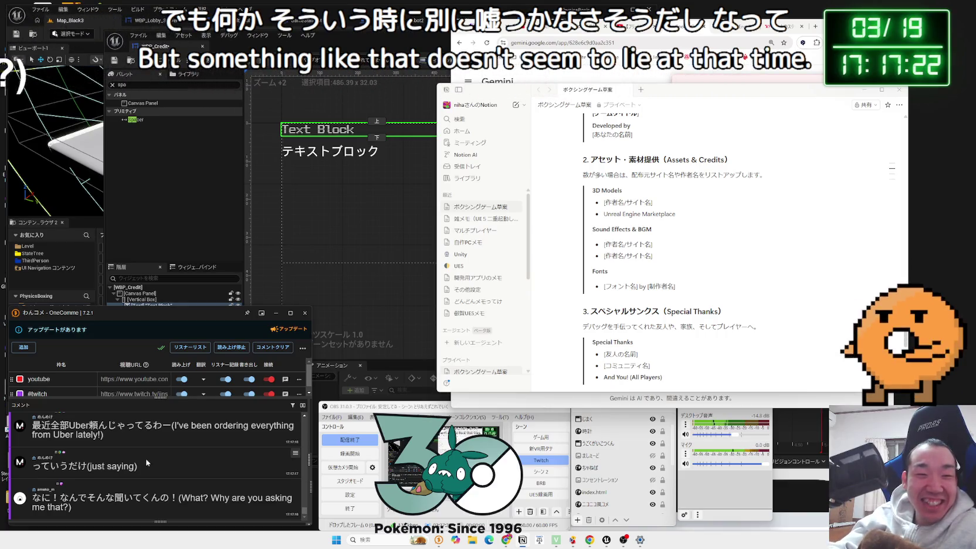
{"action": "scroll", "coordinate": [157, 470], "scroll_direction": "up", "scroll_amount": 1}
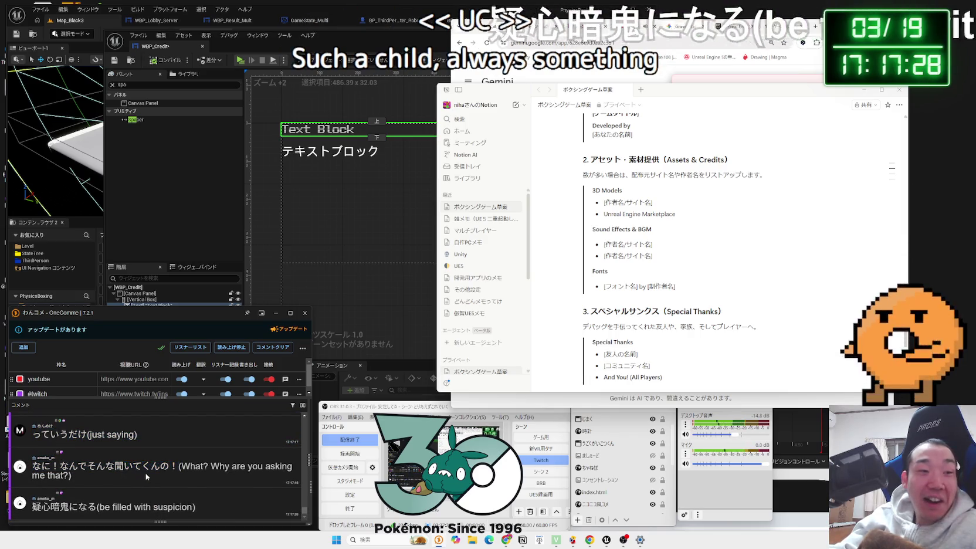
{"action": "scroll", "coordinate": [145, 477], "scroll_direction": "up", "scroll_amount": 4}
{"action": "scroll", "coordinate": [145, 476], "scroll_direction": "down", "scroll_amount": 2}
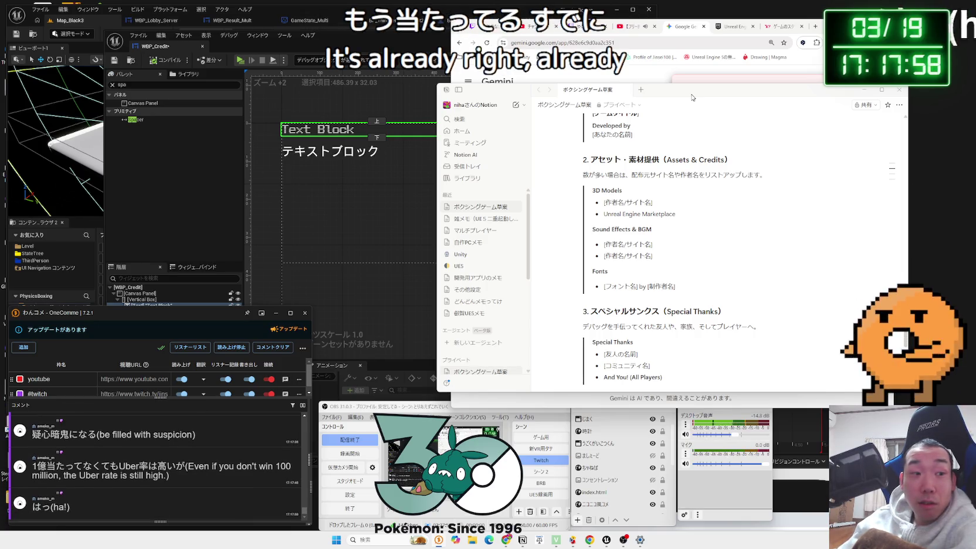
{"action": "scroll", "coordinate": [647, 241], "scroll_direction": "down", "scroll_amount": 1}
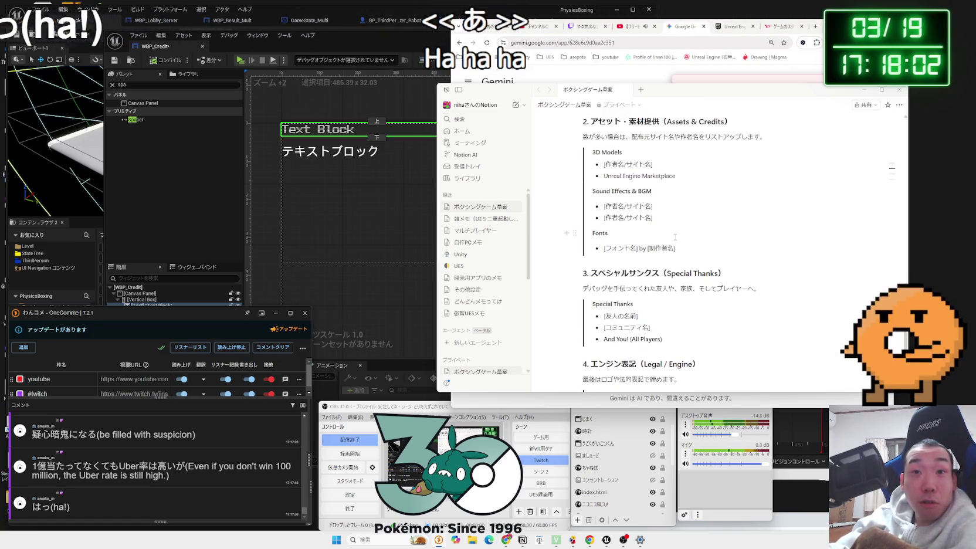
{"action": "scroll", "coordinate": [675, 237], "scroll_direction": "up", "scroll_amount": 2}
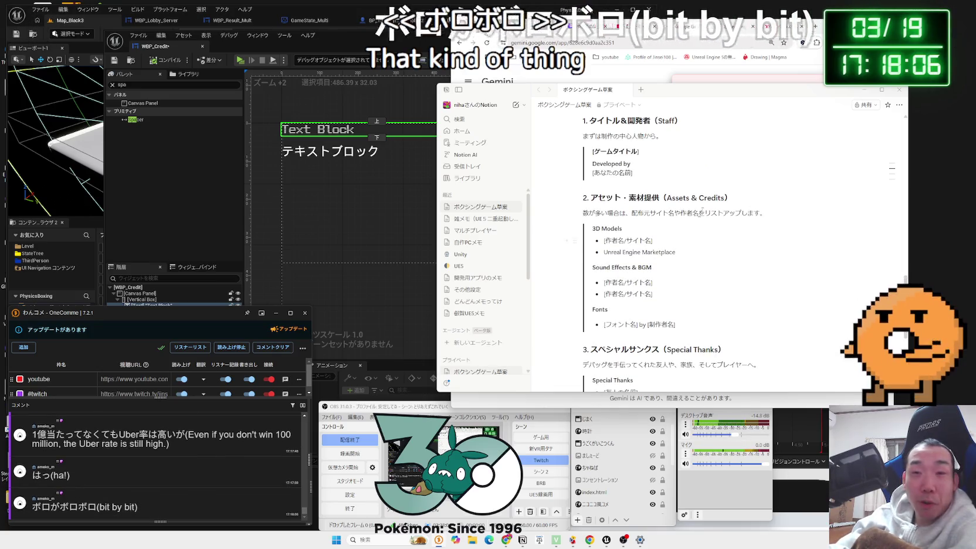
{"action": "mouse_move", "coordinate": [778, 97]}
{"action": "left_mouse_down"}
{"action": "mouse_move", "coordinate": [667, 97]}
{"action": "mouse_move", "coordinate": [756, 97]}
{"action": "left_mouse_up"}
Step: Bring the Gemini chat forward, dismiss the copy error notice, and nudge the window left
{"action": "left_click", "coordinate": [819, 94]}
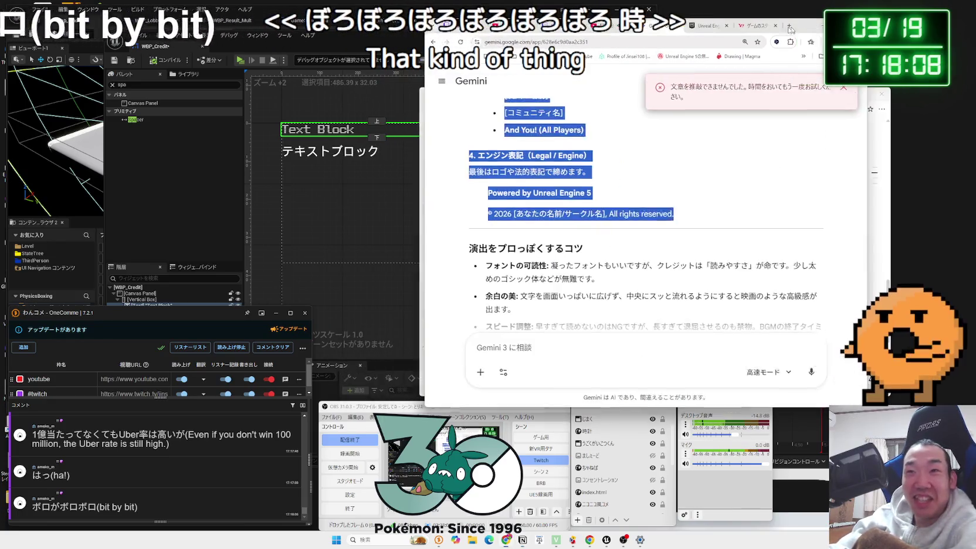
{"action": "left_click", "coordinate": [819, 94]}
{"action": "scroll", "coordinate": [607, 214], "scroll_direction": "down", "scroll_amount": 3}
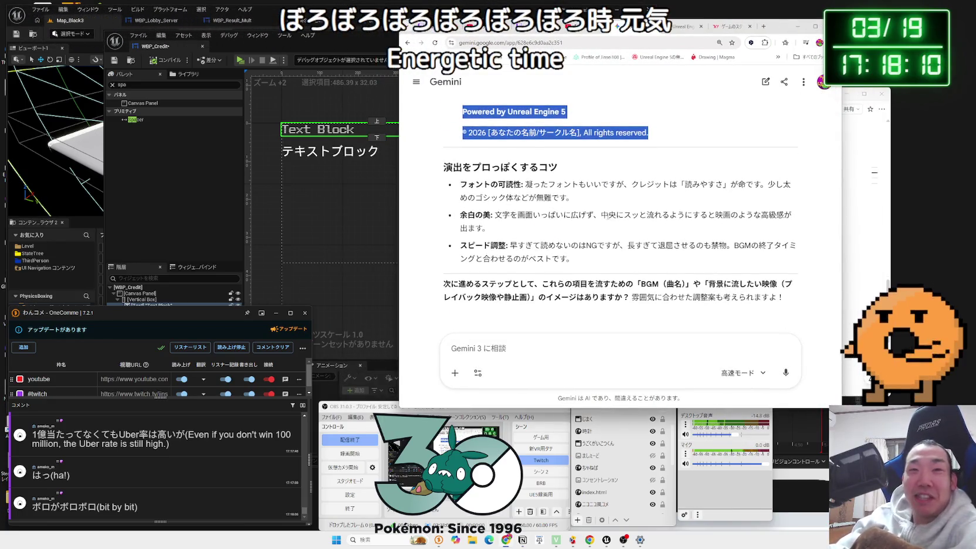
{"action": "left_click_drag", "start_coordinate": [778, 26], "coordinate": [741, 30]}
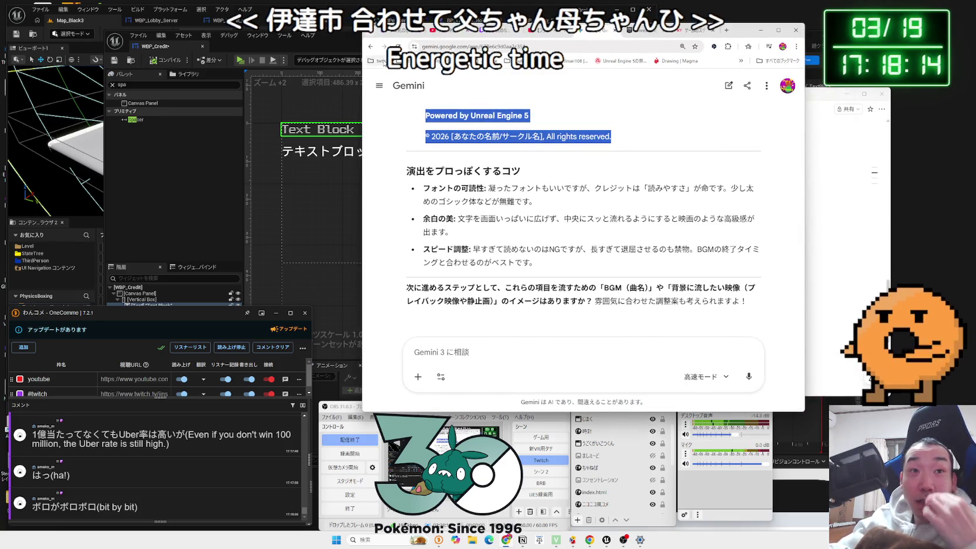
Step: Check the saved asset-site bookmarks, then save the WBP_Credit widget
{"action": "left_click", "coordinate": [402, 61]}
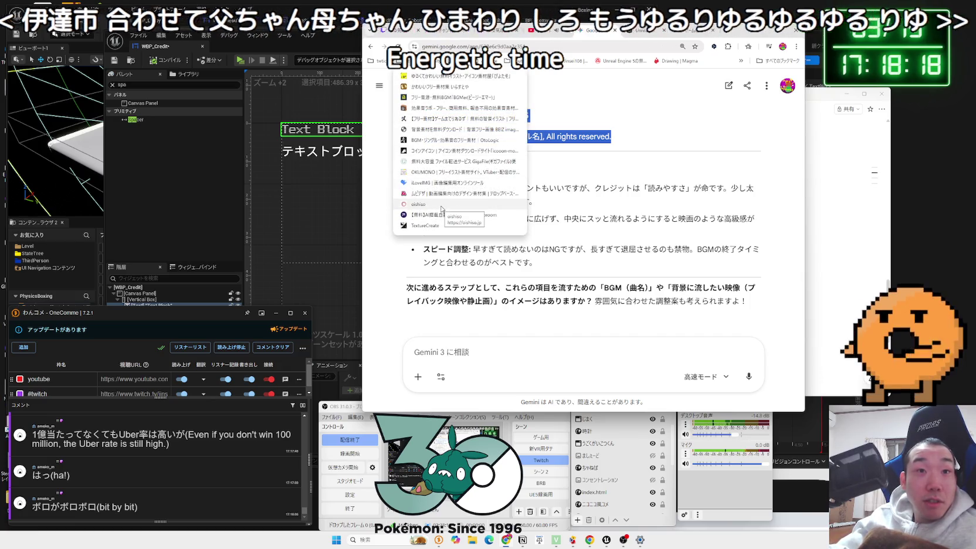
{"action": "left_click", "coordinate": [576, 196]}
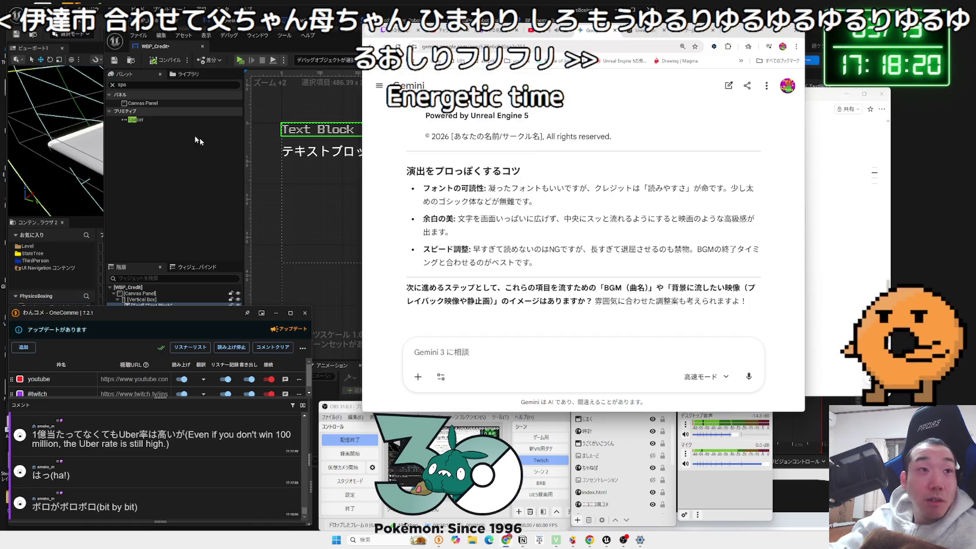
{"action": "mouse_move", "coordinate": [155, 46]}
{"action": "left_mouse_down"}
{"action": "mouse_move", "coordinate": [532, 40]}
{"action": "mouse_move", "coordinate": [556, 26]}
{"action": "left_mouse_up"}
{"action": "key", "text": "ctrl+s"}
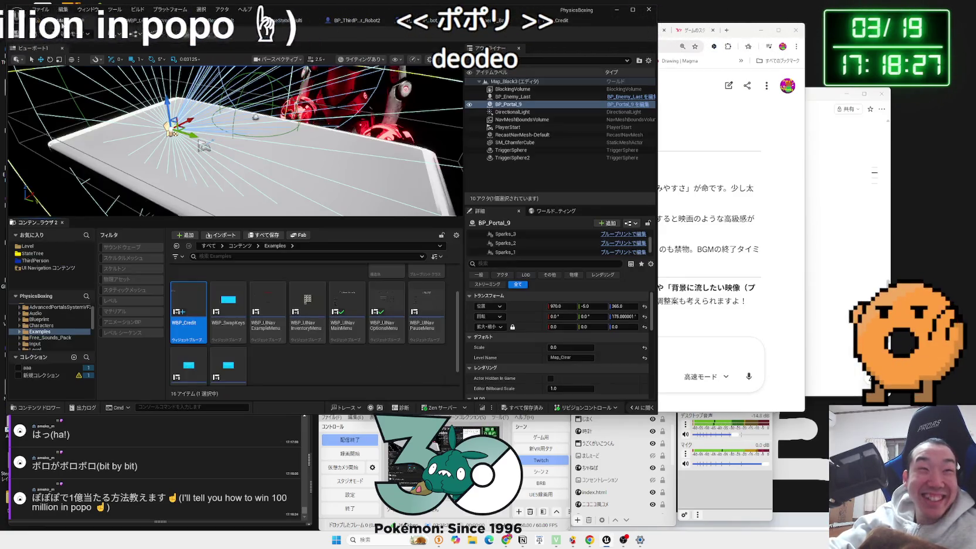
Step: In the level editor, show the Content Browser's top-level コンテンツ folder, then switch back to Chrome
{"action": "key", "text": "ctrl+Tab"}
{"action": "left_click", "coordinate": [290, 372]}
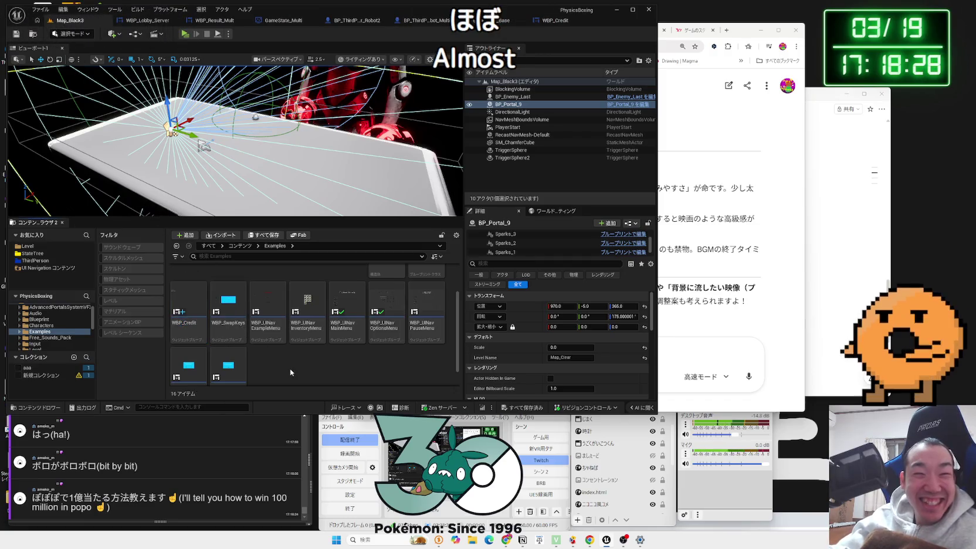
{"action": "scroll", "coordinate": [291, 364], "scroll_direction": "up", "scroll_amount": 1}
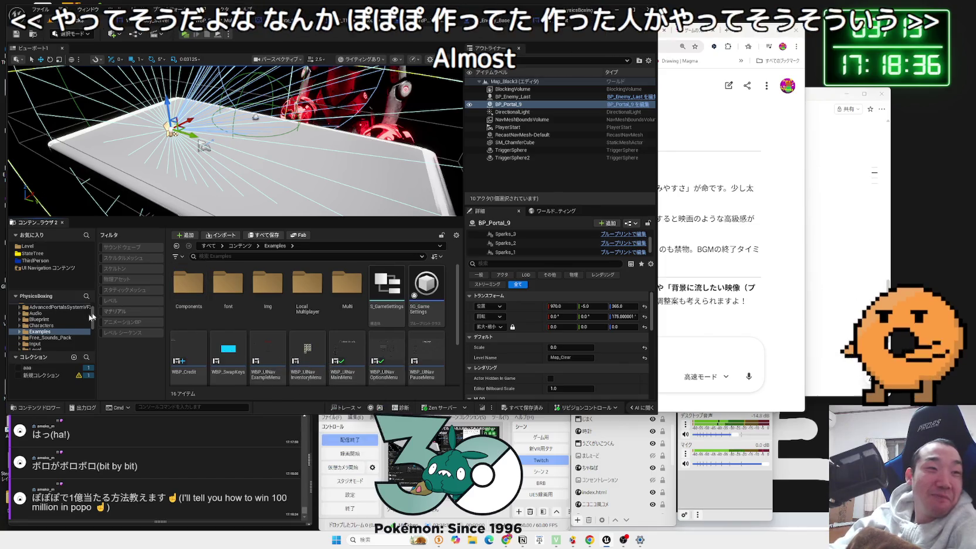
{"action": "left_click", "coordinate": [66, 313]}
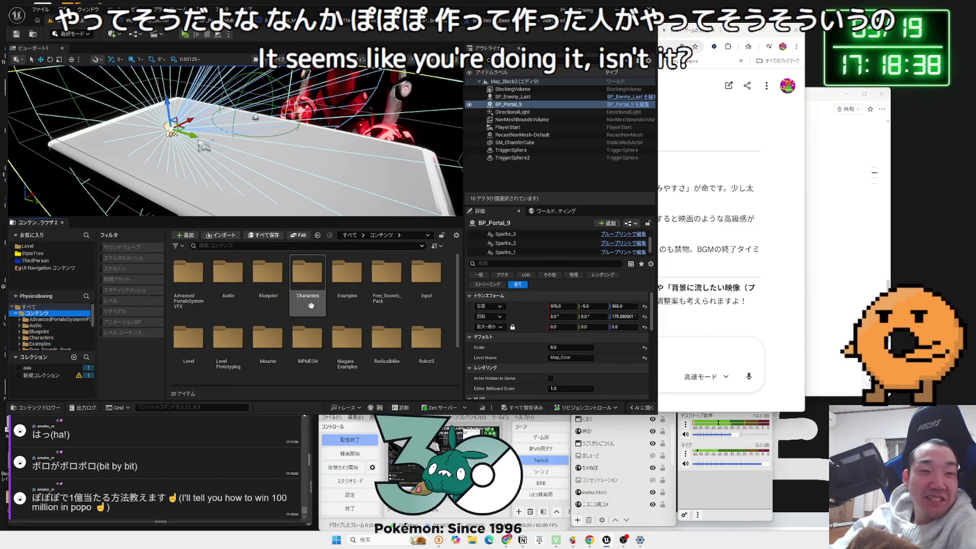
{"action": "scroll", "coordinate": [311, 305], "scroll_direction": "down", "scroll_amount": 2}
{"action": "scroll", "coordinate": [420, 357], "scroll_direction": "up", "scroll_amount": 2}
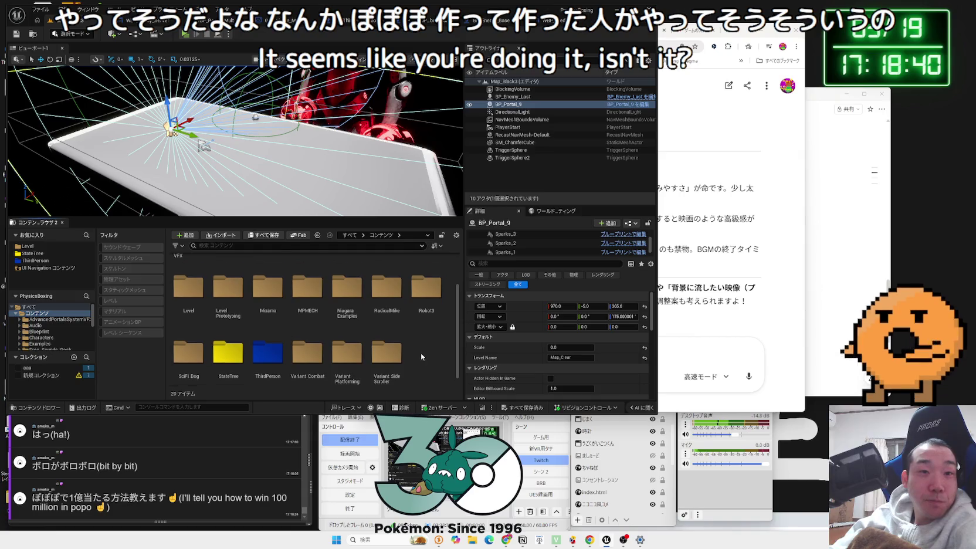
{"action": "key", "text": "alt+Tab"}
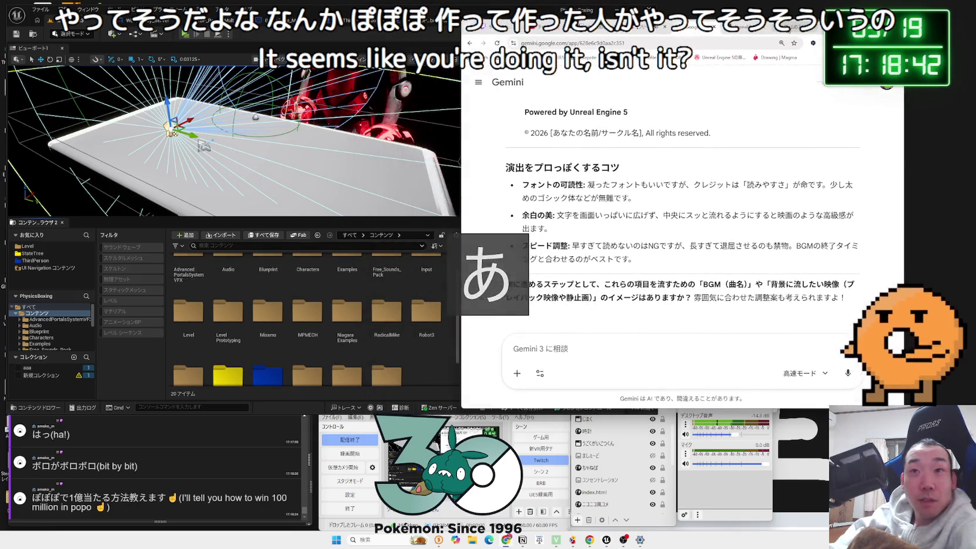
{"action": "key", "text": "alt+Tab"}
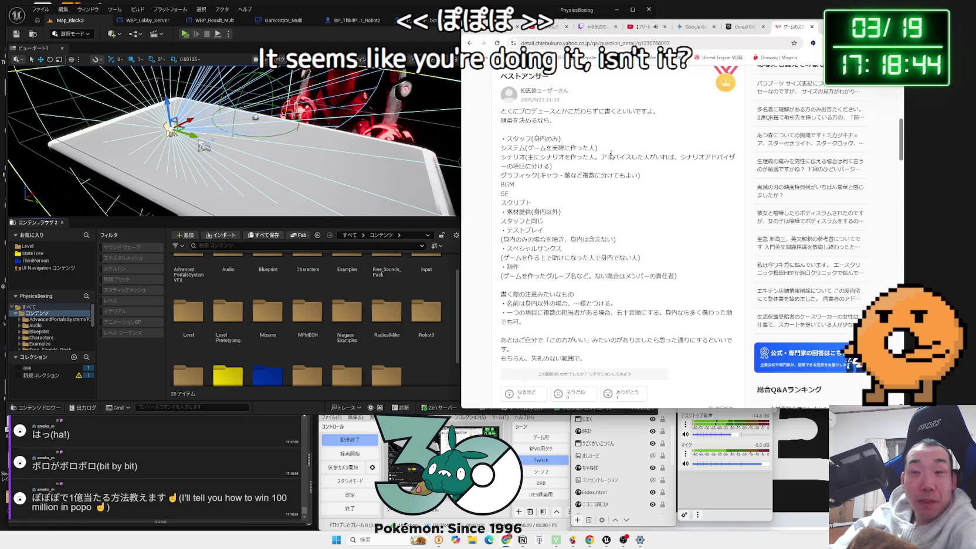
Step: Re-read Gemini's credits suggestion, then start a チョッパー search in a new tab
{"action": "scroll", "coordinate": [580, 132], "scroll_direction": "up", "scroll_amount": 6}
{"action": "scroll", "coordinate": [615, 158], "scroll_direction": "down", "scroll_amount": 10}
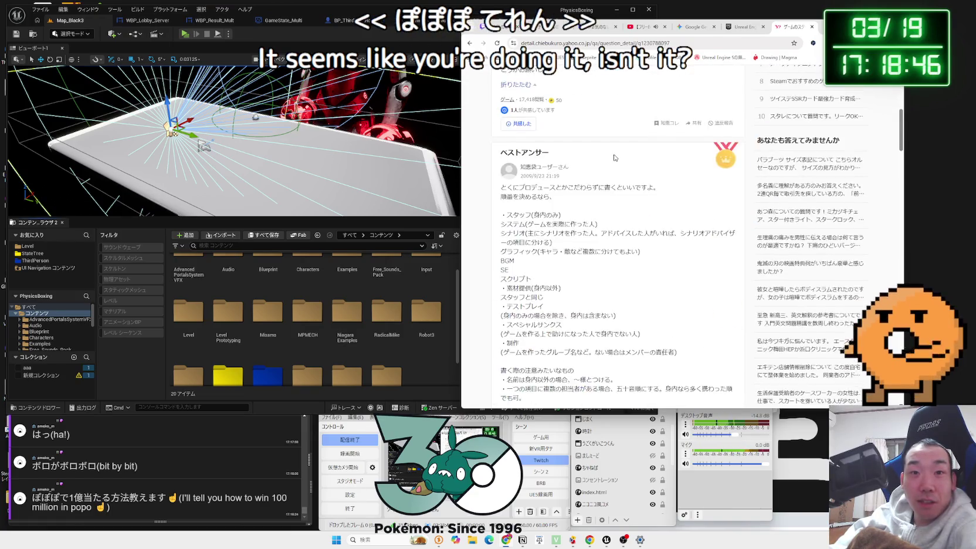
{"action": "scroll", "coordinate": [615, 157], "scroll_direction": "up", "scroll_amount": 2}
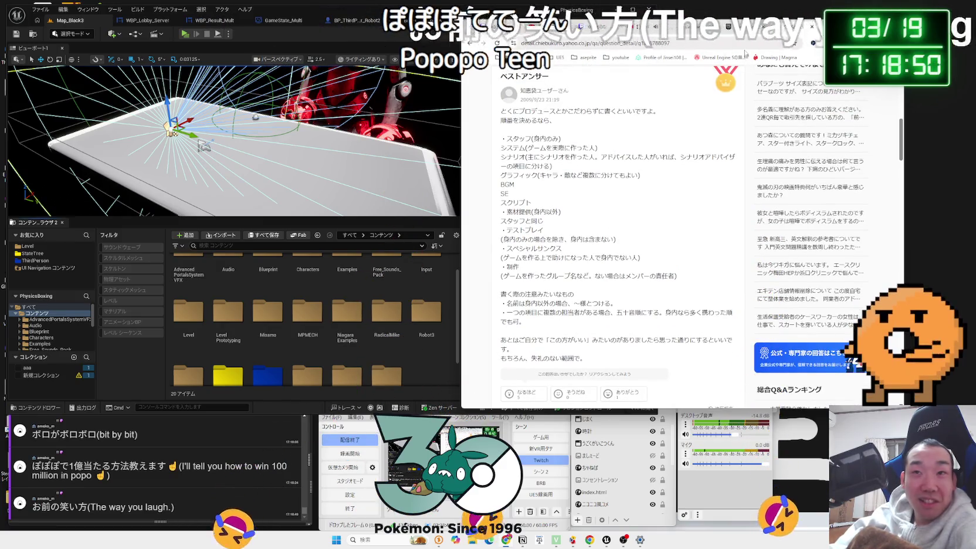
{"action": "left_click", "coordinate": [742, 27]}
{"action": "left_click", "coordinate": [694, 29]}
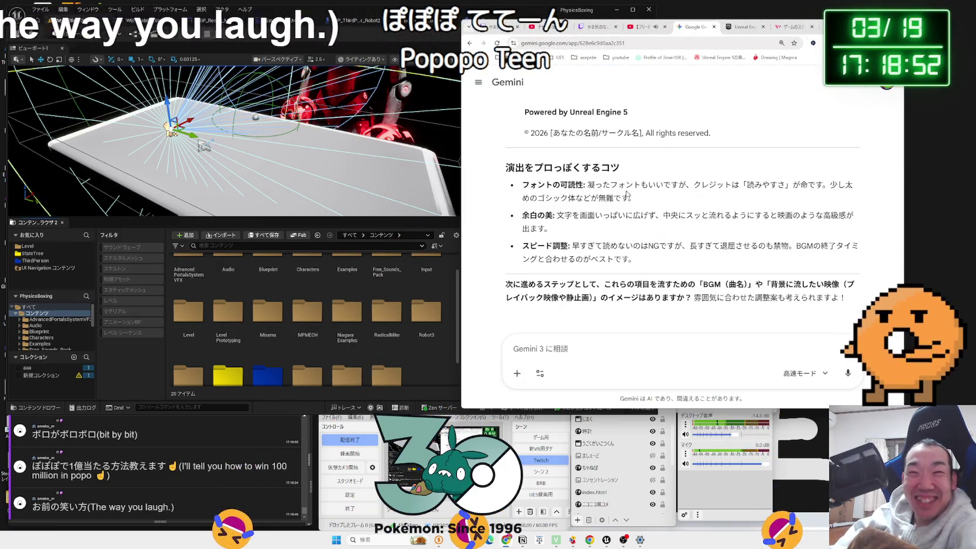
{"action": "scroll", "coordinate": [626, 192], "scroll_direction": "up", "scroll_amount": 2}
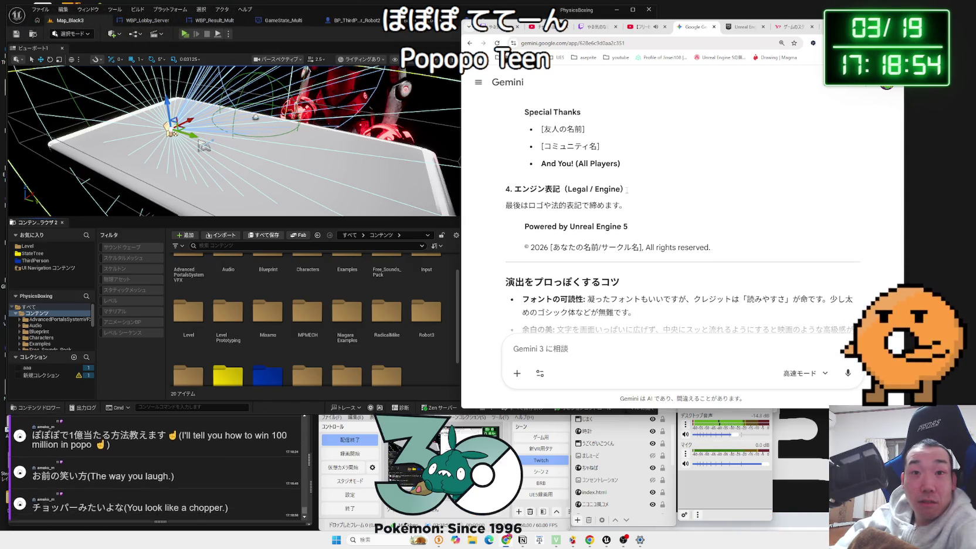
{"action": "scroll", "coordinate": [628, 189], "scroll_direction": "up", "scroll_amount": 2}
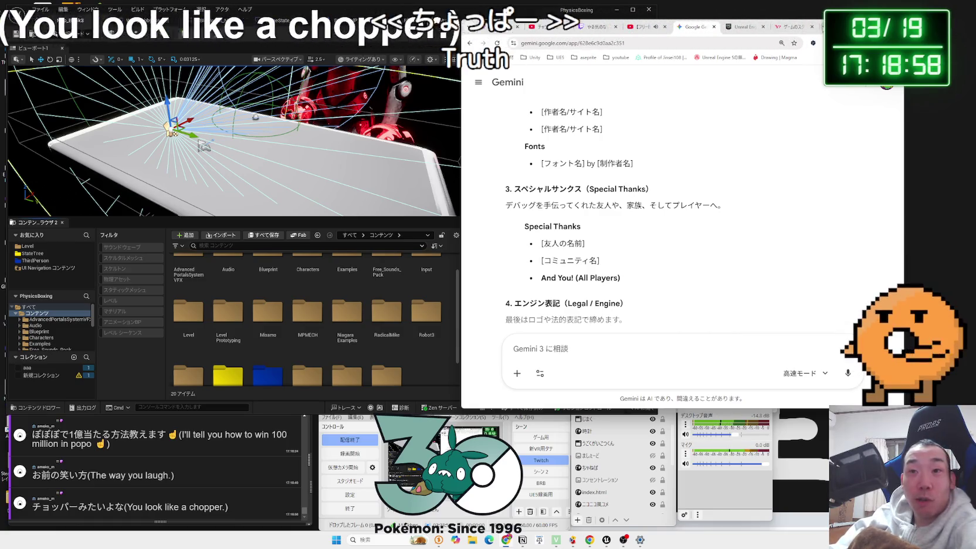
{"action": "key", "text": "ctrl+t"}
{"action": "type", "text": "chop"}
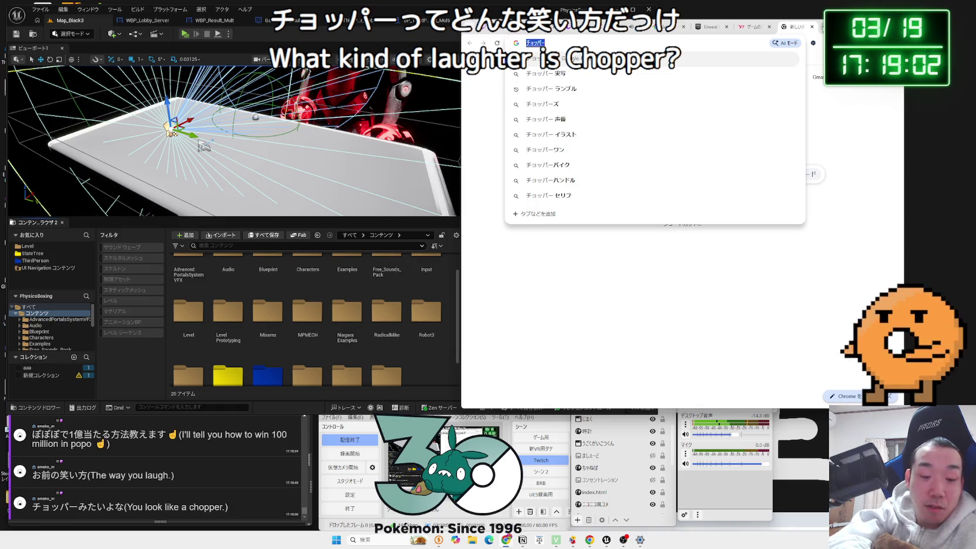
{"action": "type", "text": "raikata"}
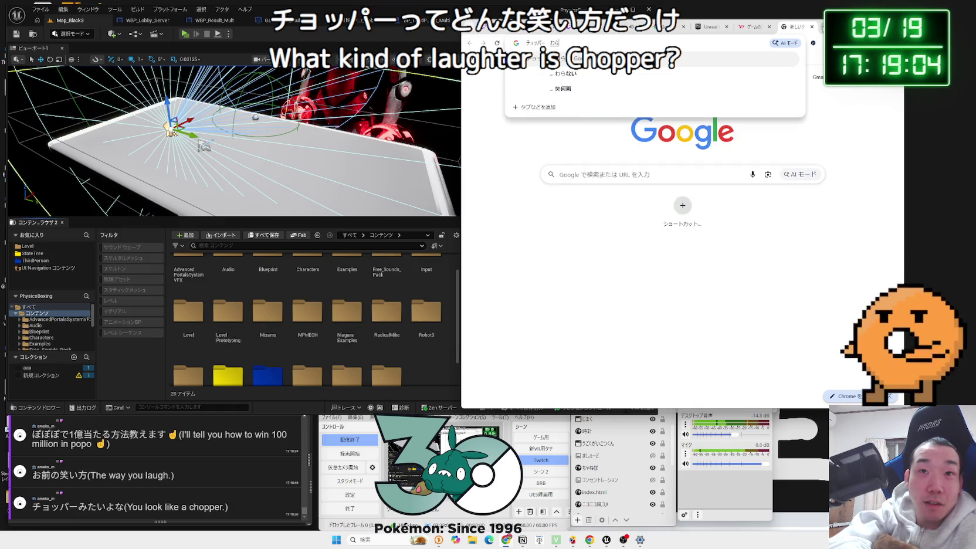
Step: Search Google for チョッパー 笑い方 and preview the first two image results
{"action": "key", "text": "space"}
{"action": "key", "text": "Return"}
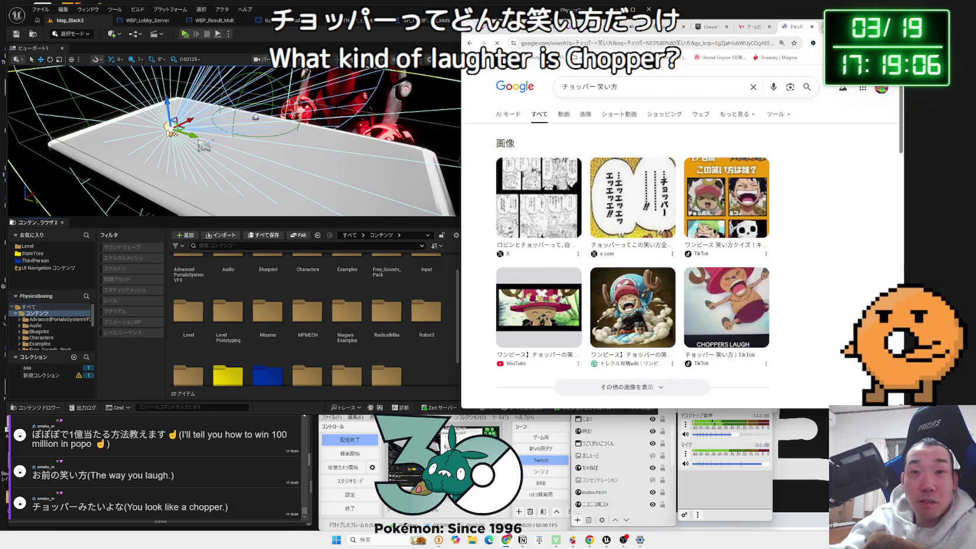
{"action": "left_click", "coordinate": [639, 179]}
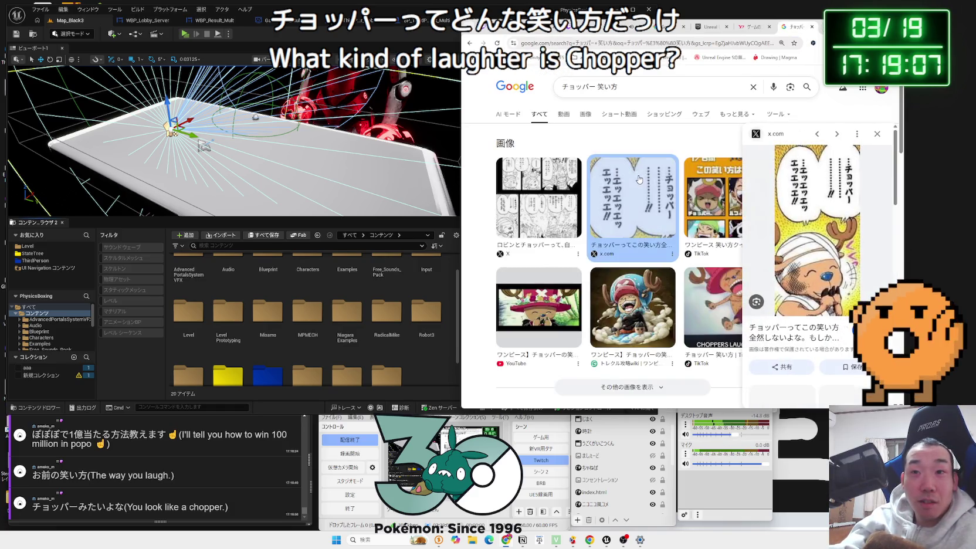
{"action": "left_click", "coordinate": [878, 134]}
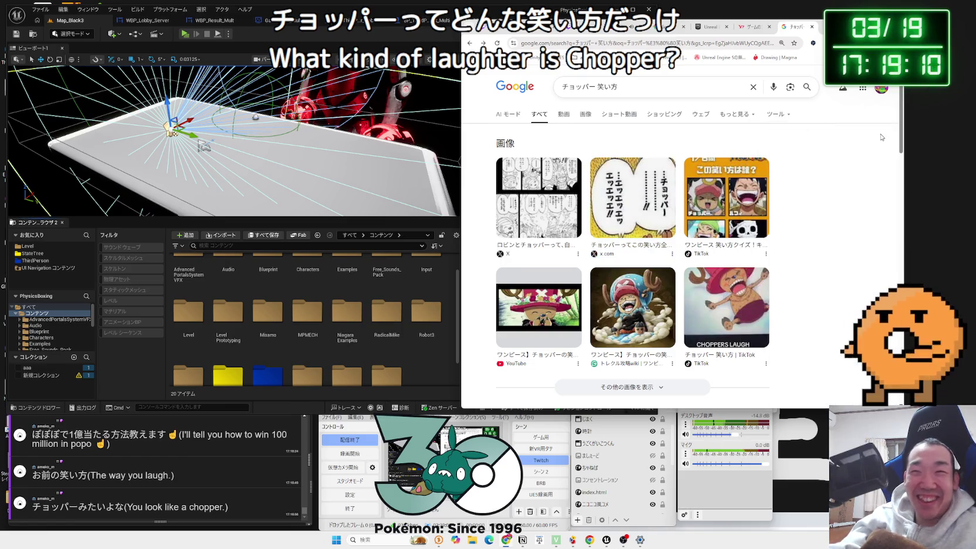
{"action": "left_click", "coordinate": [564, 186]}
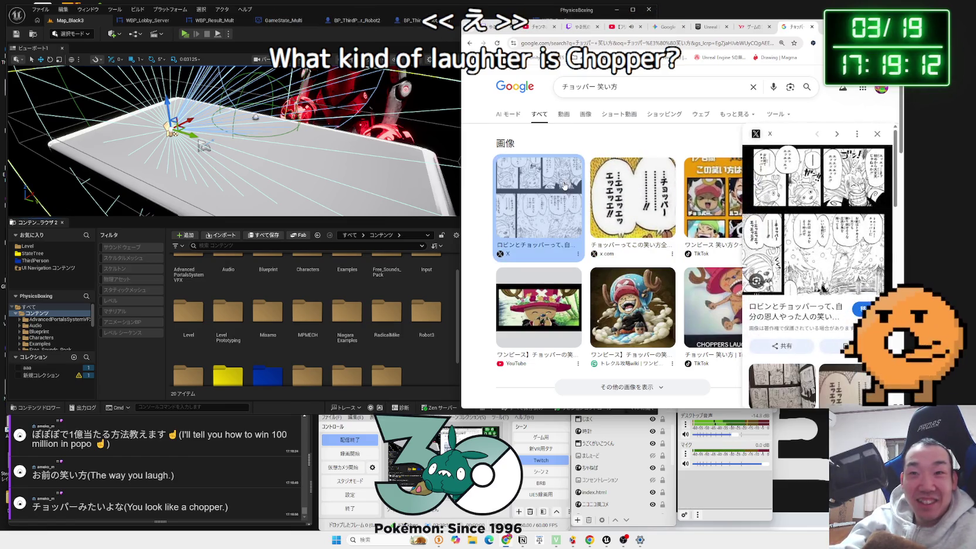
{"action": "left_click", "coordinate": [878, 133]}
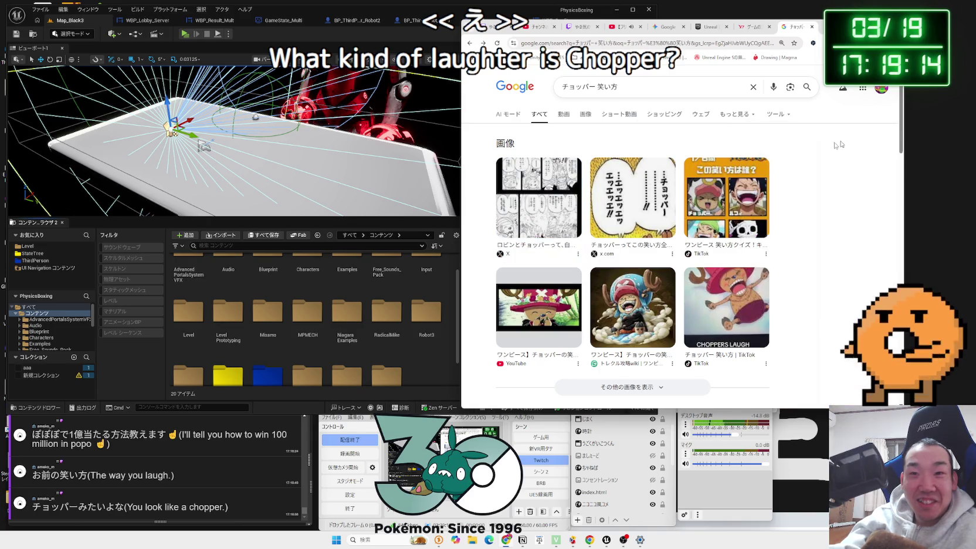
Step: Play the chat-linked YouTube clip of Chopper's laugh
{"action": "scroll", "coordinate": [633, 201], "scroll_direction": "down", "scroll_amount": 4}
{"action": "scroll", "coordinate": [645, 202], "scroll_direction": "down", "scroll_amount": 1}
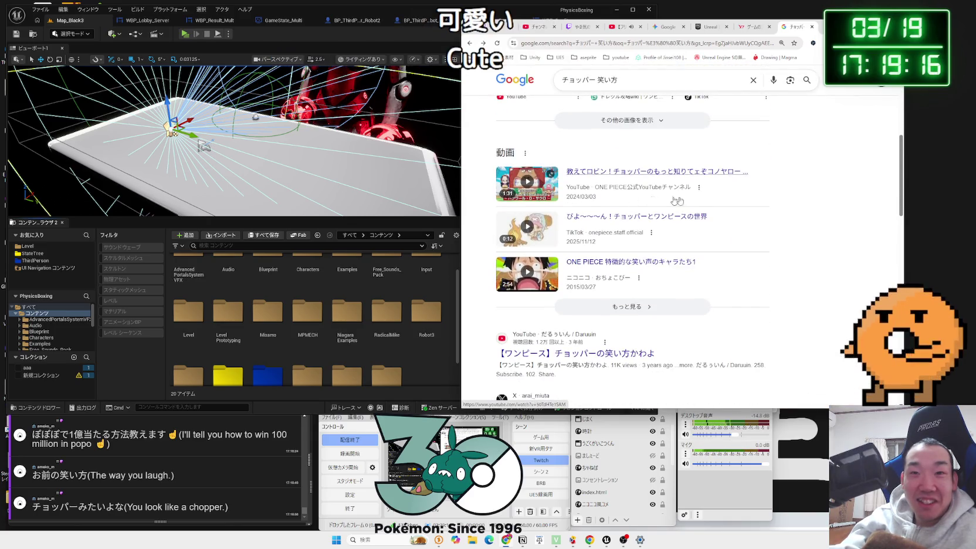
{"action": "scroll", "coordinate": [783, 203], "scroll_direction": "down", "scroll_amount": 7}
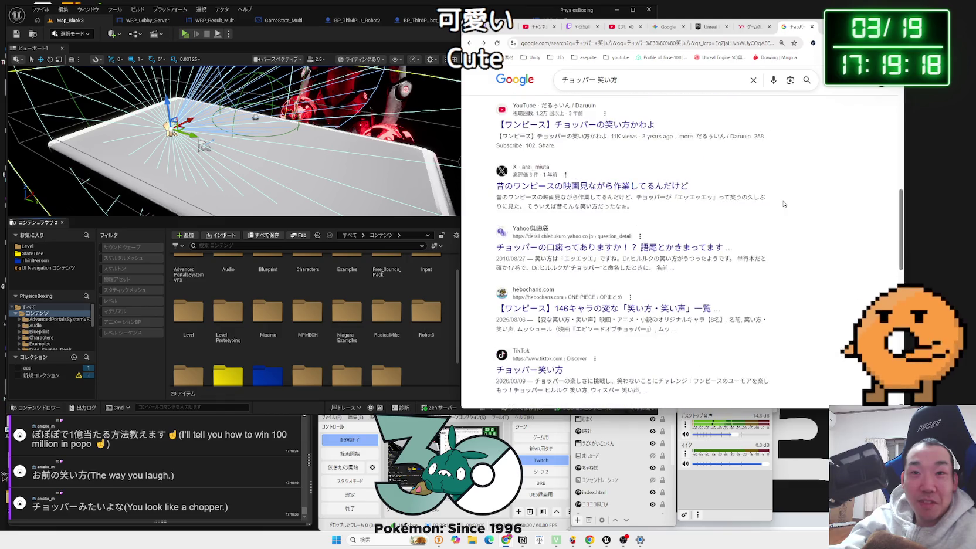
{"action": "scroll", "coordinate": [781, 203], "scroll_direction": "up", "scroll_amount": 6}
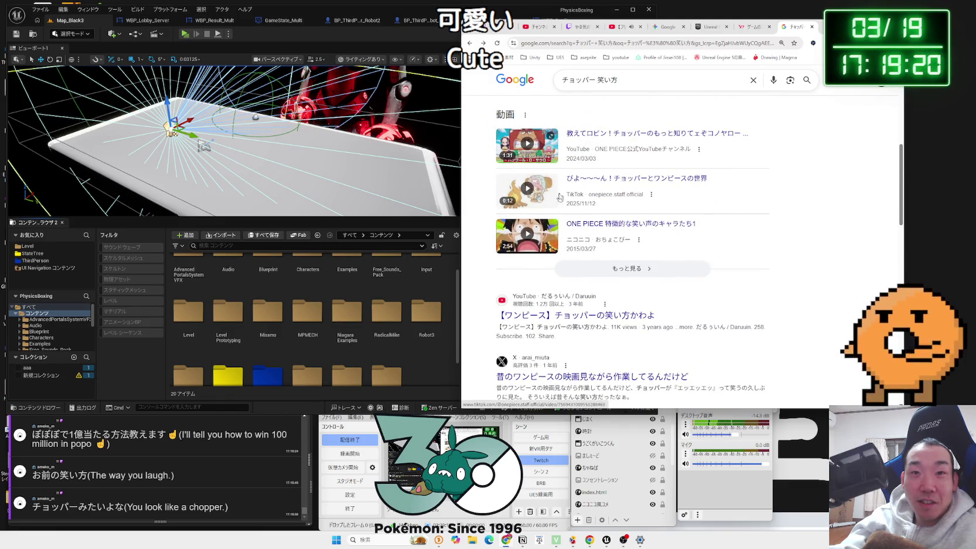
{"action": "scroll", "coordinate": [560, 197], "scroll_direction": "up", "scroll_amount": 6}
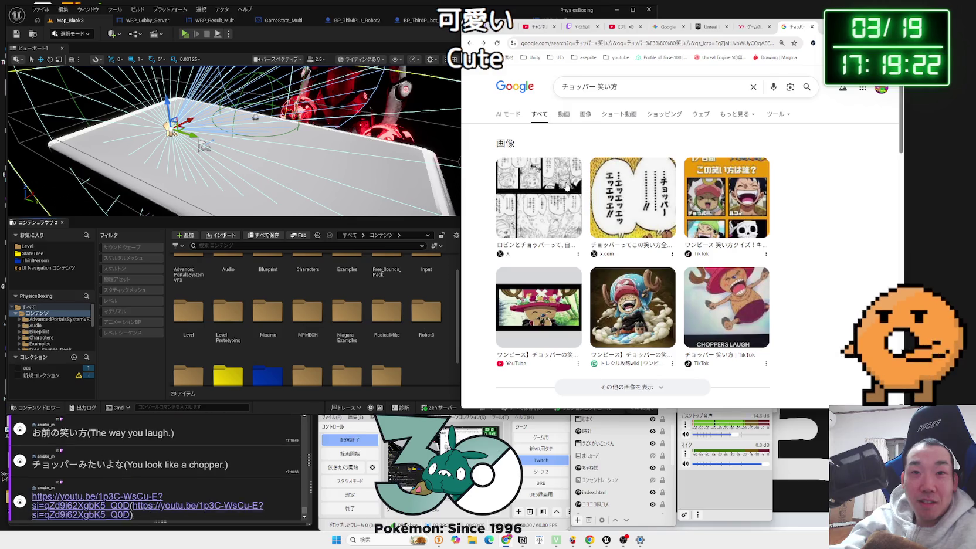
{"action": "left_click", "coordinate": [97, 497]}
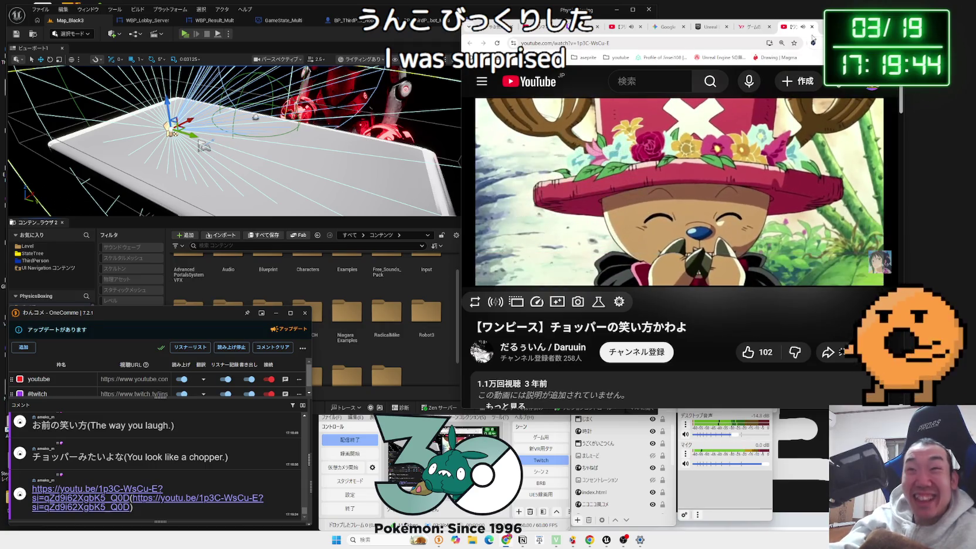
Step: Close the YouTube tab and the Yahoo Chiebukuro Q&A tab
{"action": "left_click", "coordinate": [813, 27]}
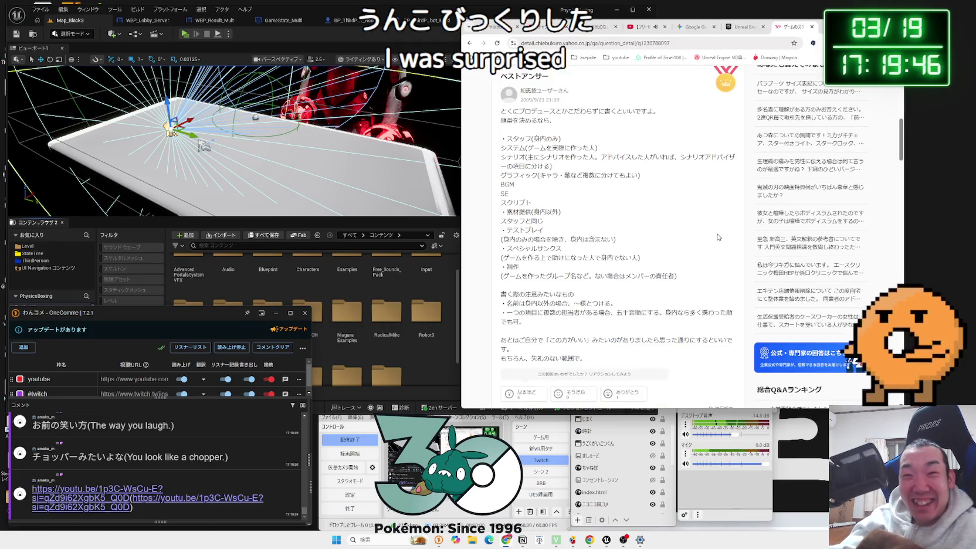
{"action": "scroll", "coordinate": [744, 184], "scroll_direction": "up", "scroll_amount": 3}
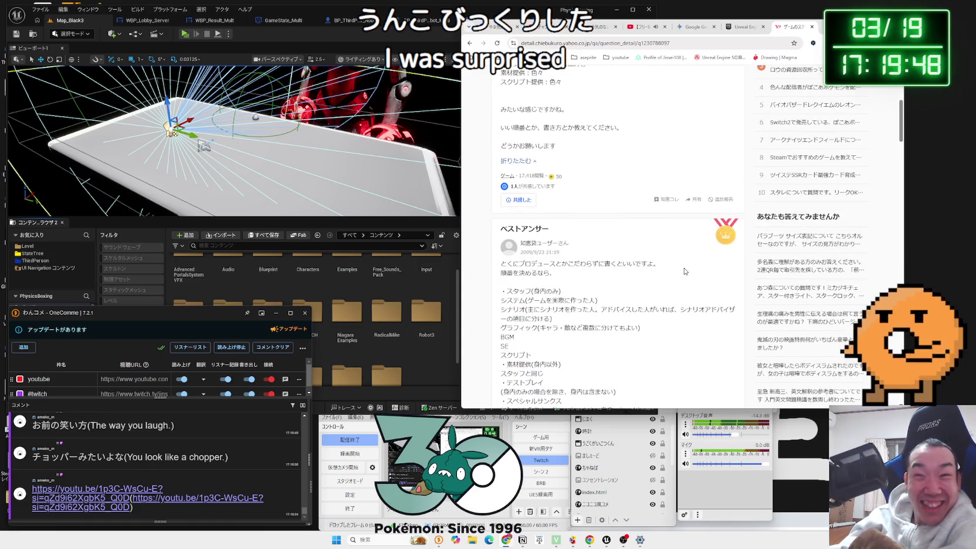
{"action": "scroll", "coordinate": [685, 271], "scroll_direction": "up", "scroll_amount": 5}
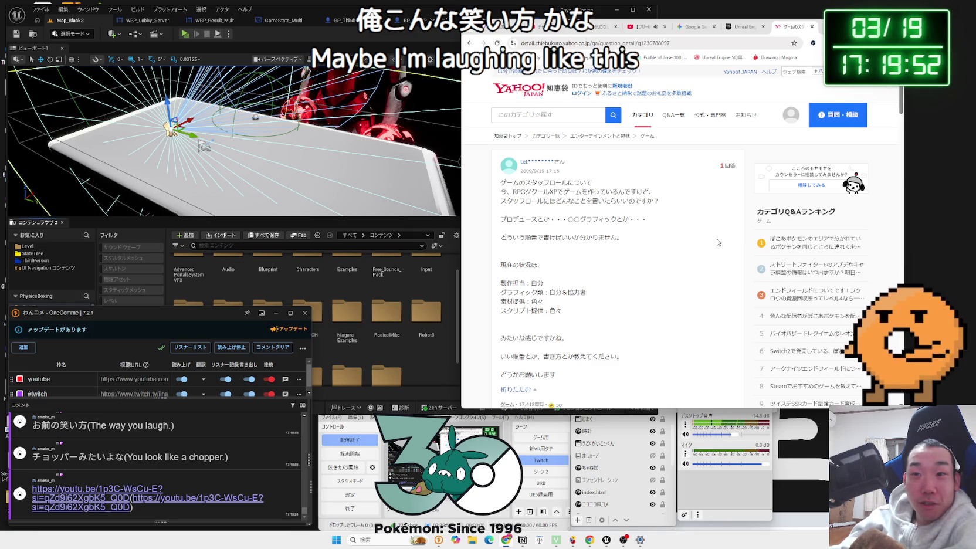
{"action": "scroll", "coordinate": [718, 242], "scroll_direction": "down", "scroll_amount": 2}
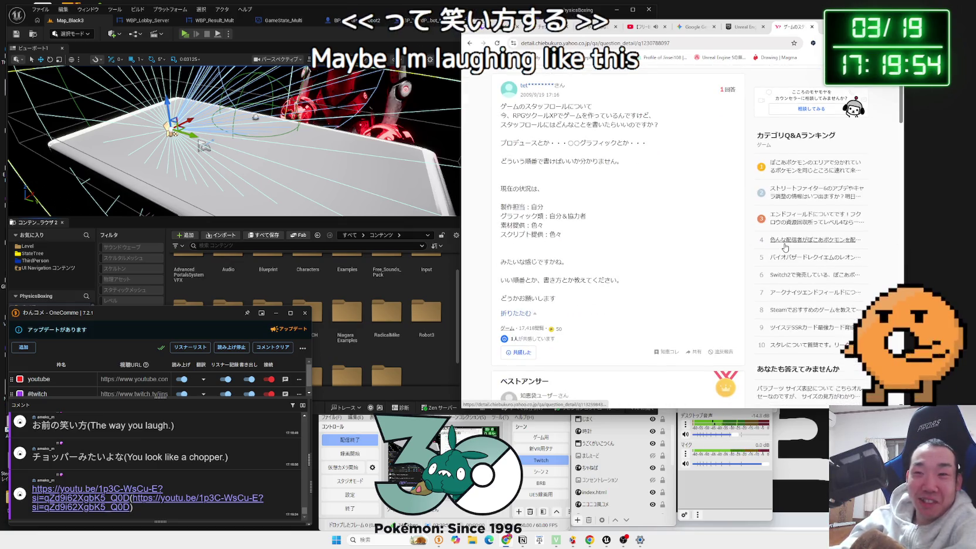
{"action": "scroll", "coordinate": [695, 233], "scroll_direction": "up", "scroll_amount": 2}
{"action": "scroll", "coordinate": [694, 232], "scroll_direction": "down", "scroll_amount": 2}
{"action": "left_click", "coordinate": [813, 27]}
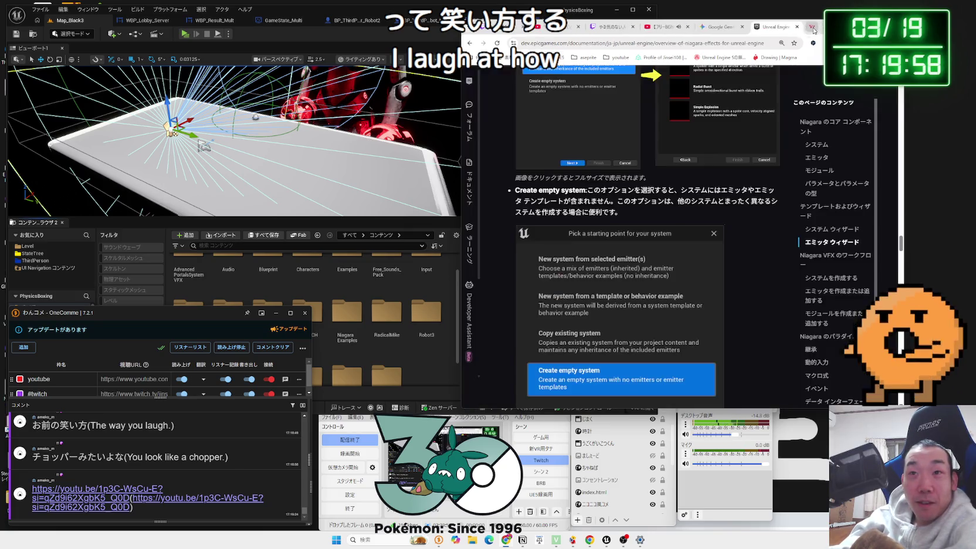
Step: Return to Gemini's reply and scroll up to the クレジット構成案 heading
{"action": "left_click", "coordinate": [764, 28]}
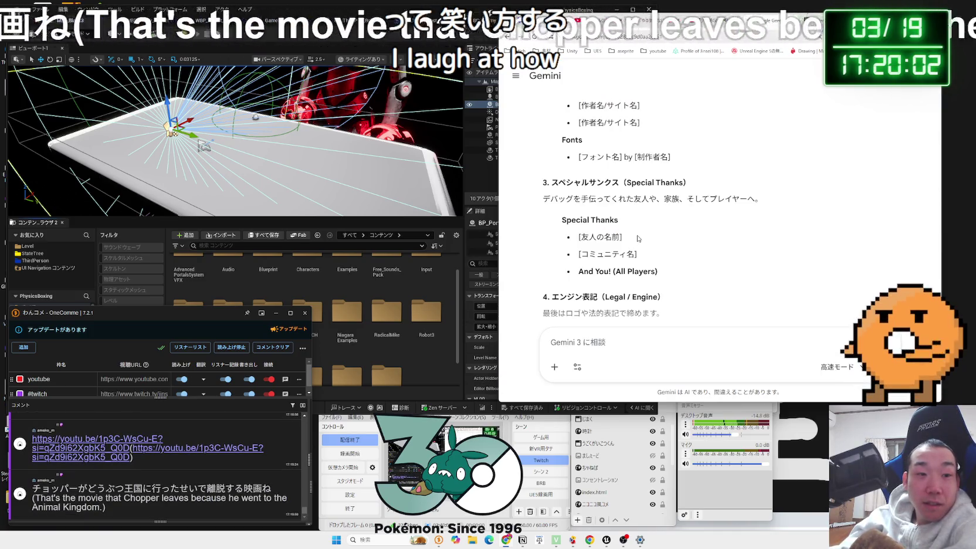
{"action": "left_click", "coordinate": [434, 359]}
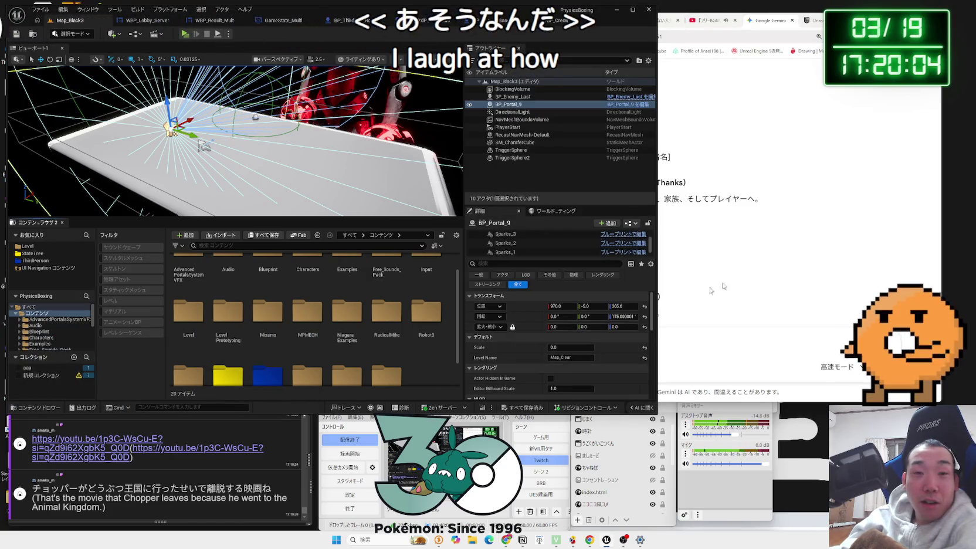
{"action": "left_click", "coordinate": [710, 290]}
{"action": "scroll", "coordinate": [692, 234], "scroll_direction": "down", "scroll_amount": 3}
{"action": "scroll", "coordinate": [675, 187], "scroll_direction": "up", "scroll_amount": 5}
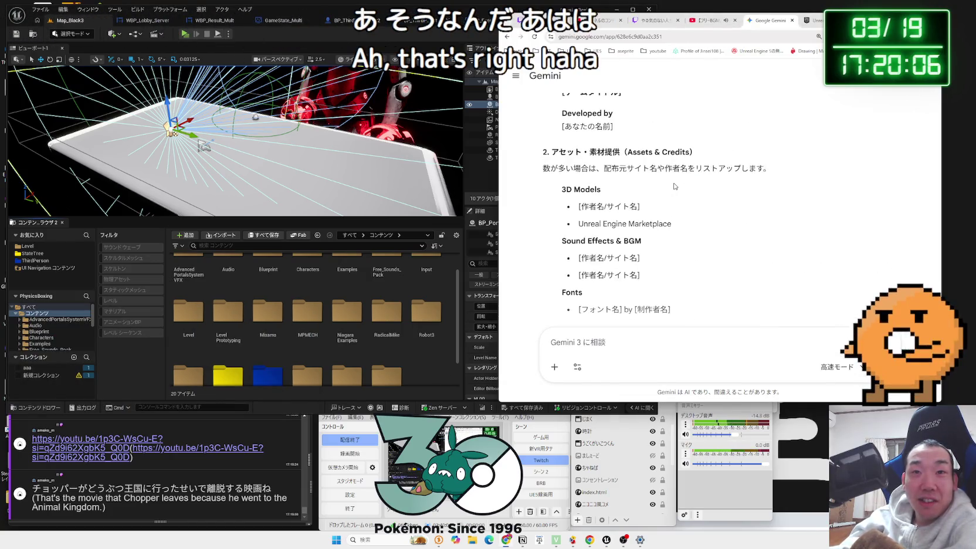
{"action": "scroll", "coordinate": [675, 187], "scroll_direction": "up", "scroll_amount": 3}
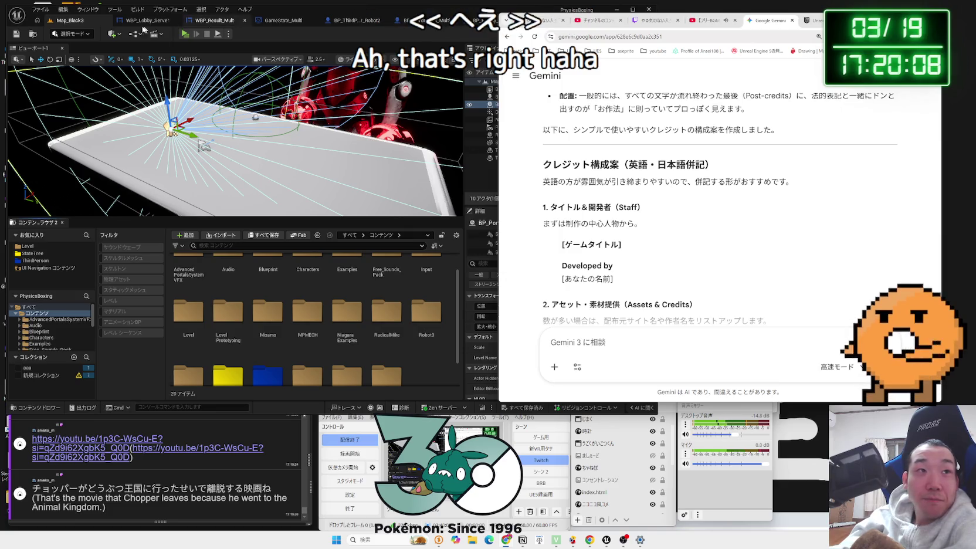
Step: Open the Audio > SFX > Enemy folder in the Content Browser
{"action": "left_click", "coordinate": [36, 326]}
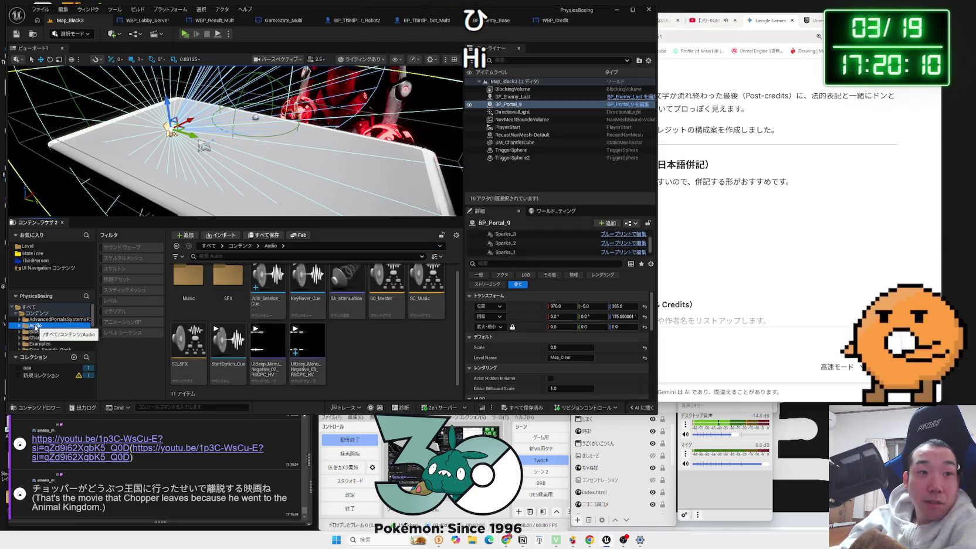
{"action": "double_click", "coordinate": [221, 301]}
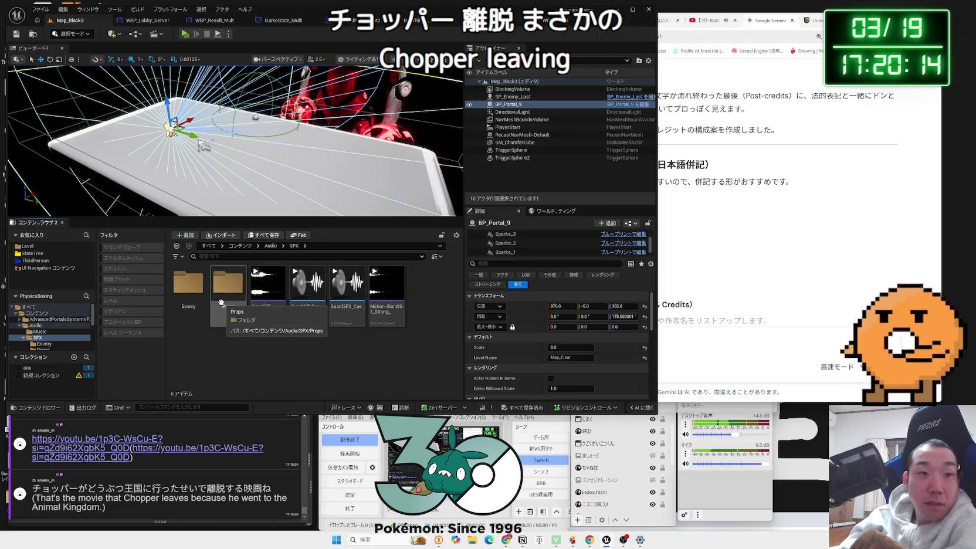
{"action": "left_click", "coordinate": [225, 317]}
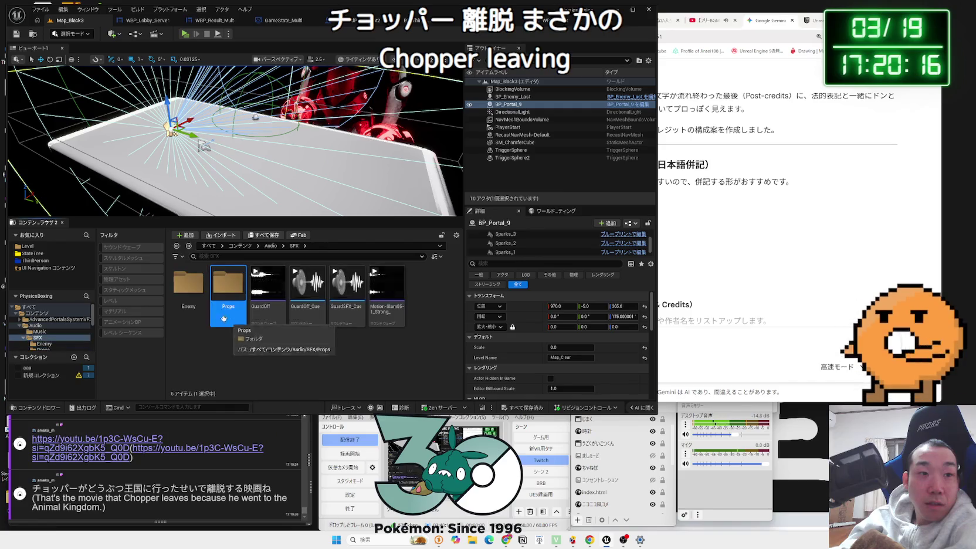
{"action": "left_click", "coordinate": [189, 304]}
{"action": "double_click", "coordinate": [189, 305]}
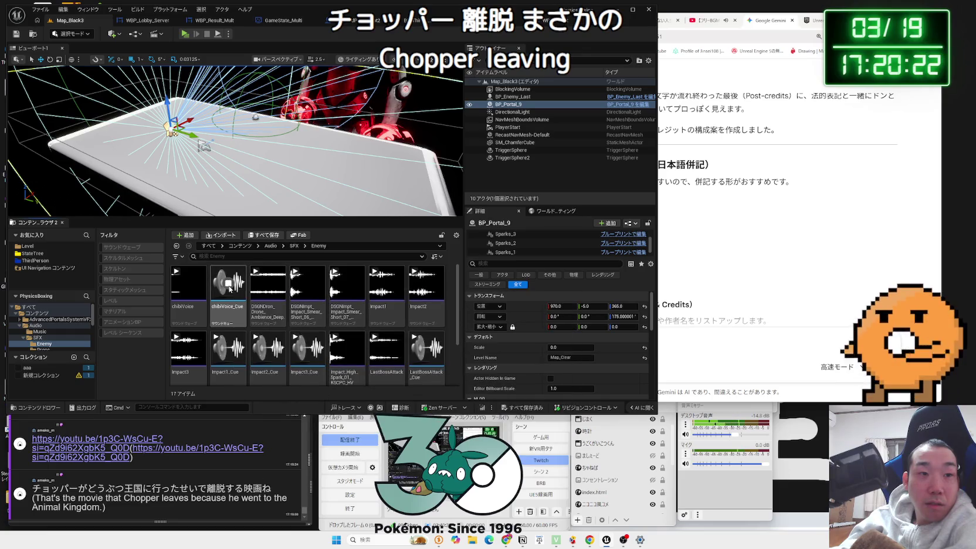
Step: Preview the drone, Smear impact and next short impact sounds
{"action": "left_click", "coordinate": [269, 285]}
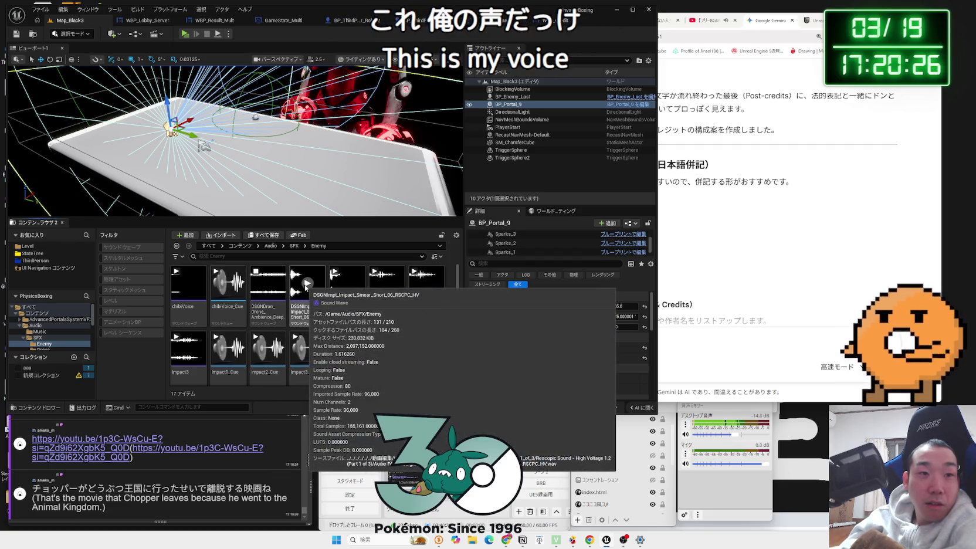
{"action": "left_click", "coordinate": [307, 284]}
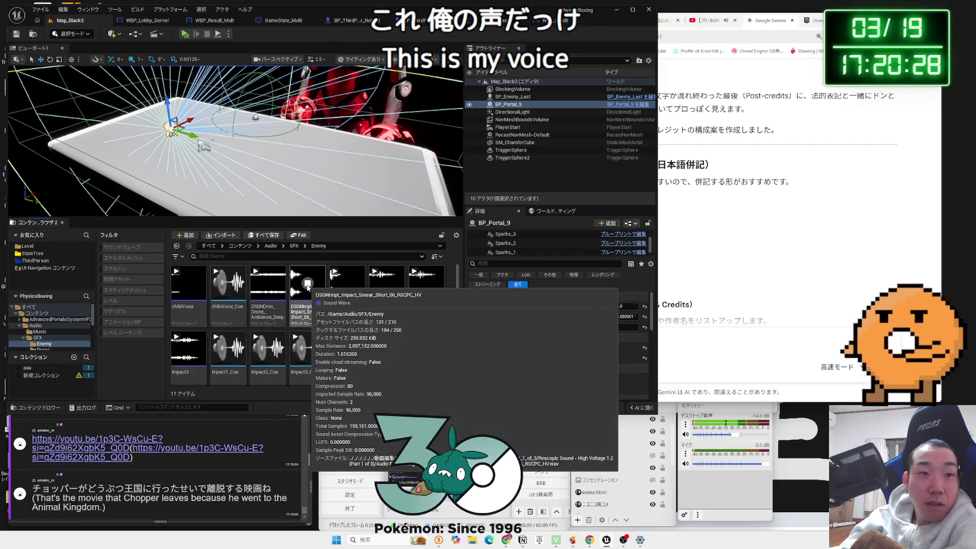
{"action": "left_click", "coordinate": [346, 285]}
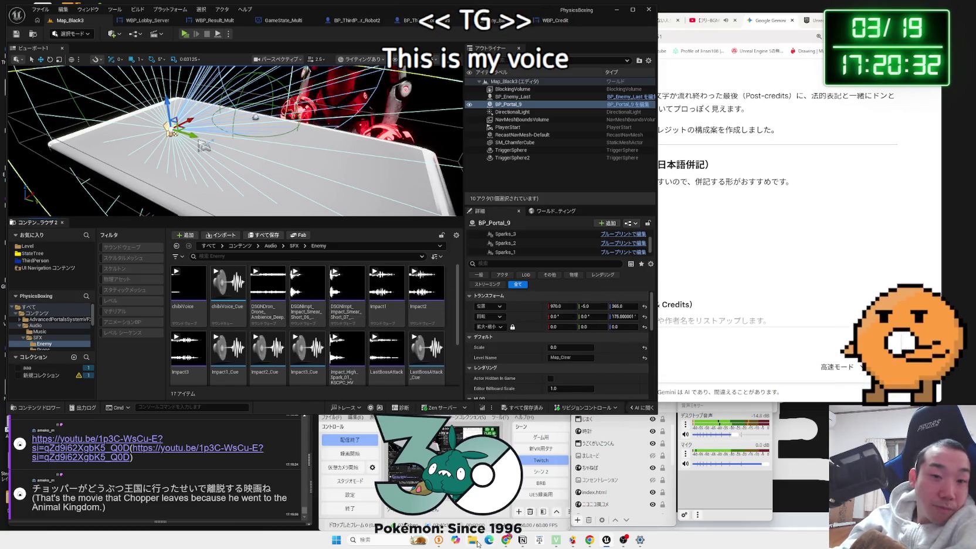
Step: Open a File Explorer window at drive D > 動画編集 > 画像
{"action": "key", "text": "super+e"}
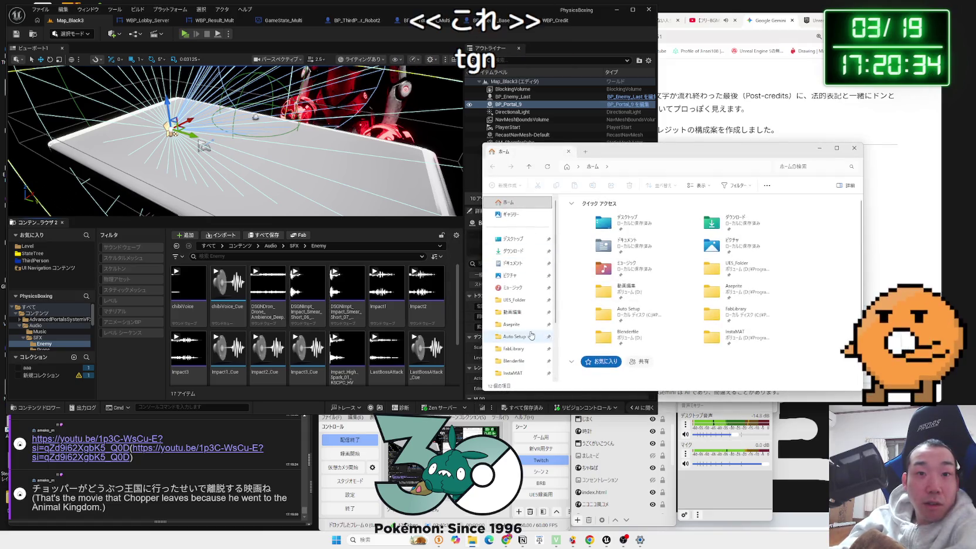
{"action": "scroll", "coordinate": [529, 326], "scroll_direction": "down", "scroll_amount": 3}
{"action": "left_click", "coordinate": [519, 347]}
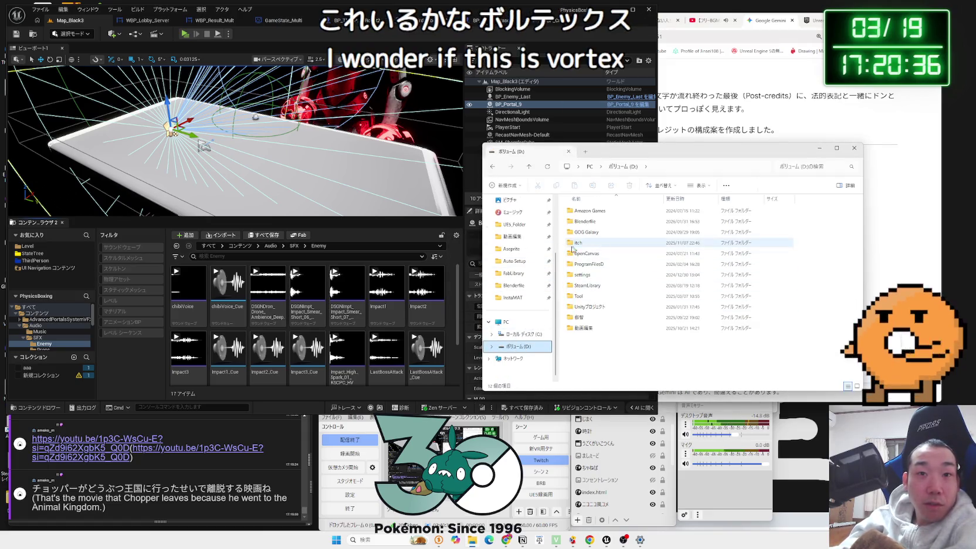
{"action": "left_click", "coordinate": [514, 274]}
{"action": "left_click", "coordinate": [514, 285]}
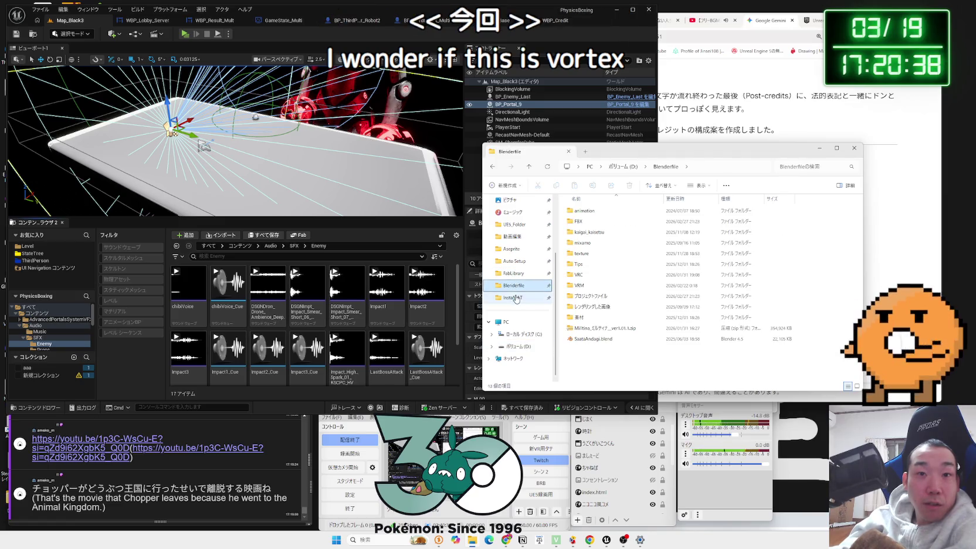
{"action": "left_click", "coordinate": [513, 236]}
{"action": "double_click", "coordinate": [710, 223]}
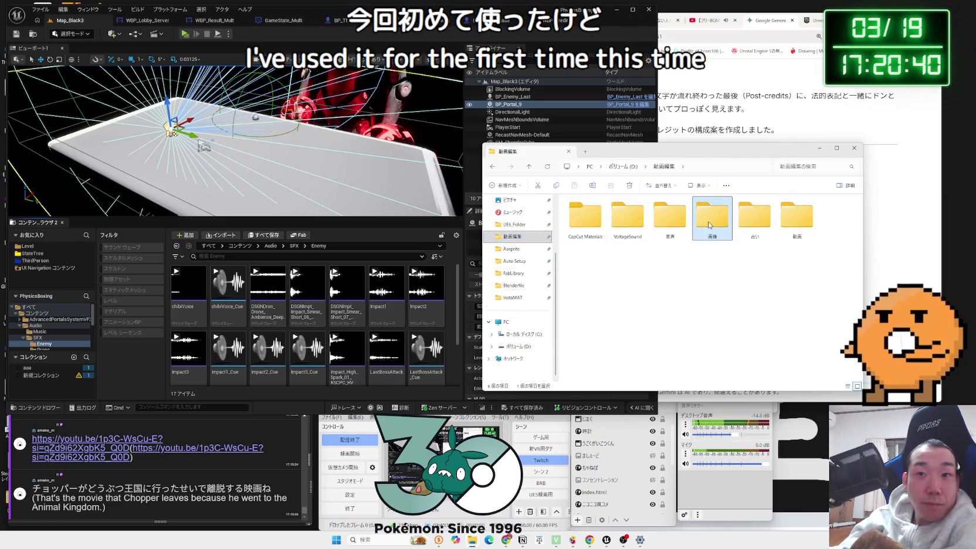
Step: Move Explorer left and bring the Gemini credits page forward, opening the asset-sites bookmark folder
{"action": "left_click_drag", "start_coordinate": [705, 155], "coordinate": [420, 165]}
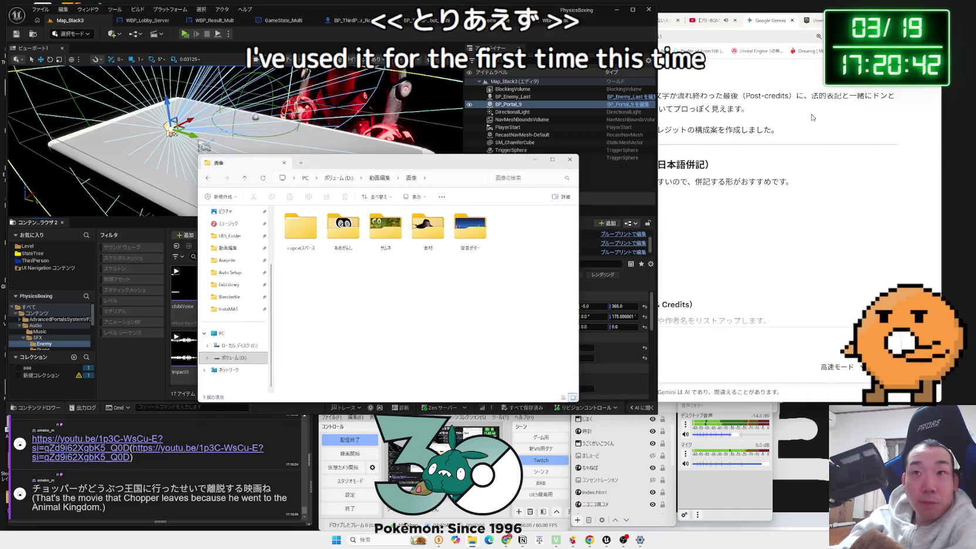
{"action": "left_click", "coordinate": [697, 212]}
{"action": "left_click", "coordinate": [509, 51]}
{"action": "mouse_move", "coordinate": [543, 50]}
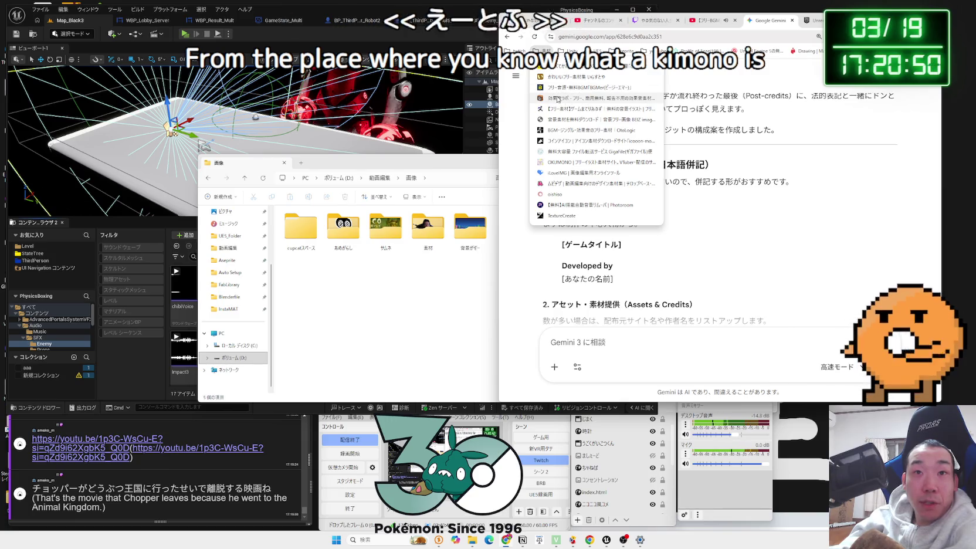
Step: Check the 効果音ラボ site, then add '効果音ラボ,' to the first Sound Effects & BGM credit in Notion
{"action": "left_click", "coordinate": [558, 99]}
{"action": "left_click", "coordinate": [775, 21]}
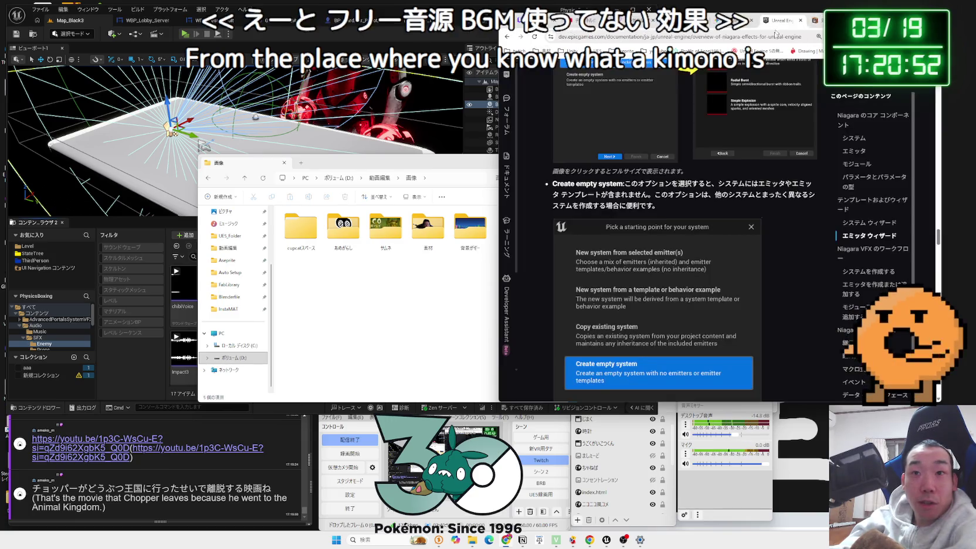
{"action": "left_click", "coordinate": [734, 21]}
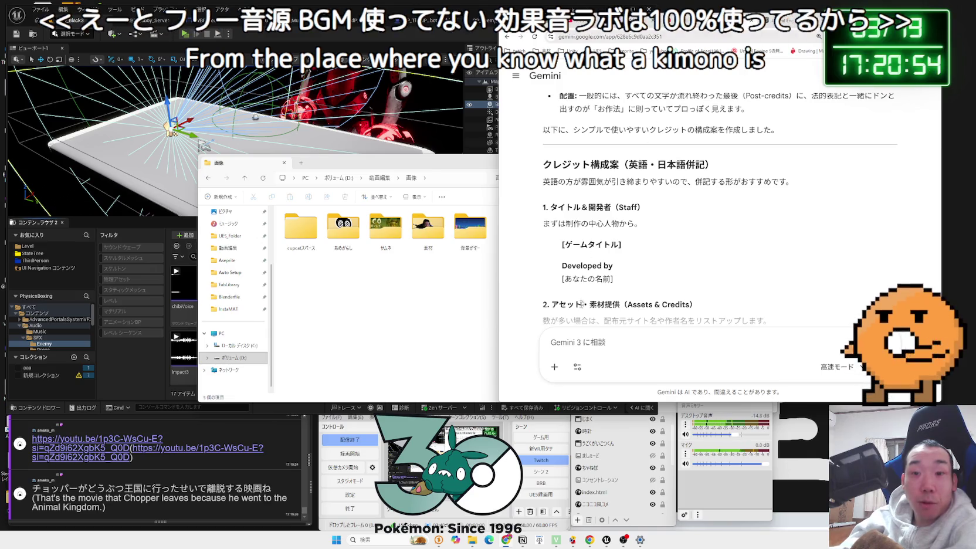
{"action": "left_click", "coordinate": [522, 539]}
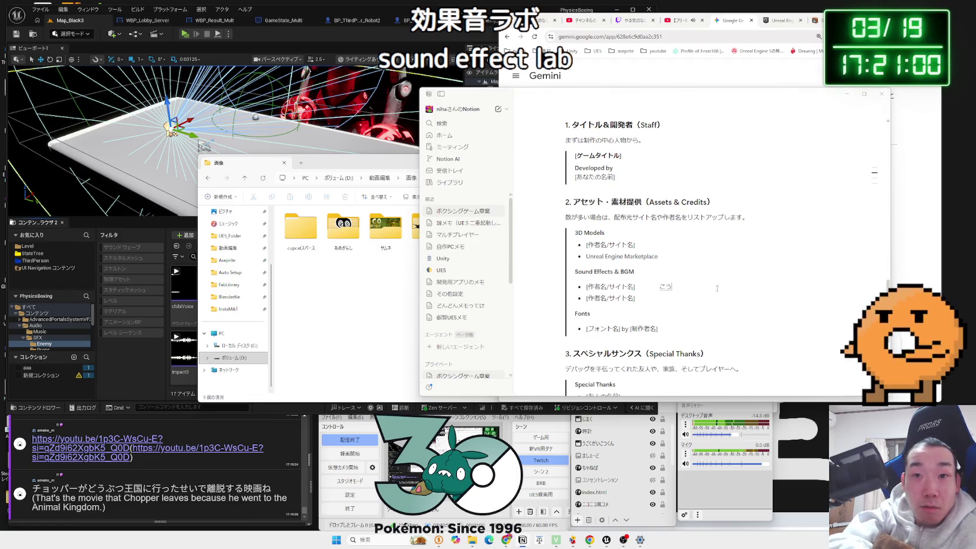
{"action": "type", "text": "abo"}
{"action": "key", "text": "space"}
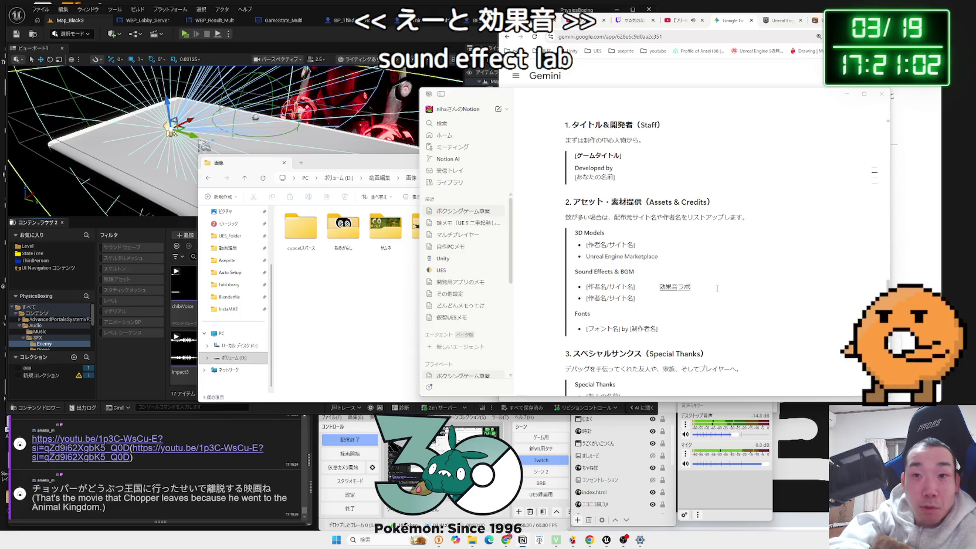
{"action": "type", "text": ","}
Step: Recheck the bookmark folder and move the 画像 Explorer window near the top
{"action": "left_click", "coordinate": [586, 76]}
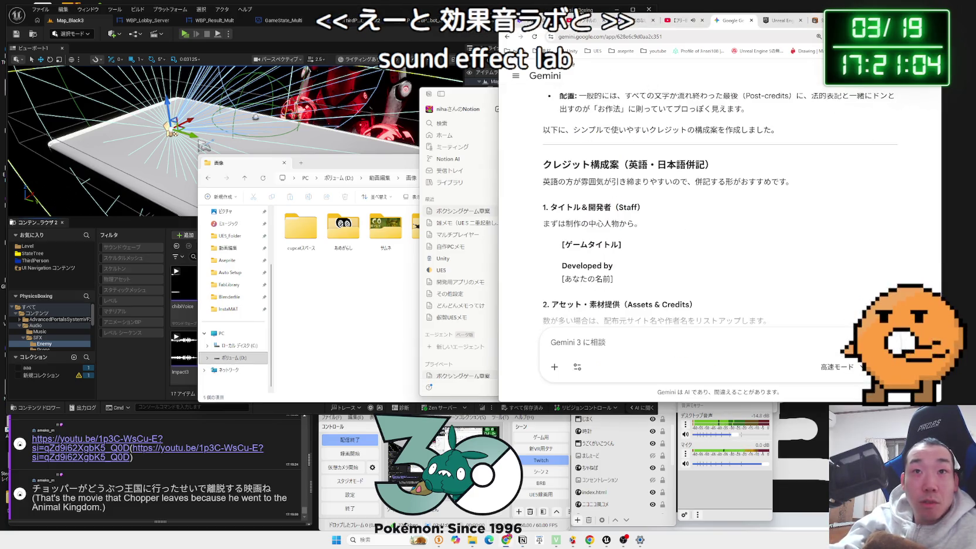
{"action": "left_click", "coordinate": [513, 51]}
{"action": "left_click", "coordinate": [508, 107]}
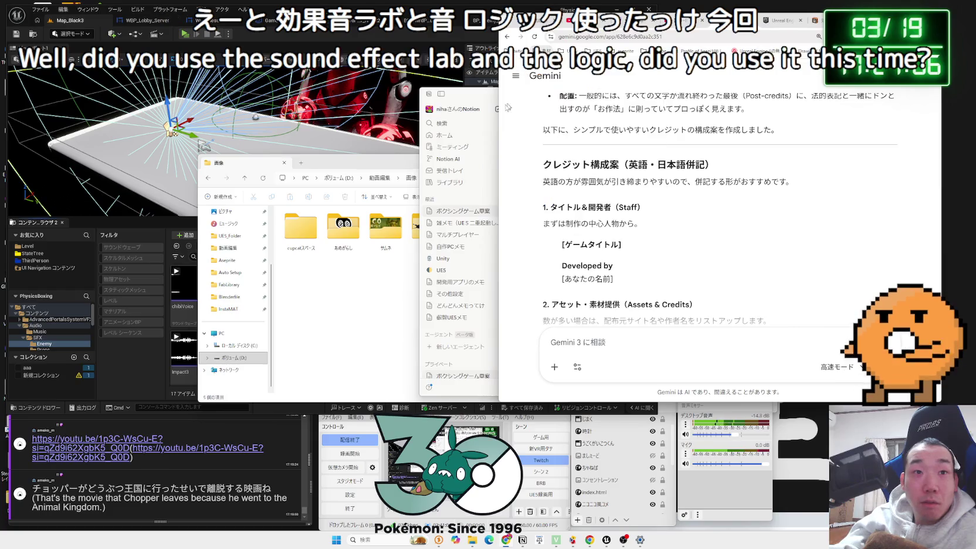
{"action": "left_click", "coordinate": [339, 215]}
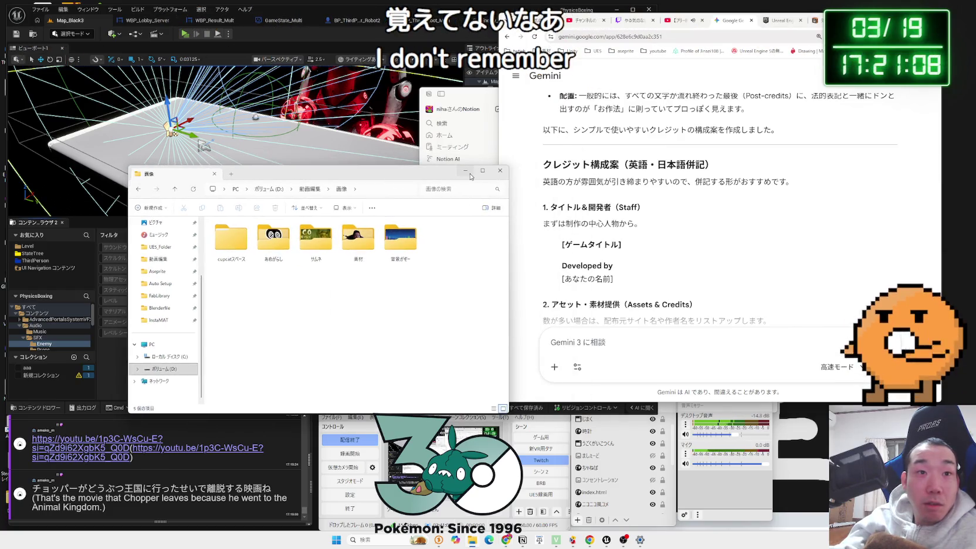
{"action": "mouse_move", "coordinate": [469, 176]}
{"action": "left_mouse_down"}
{"action": "mouse_move", "coordinate": [469, 108]}
{"action": "mouse_move", "coordinate": [475, 113]}
{"action": "mouse_move", "coordinate": [451, 126]}
{"action": "left_mouse_up"}
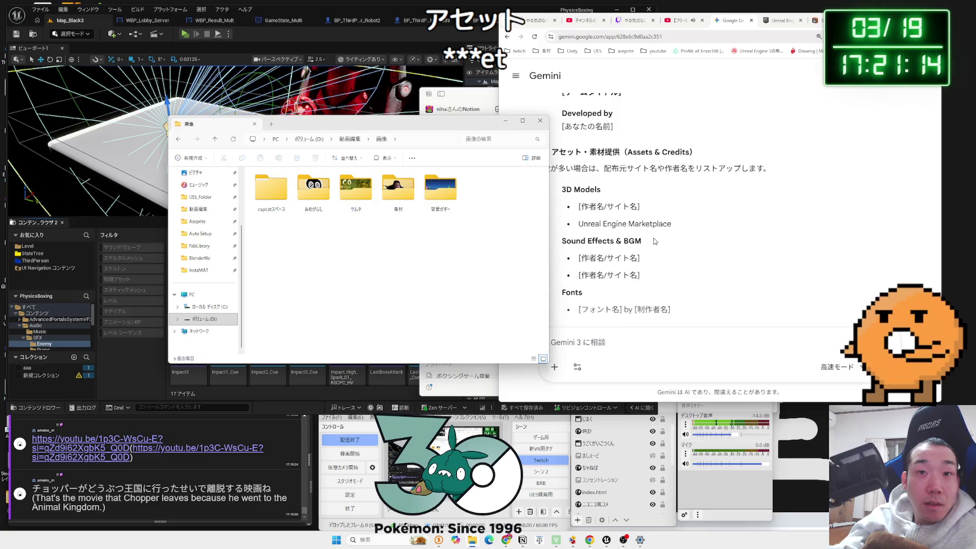
Step: Minimize Explorer, list the Audio folder's 11 items in the Content Browser, and reopen Explorer
{"action": "left_click", "coordinate": [507, 122]}
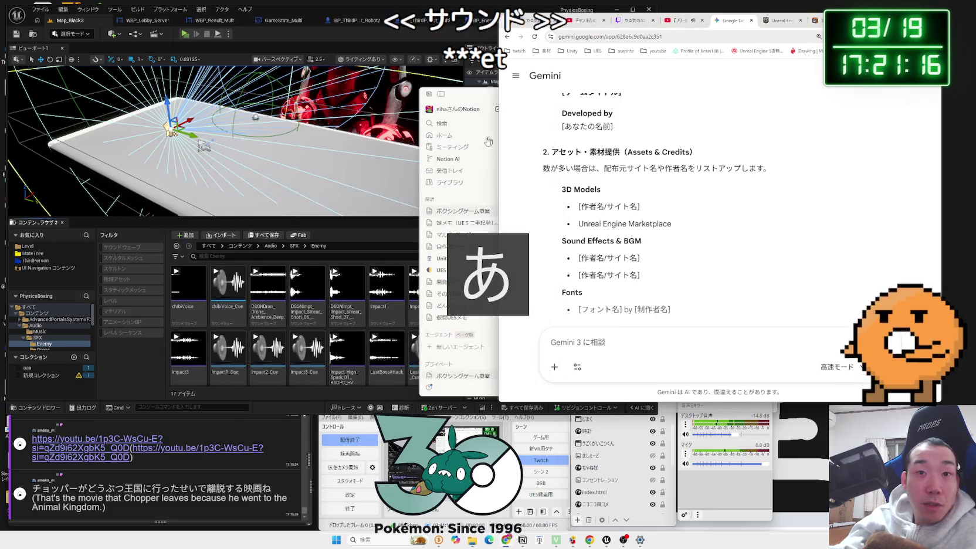
{"action": "left_click", "coordinate": [52, 320]}
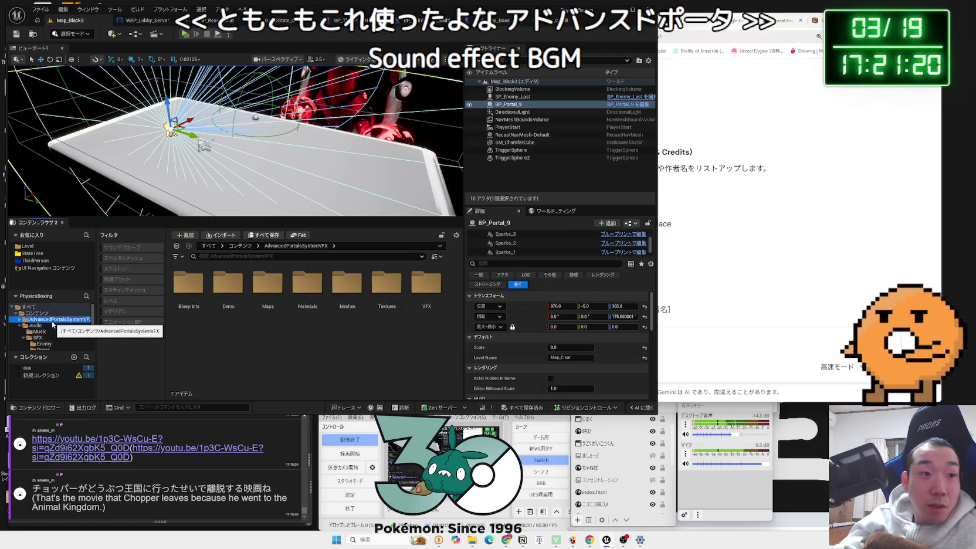
{"action": "left_click", "coordinate": [22, 328]}
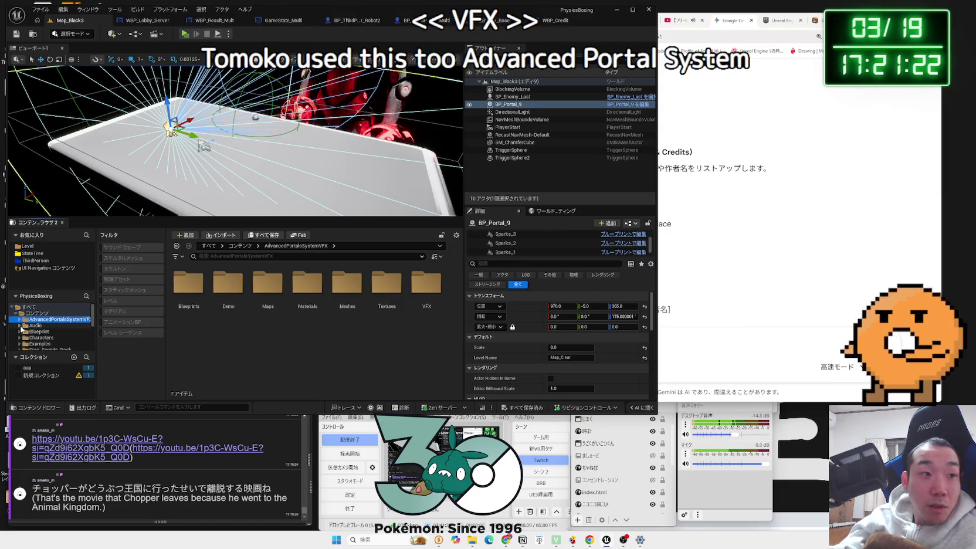
{"action": "left_click", "coordinate": [43, 326]}
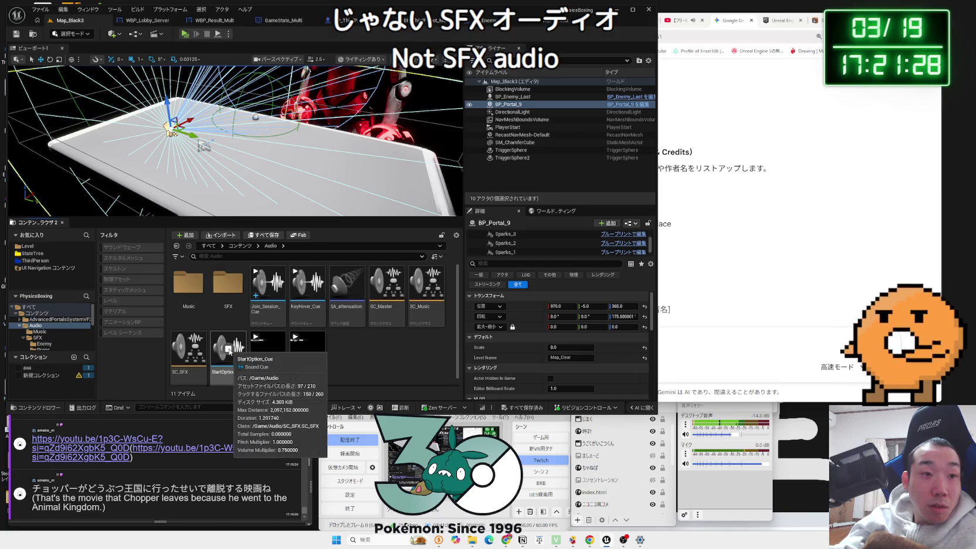
{"action": "key", "text": "super+e"}
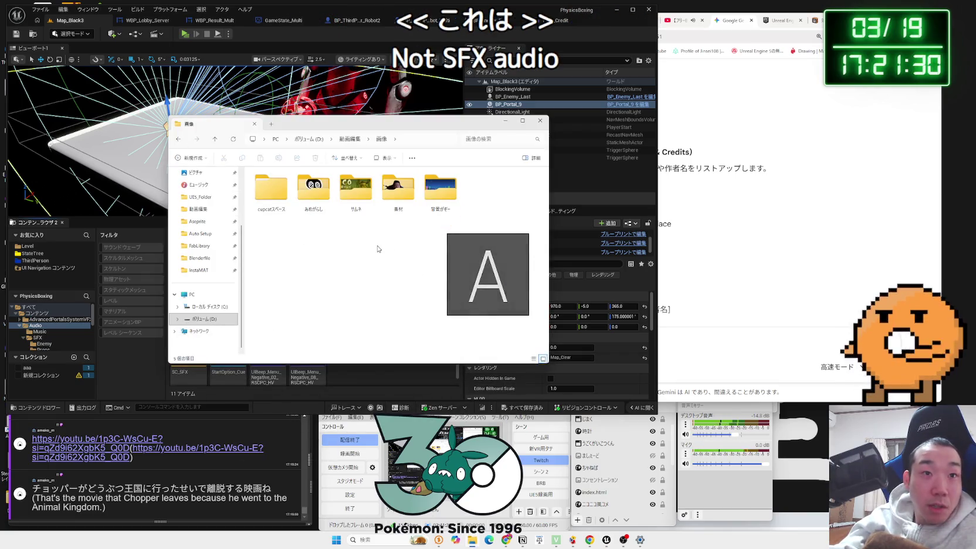
Step: Open the VoltageSound folder in Explorer and search for Voltage Sound, viewing its site translated
{"action": "left_click", "coordinate": [197, 209]}
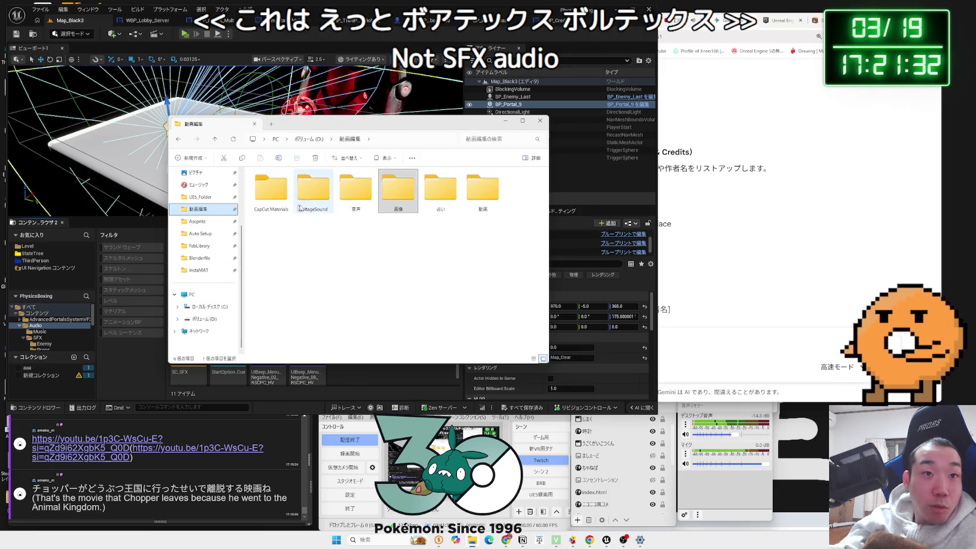
{"action": "double_click", "coordinate": [326, 205]}
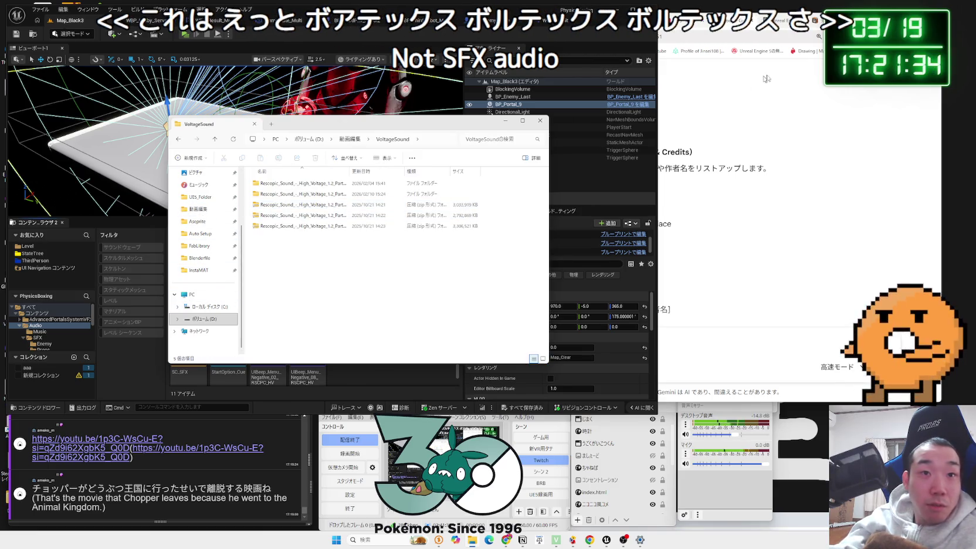
{"action": "key", "text": "ctrl+n"}
{"action": "type", "text": "ヴぉ"}
{"action": "key", "text": "BackSpace"}
{"action": "key", "text": "BackSpace"}
{"action": "type", "text": "voltage sound"}
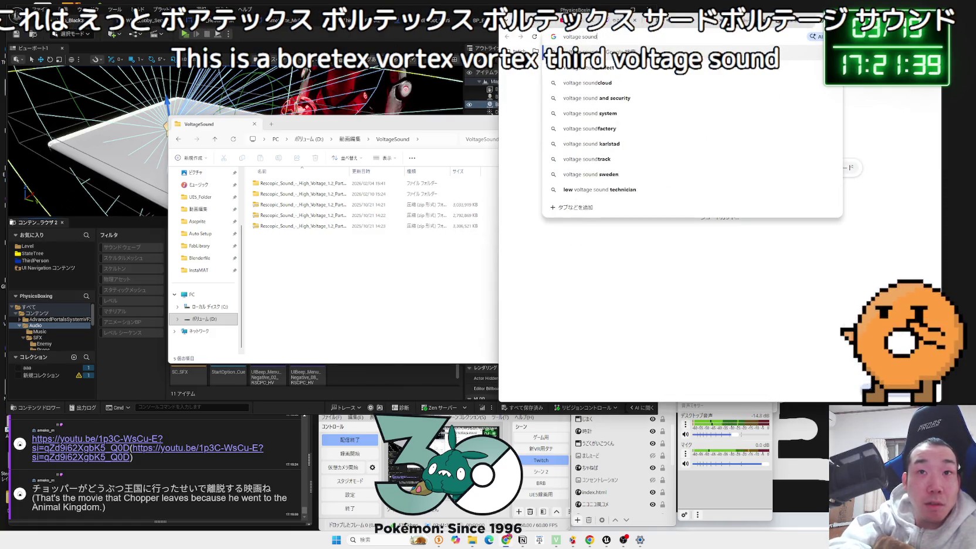
{"action": "key", "text": "Return"}
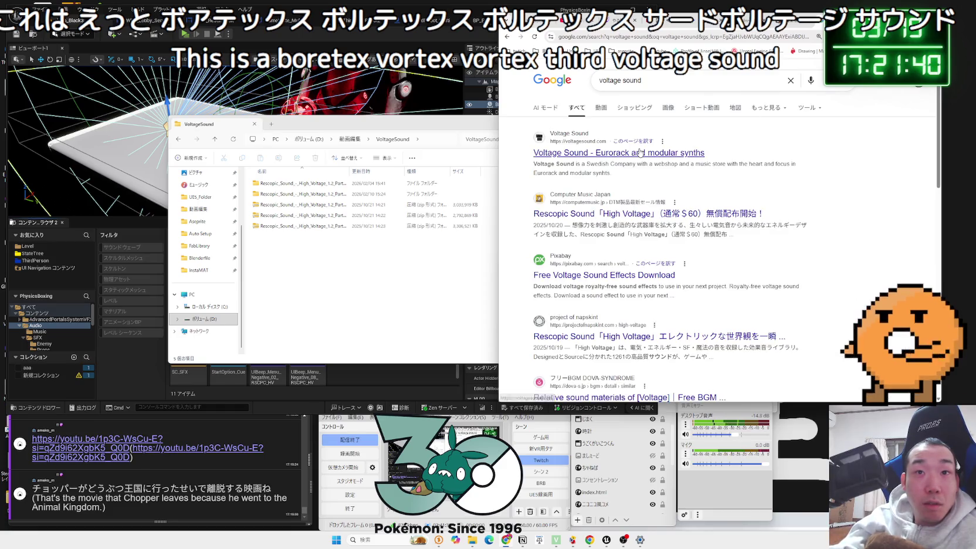
{"action": "left_click", "coordinate": [631, 159]}
{"action": "left_click", "coordinate": [804, 74]}
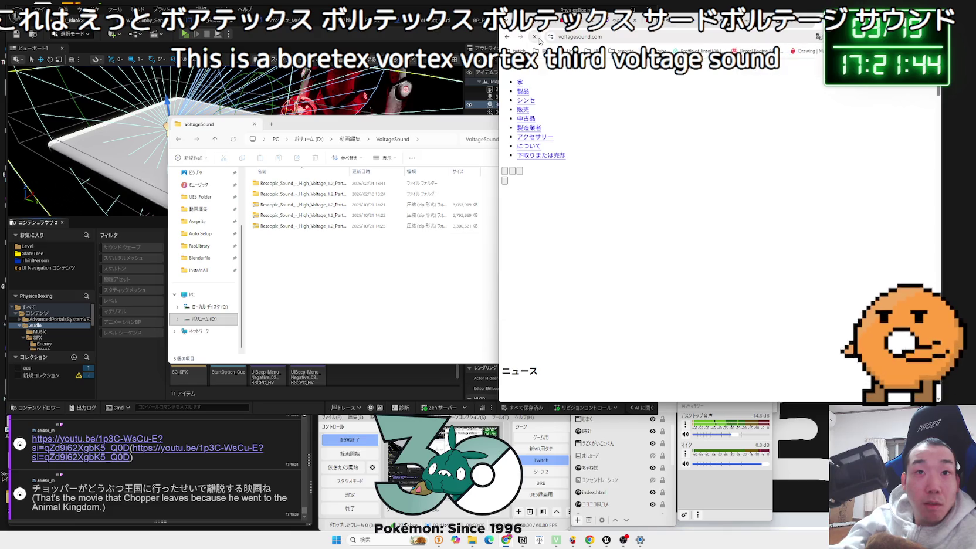
Step: Check the extracted High Voltage folder and search Voltage Sound 商用利用 クレジット表記
{"action": "key", "text": "alt+Left"}
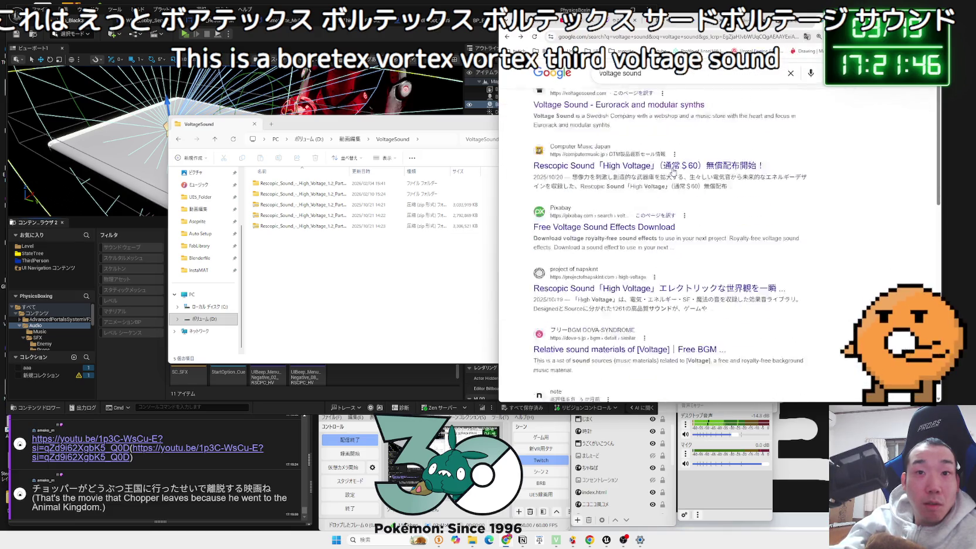
{"action": "scroll", "coordinate": [673, 169], "scroll_direction": "down", "scroll_amount": 3}
{"action": "left_click", "coordinate": [306, 205]}
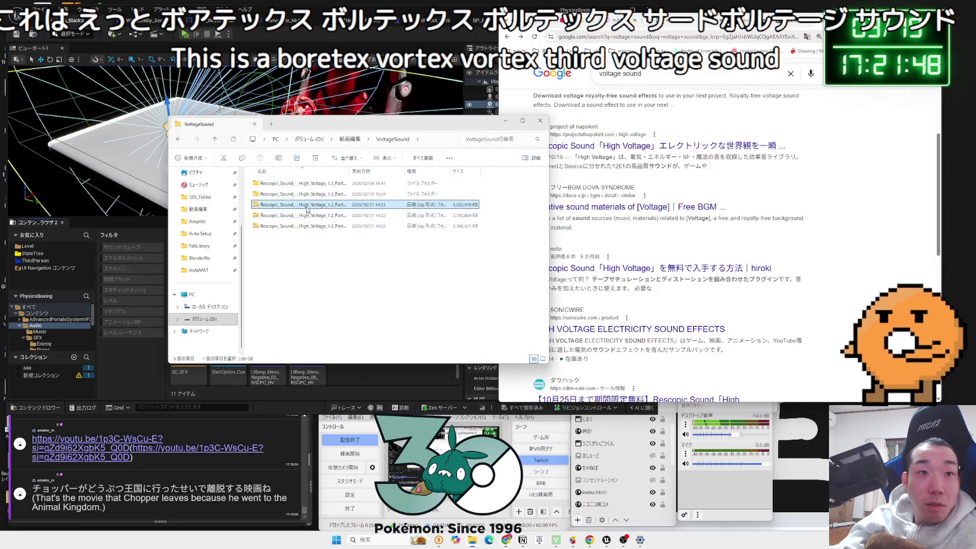
{"action": "left_click", "coordinate": [311, 197]}
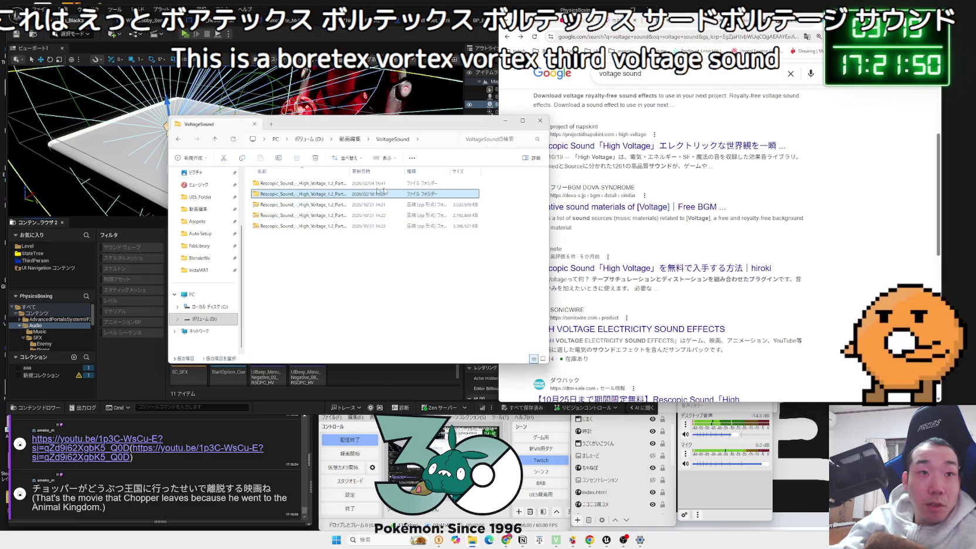
{"action": "left_click", "coordinate": [677, 78]}
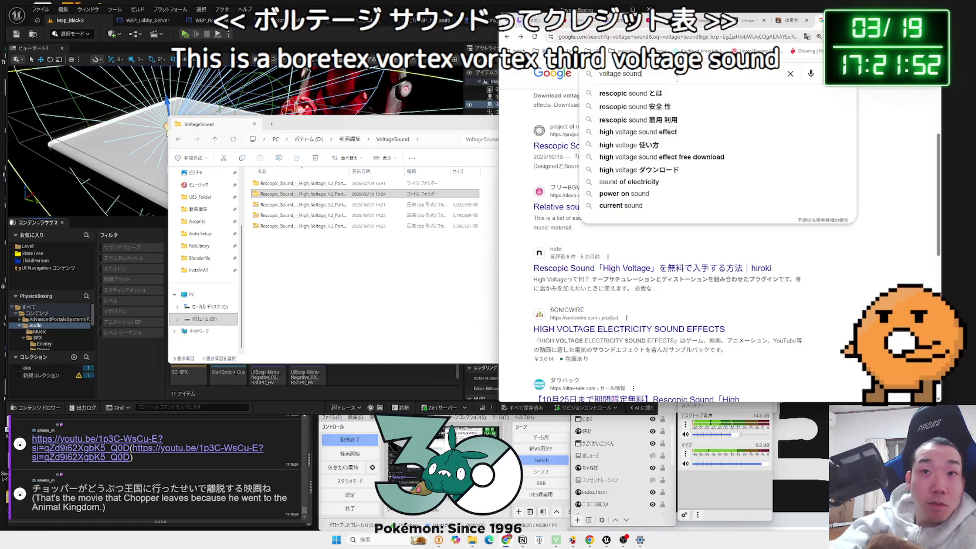
{"action": "type", "text": "ba"}
{"action": "key", "text": "Zenkaku_Hankaku"}
{"action": "type", "text": "しょう"}
{"action": "key", "text": "space"}
{"action": "key", "text": "Return"}
{"action": "type", "text": "くれじっとhyouki"}
{"action": "key", "text": "Return"}
{"action": "key", "text": "Return"}
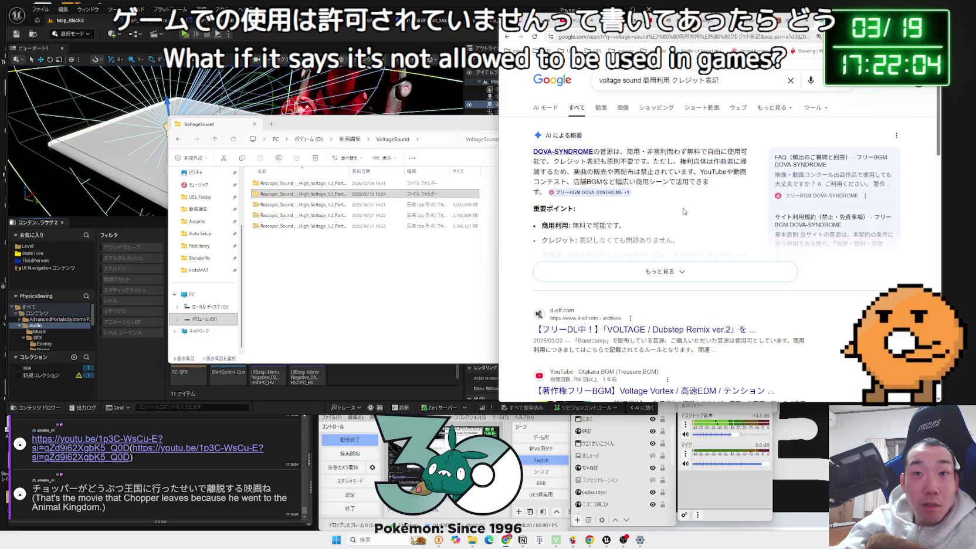
Step: Scan the search results and locate the 2025/10/21 zip in the VoltageSound folder
{"action": "scroll", "coordinate": [683, 211], "scroll_direction": "down", "scroll_amount": 4}
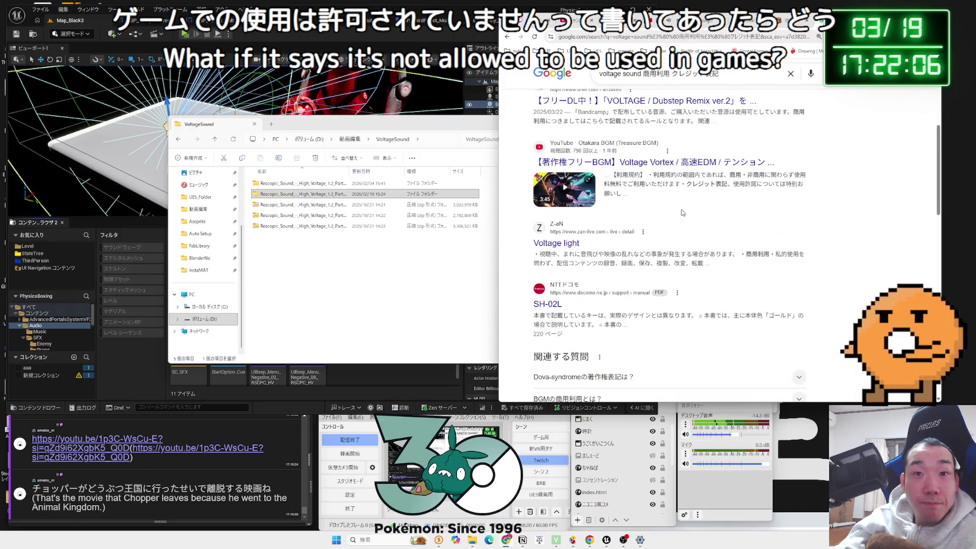
{"action": "scroll", "coordinate": [683, 212], "scroll_direction": "up", "scroll_amount": 3}
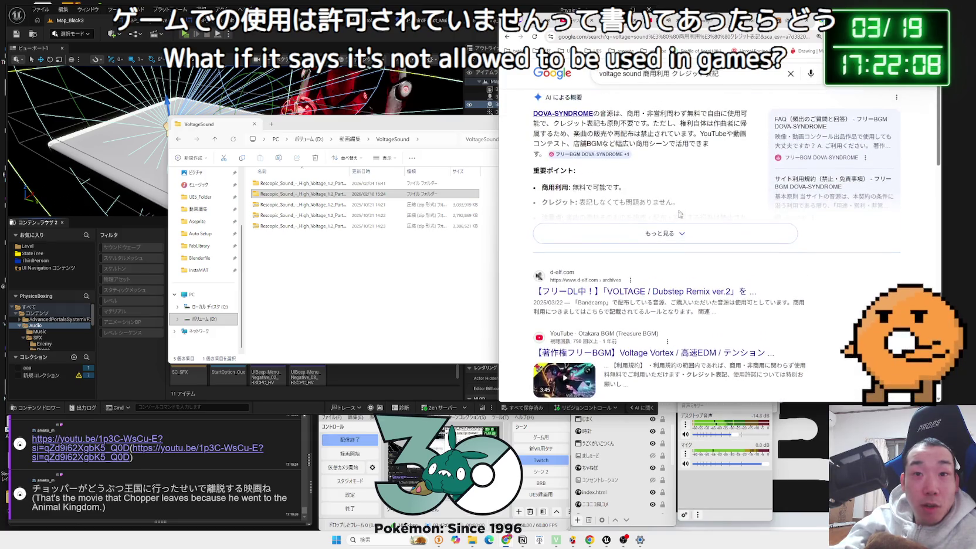
{"action": "scroll", "coordinate": [669, 261], "scroll_direction": "down", "scroll_amount": 4}
{"action": "scroll", "coordinate": [669, 262], "scroll_direction": "down", "scroll_amount": 6}
{"action": "left_click", "coordinate": [307, 228]}
{"action": "left_click", "coordinate": [307, 217]}
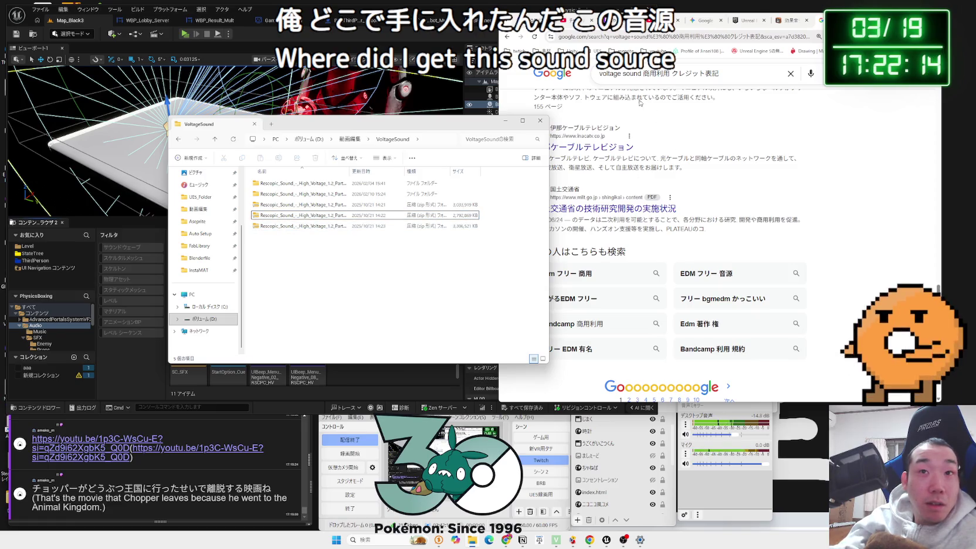
Step: Replace the query with a search for 'rescopic sound high voltage'
{"action": "left_click", "coordinate": [656, 79]}
{"action": "key", "text": "Zenkaku_Hankaku"}
{"action": "key", "text": "ctrl+a"}
{"action": "type", "text": "れ"}
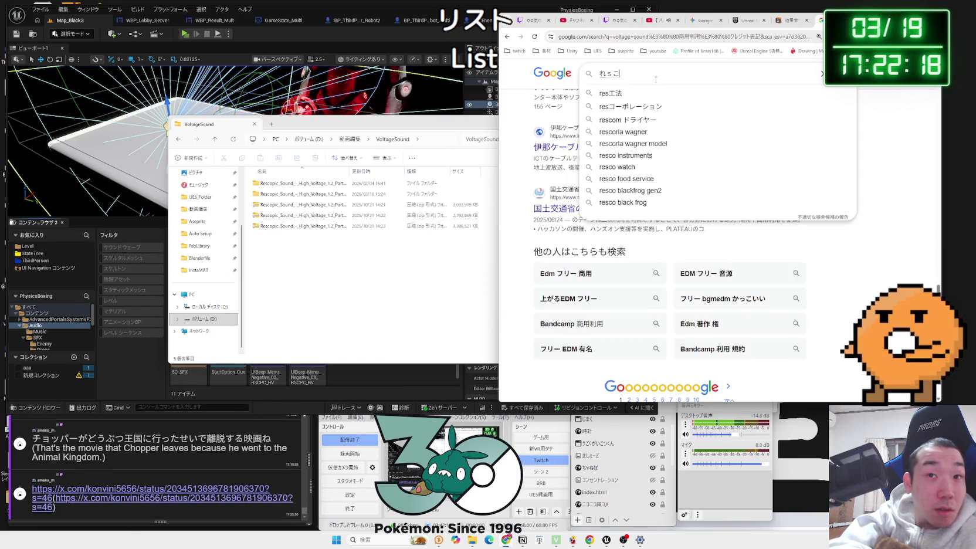
{"action": "key", "text": "BackSpace"}
{"action": "key", "text": "BackSpace"}
{"action": "type", "text": "re"}
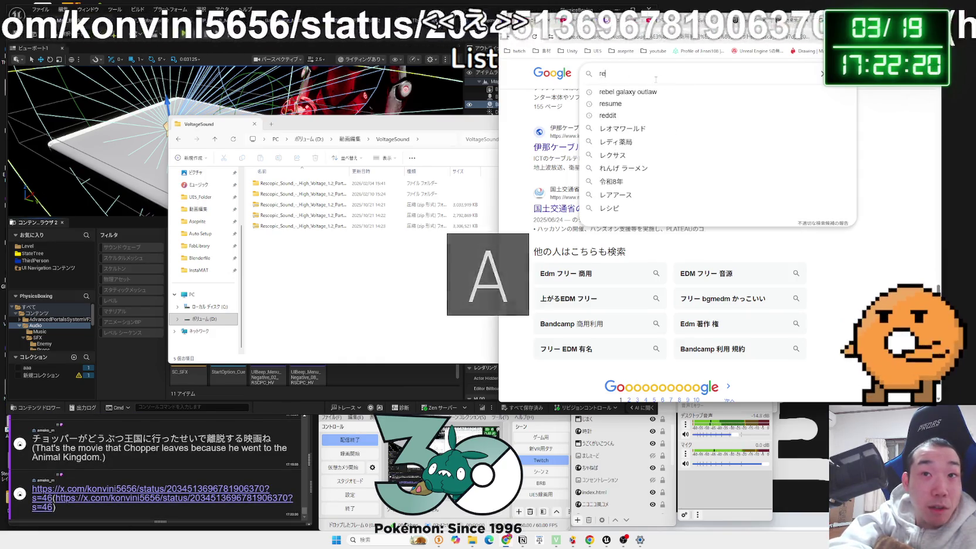
{"action": "type", "text": "scopic"}
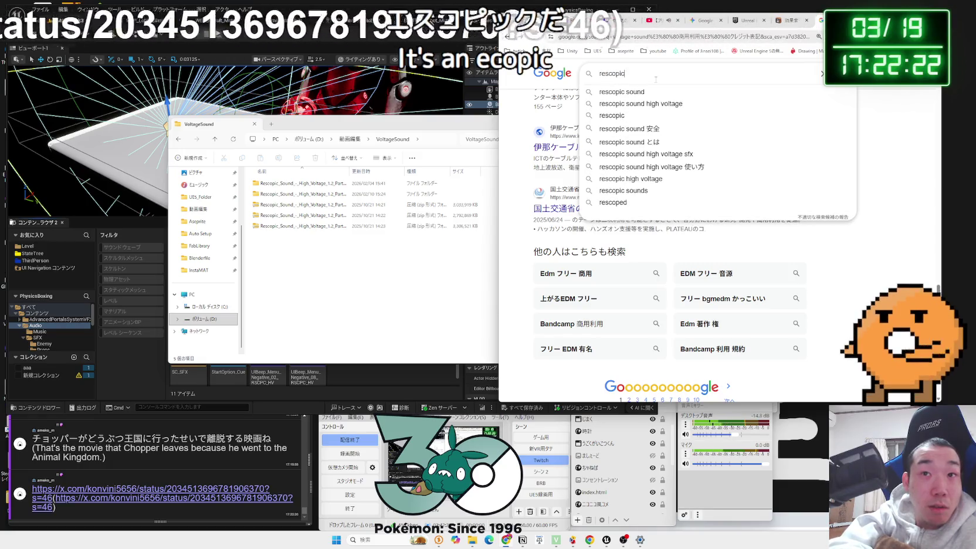
{"action": "left_click", "coordinate": [658, 109]}
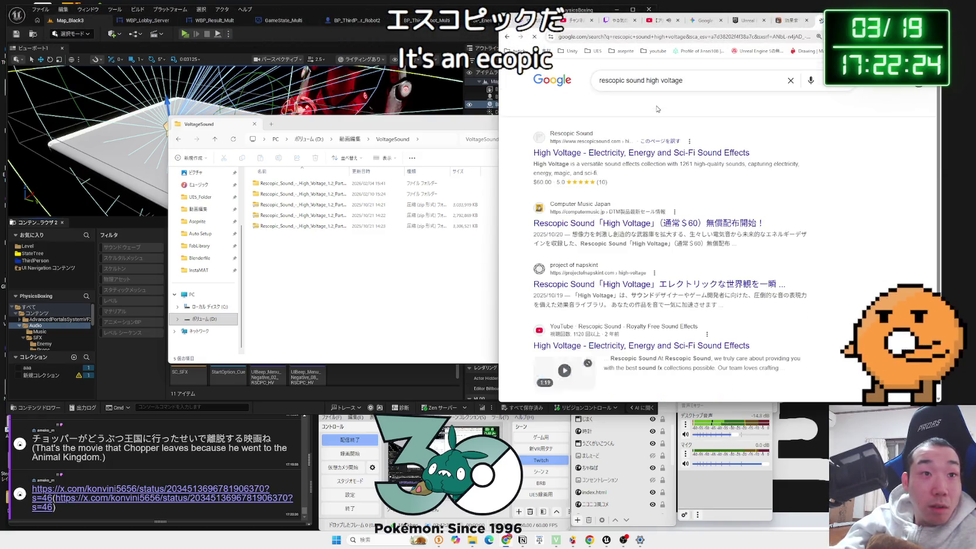
Step: Search 'rescopic sound high voltage 商用利用' and open the X post linked in the chat
{"action": "left_click", "coordinate": [718, 83]}
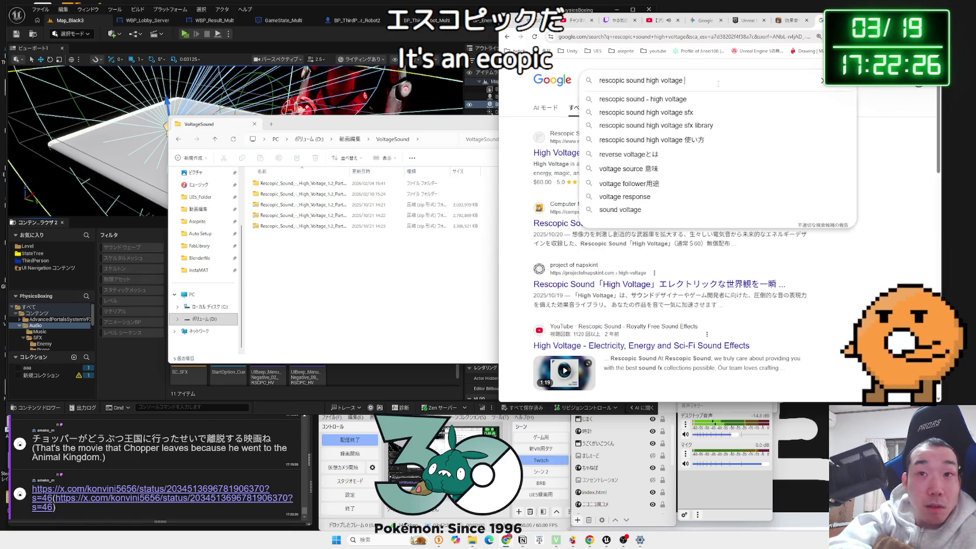
{"action": "key", "text": "Zenkaku_Hankaku"}
{"action": "type", "text": "しょうよ"}
{"action": "key", "text": "Tab"}
{"action": "key", "text": "Return"}
{"action": "key", "text": "Return"}
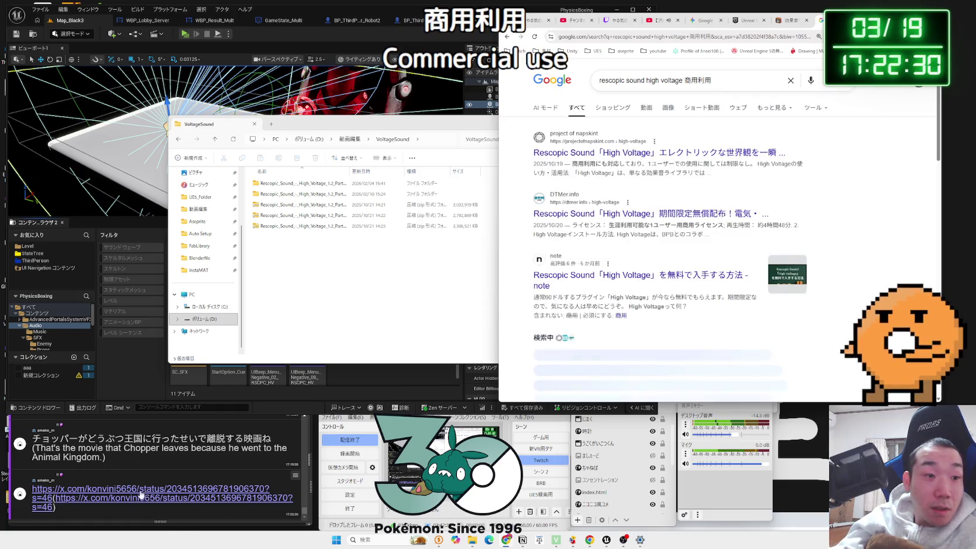
{"action": "left_click", "coordinate": [142, 496]}
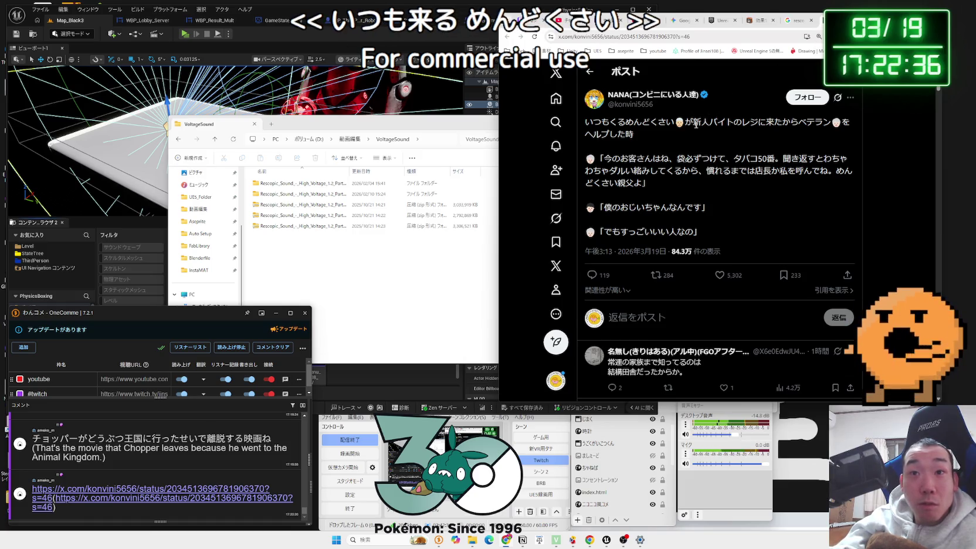
{"action": "mouse_move", "coordinate": [694, 124]}
{"action": "left_mouse_down"}
{"action": "mouse_move", "coordinate": [830, 122]}
{"action": "mouse_move", "coordinate": [606, 122]}
{"action": "mouse_move", "coordinate": [616, 133]}
{"action": "left_mouse_up"}
{"action": "left_click", "coordinate": [616, 134]}
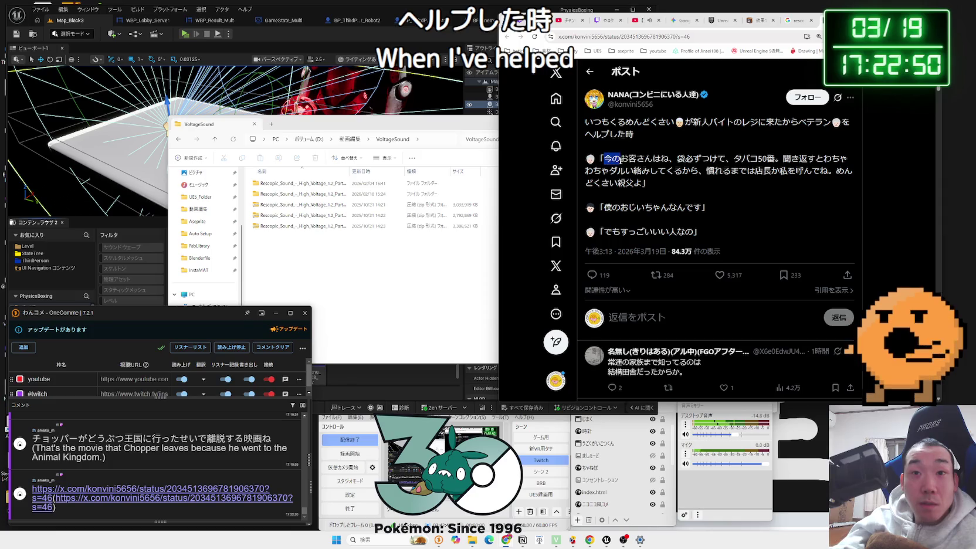
{"action": "mouse_move", "coordinate": [653, 158]}
{"action": "left_mouse_down"}
{"action": "mouse_move", "coordinate": [848, 160]}
{"action": "mouse_move", "coordinate": [635, 170]}
{"action": "mouse_move", "coordinate": [834, 171]}
{"action": "mouse_move", "coordinate": [650, 183]}
{"action": "left_mouse_up"}
{"action": "left_click", "coordinate": [781, 158]}
{"action": "triple_click", "coordinate": [631, 179]}
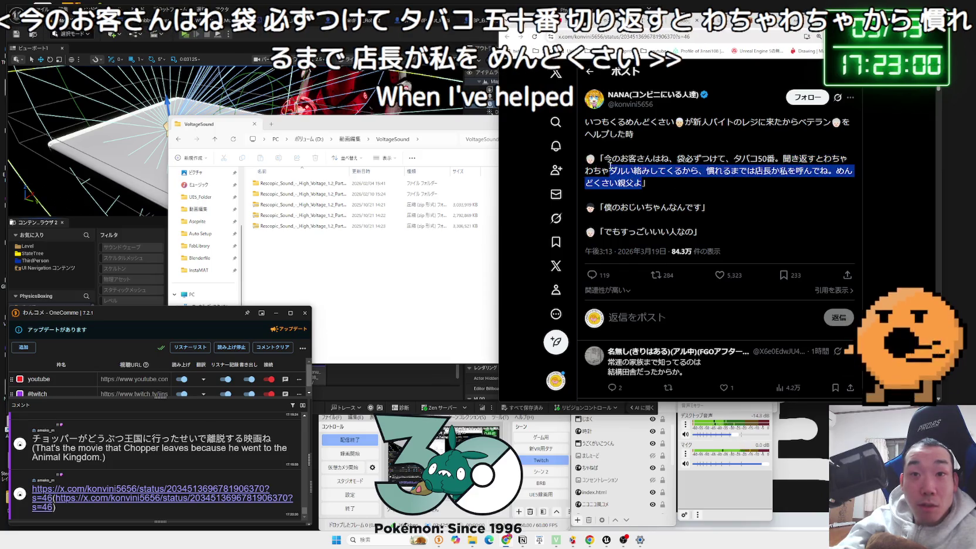
{"action": "mouse_move", "coordinate": [695, 232]}
{"action": "left_mouse_down"}
{"action": "mouse_move", "coordinate": [661, 208]}
{"action": "mouse_move", "coordinate": [608, 244]}
{"action": "left_mouse_up"}
{"action": "left_click", "coordinate": [616, 234]}
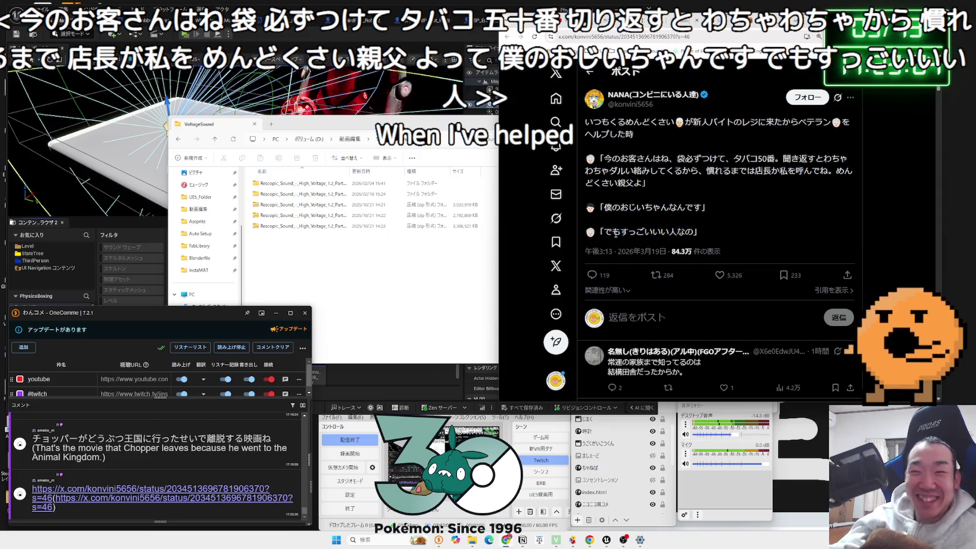
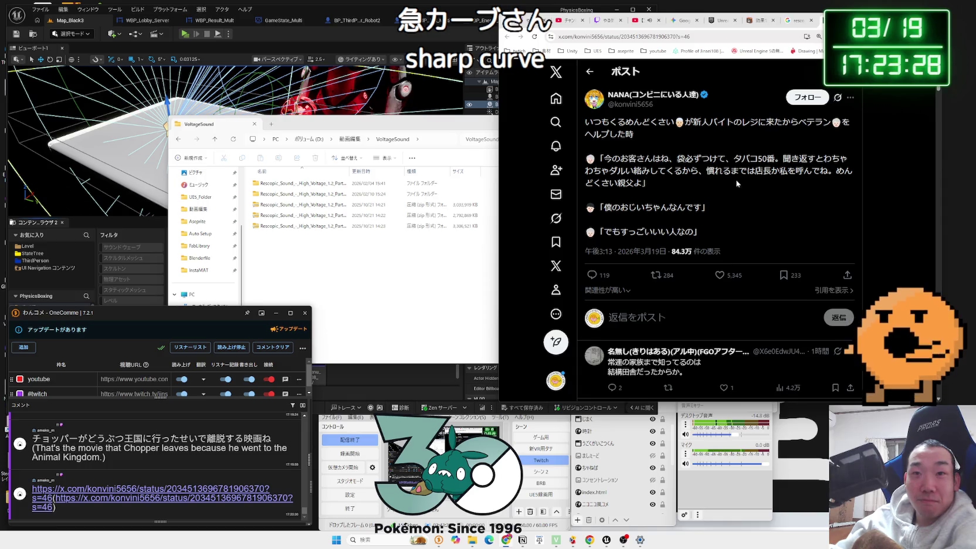
Step: Bring the browser back in front and scroll down the High Voltage product page
{"action": "key", "text": "alt+Tab"}
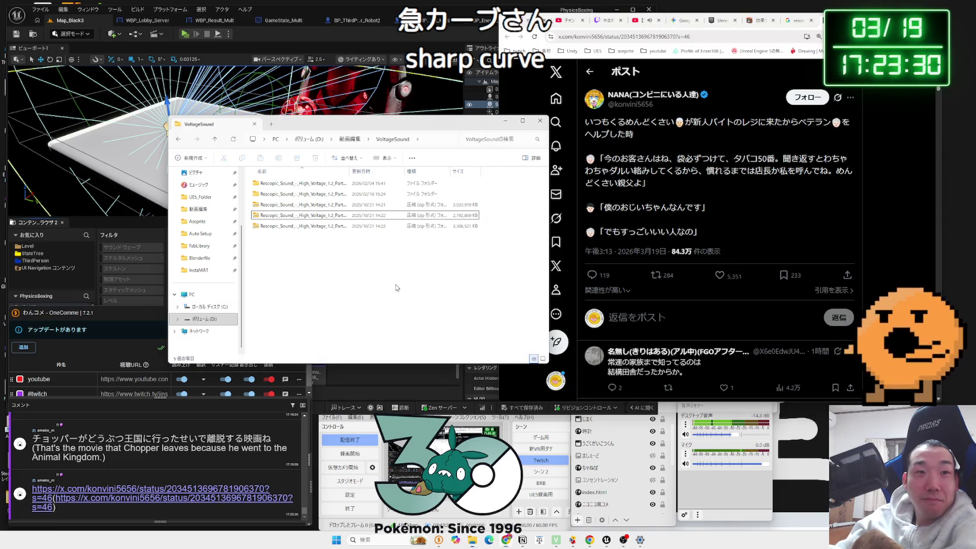
{"action": "left_click", "coordinate": [791, 25]}
{"action": "left_click", "coordinate": [792, 25]}
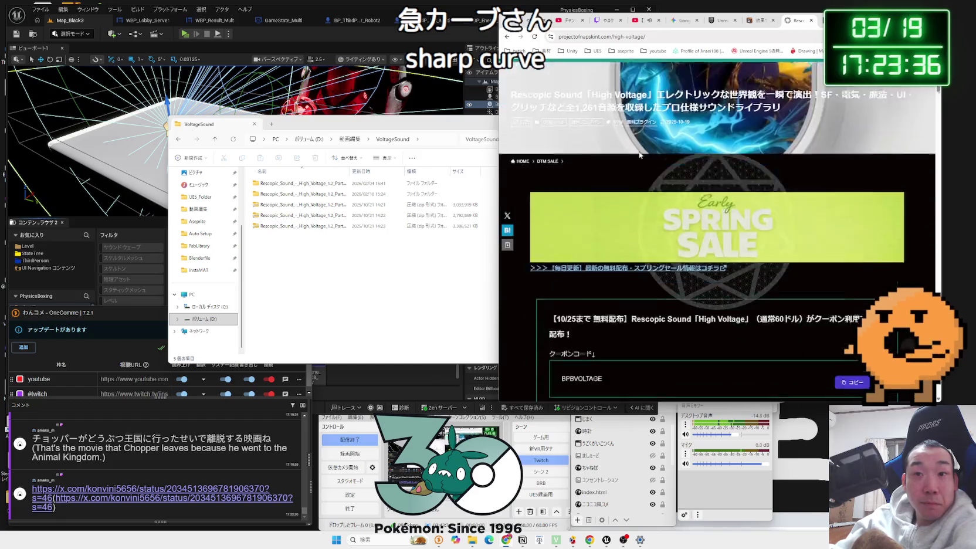
{"action": "scroll", "coordinate": [639, 154], "scroll_direction": "down", "scroll_amount": 10}
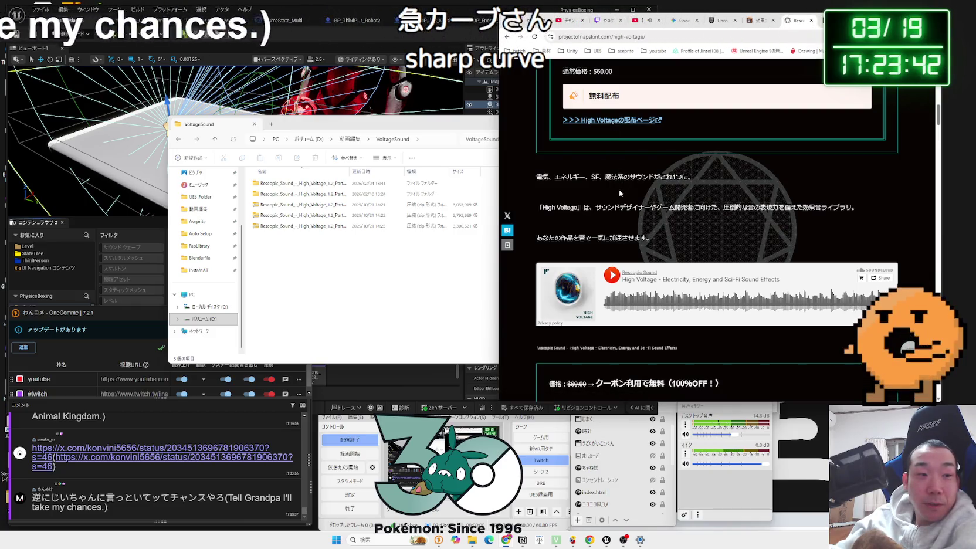
Step: Return to the X post and highlight its opening, quoted and third-fourth lines
{"action": "key", "text": "alt+Left"}
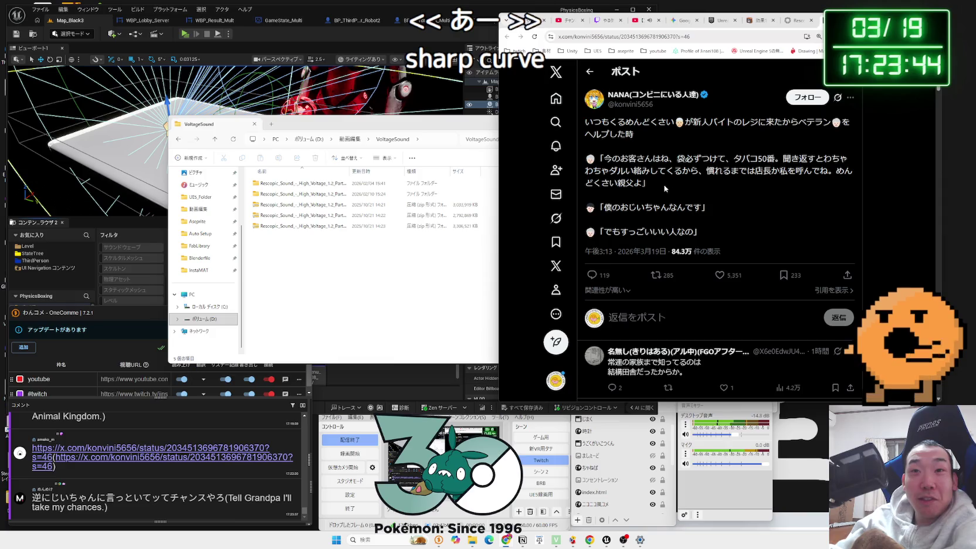
{"action": "left_click_drag", "start_coordinate": [605, 158], "coordinate": [633, 183]}
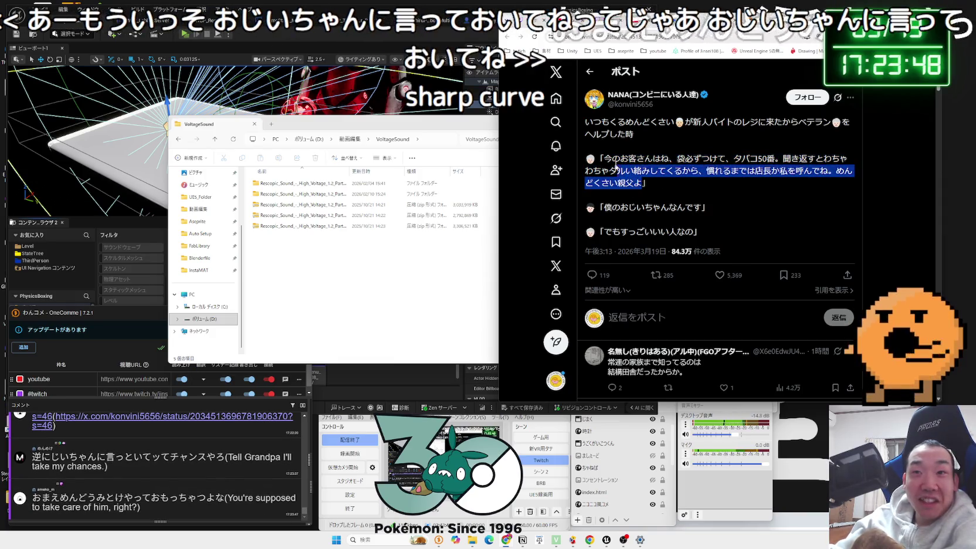
{"action": "left_click_drag", "start_coordinate": [604, 159], "coordinate": [636, 180]}
{"action": "left_click", "coordinate": [636, 179]}
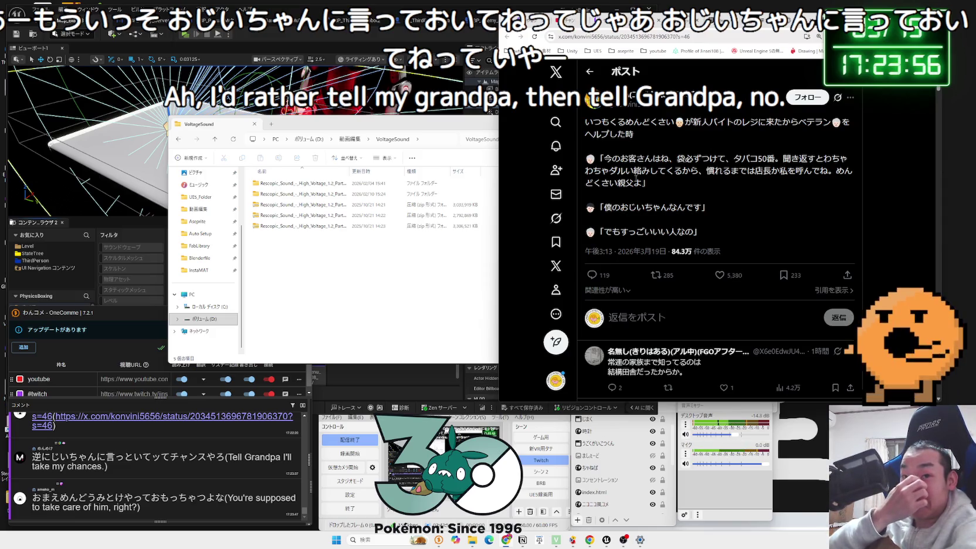
{"action": "left_click_drag", "start_coordinate": [675, 122], "coordinate": [590, 122]}
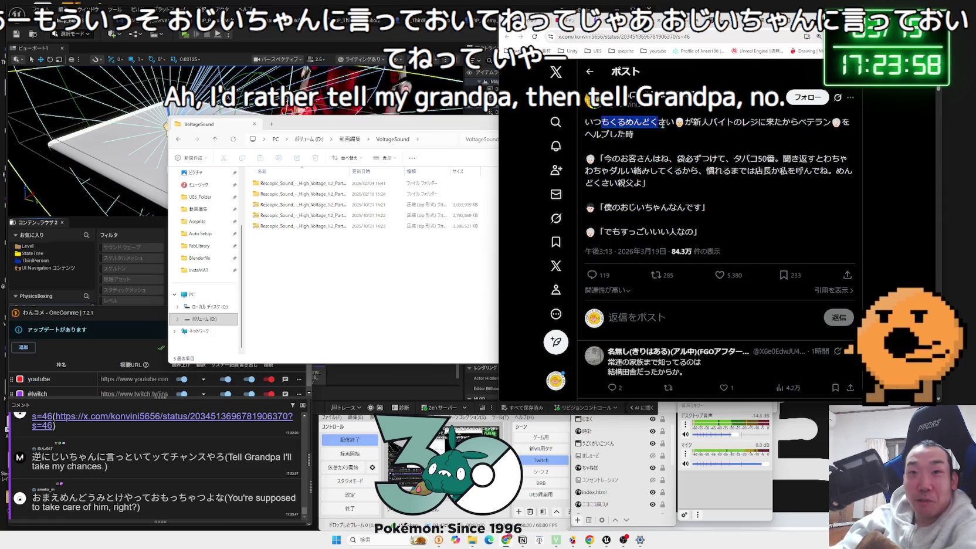
{"action": "mouse_move", "coordinate": [674, 122]}
{"action": "left_mouse_down"}
{"action": "mouse_move", "coordinate": [589, 123]}
{"action": "mouse_move", "coordinate": [851, 125]}
{"action": "mouse_move", "coordinate": [635, 135]}
{"action": "left_mouse_up"}
{"action": "mouse_move", "coordinate": [635, 183]}
{"action": "left_mouse_down"}
{"action": "mouse_move", "coordinate": [610, 157]}
{"action": "mouse_move", "coordinate": [615, 170]}
{"action": "mouse_move", "coordinate": [681, 183]}
{"action": "left_mouse_up"}
{"action": "left_click", "coordinate": [775, 148]}
Step: On the High Voltage page, jump to contents section 4-2 on game use and read it
{"action": "key", "text": "alt+Left"}
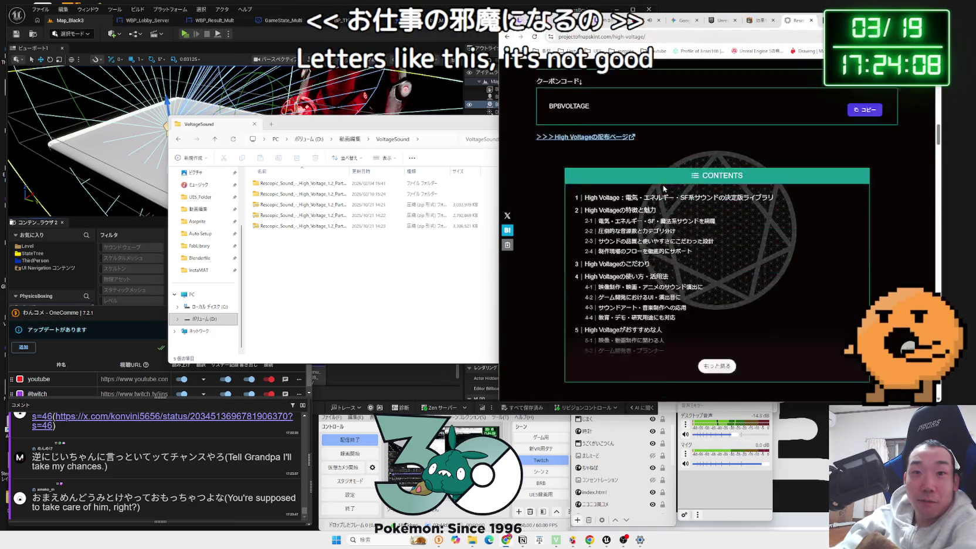
{"action": "scroll", "coordinate": [663, 188], "scroll_direction": "down", "scroll_amount": 4}
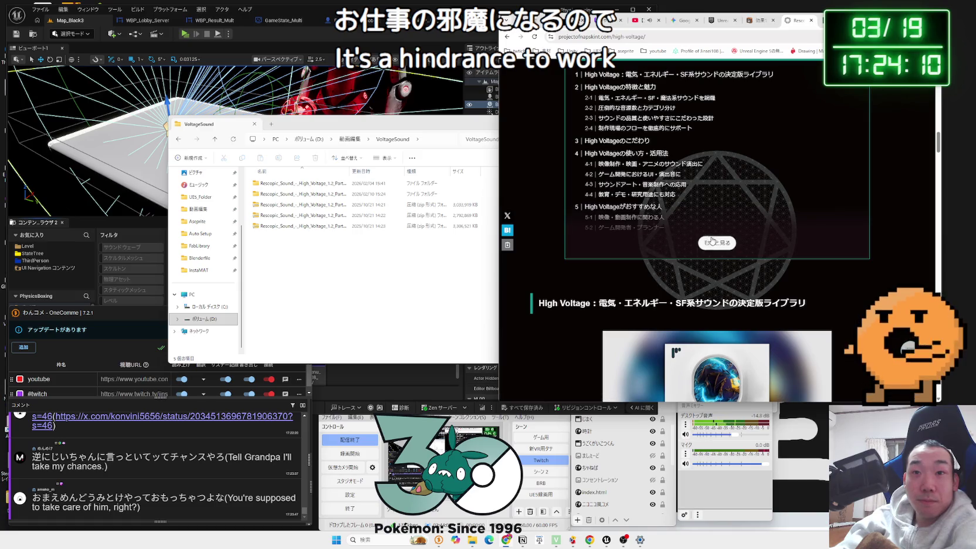
{"action": "left_click", "coordinate": [642, 174]}
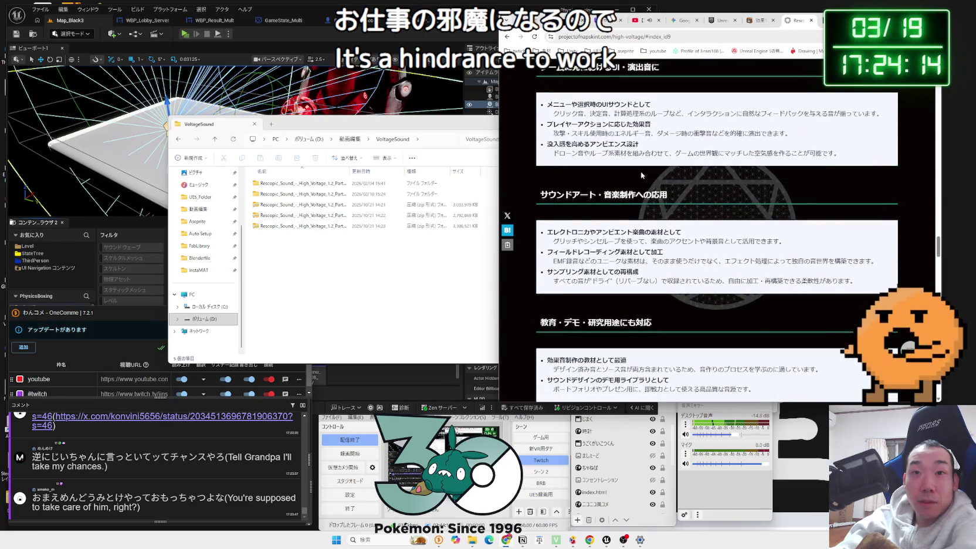
{"action": "scroll", "coordinate": [641, 172], "scroll_direction": "down", "scroll_amount": 15}
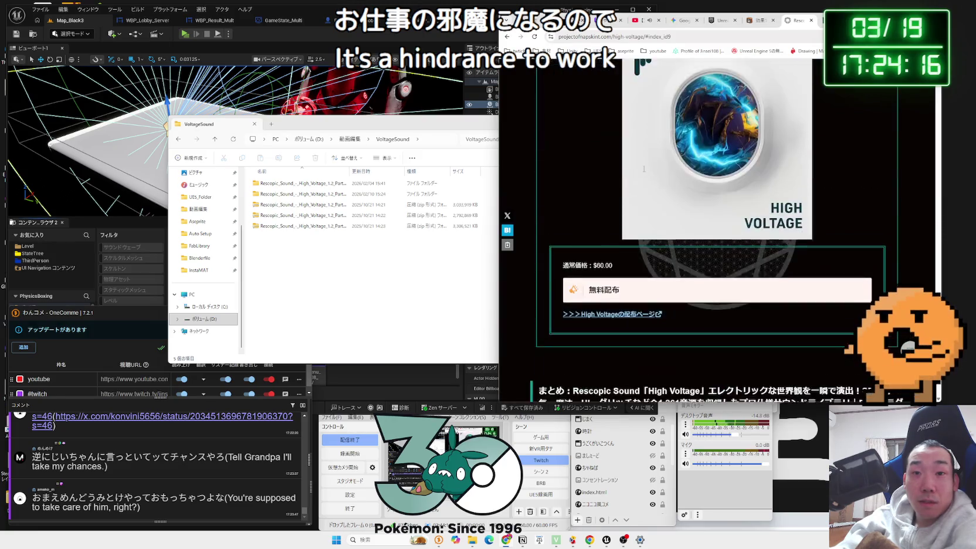
{"action": "scroll", "coordinate": [644, 171], "scroll_direction": "down", "scroll_amount": 4}
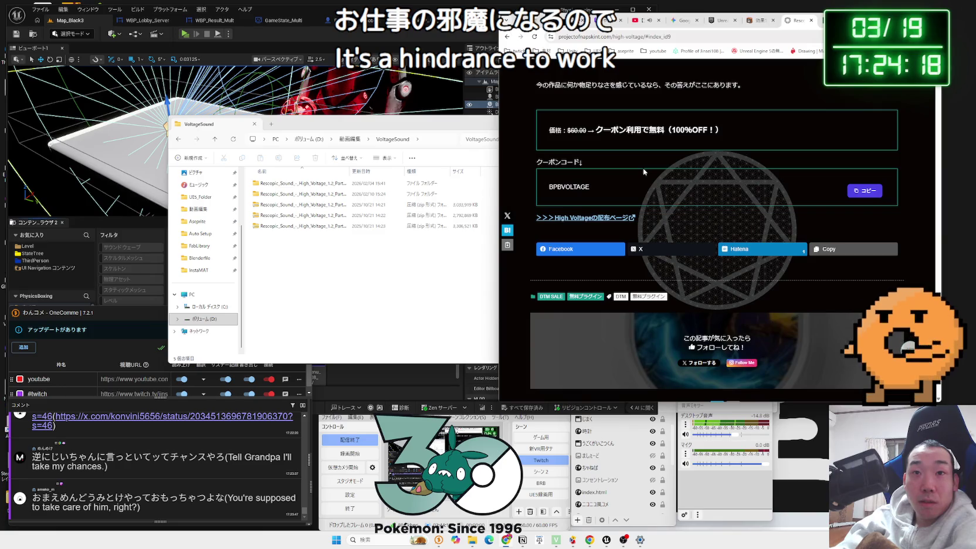
{"action": "key", "text": "alt+Left"}
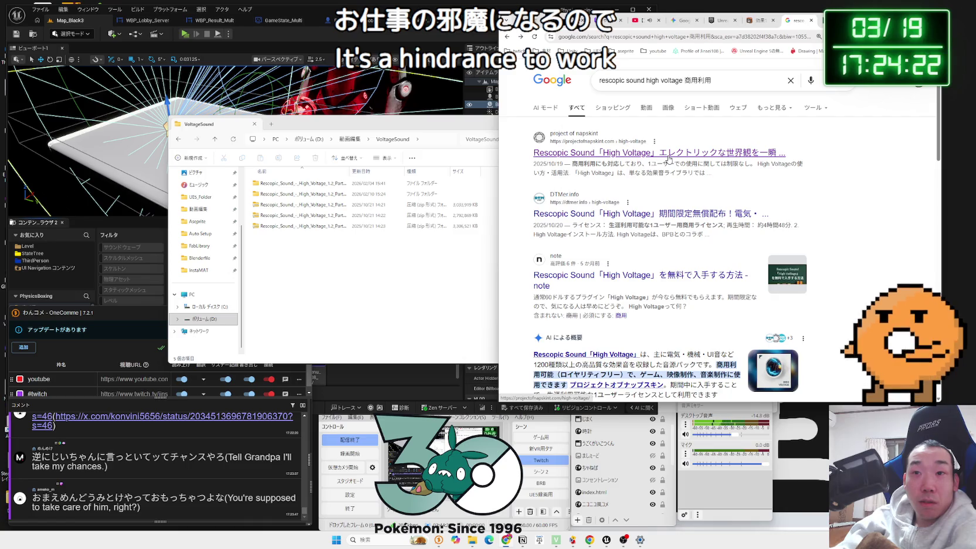
Step: Read the AI overview's lifetime single-user and commercial-use licence points
{"action": "scroll", "coordinate": [669, 159], "scroll_direction": "down", "scroll_amount": 2}
{"action": "scroll", "coordinate": [670, 157], "scroll_direction": "down", "scroll_amount": 3}
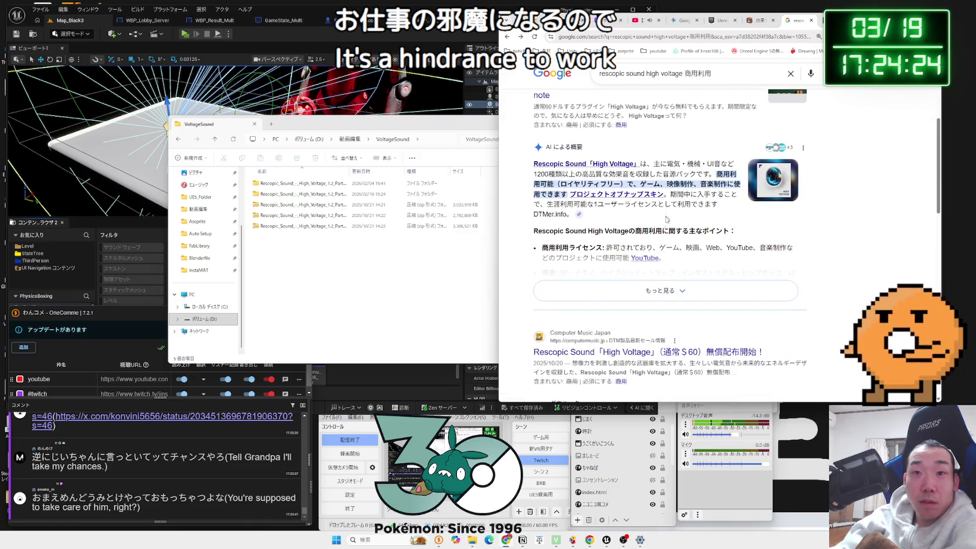
{"action": "left_click_drag", "start_coordinate": [718, 205], "coordinate": [703, 200]}
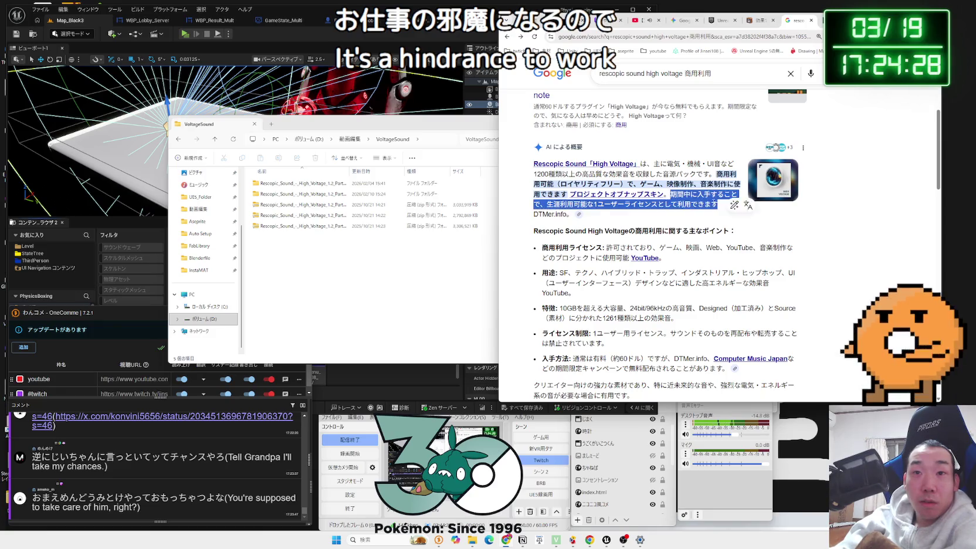
{"action": "left_click", "coordinate": [683, 194]}
{"action": "scroll", "coordinate": [683, 194], "scroll_direction": "down", "scroll_amount": 1}
{"action": "scroll", "coordinate": [681, 197], "scroll_direction": "down", "scroll_amount": 2}
{"action": "mouse_move", "coordinate": [665, 183]}
{"action": "left_mouse_down"}
{"action": "mouse_move", "coordinate": [626, 175]}
{"action": "mouse_move", "coordinate": [796, 183]}
{"action": "left_mouse_up"}
{"action": "left_click", "coordinate": [605, 171]}
{"action": "left_click", "coordinate": [797, 184]}
{"action": "left_click_drag", "start_coordinate": [605, 171], "coordinate": [690, 182]}
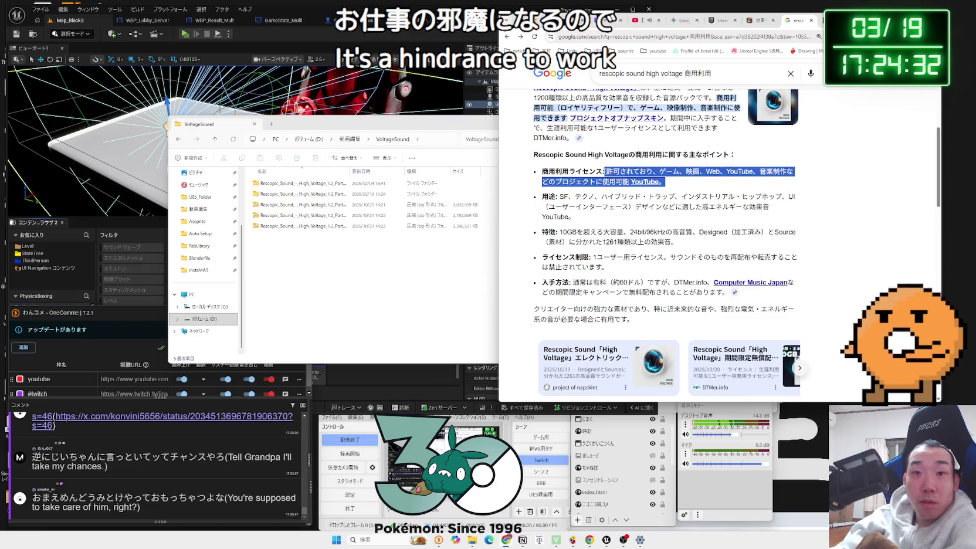
{"action": "left_click", "coordinate": [604, 172]}
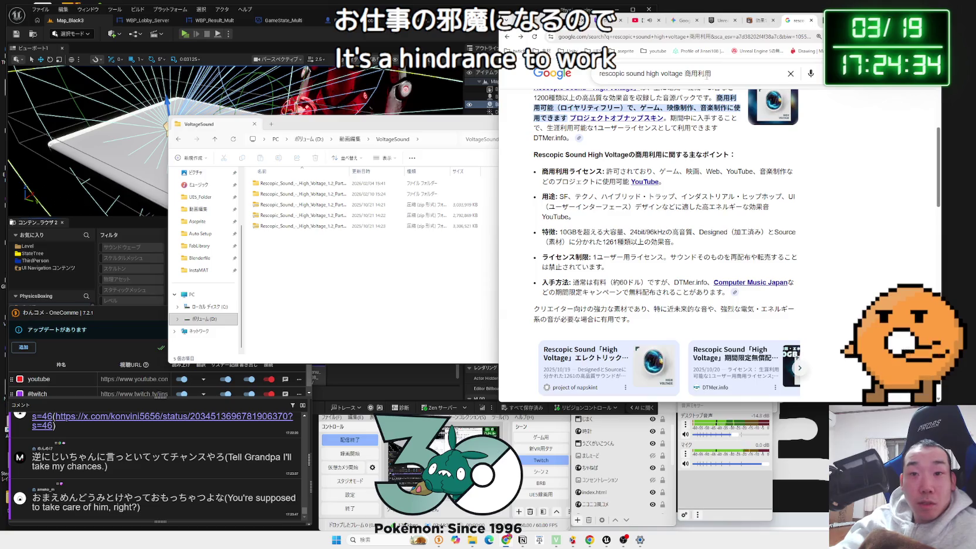
Step: Search again for 'rescopic sound high voltage クレジット表記'
{"action": "left_click", "coordinate": [734, 71]}
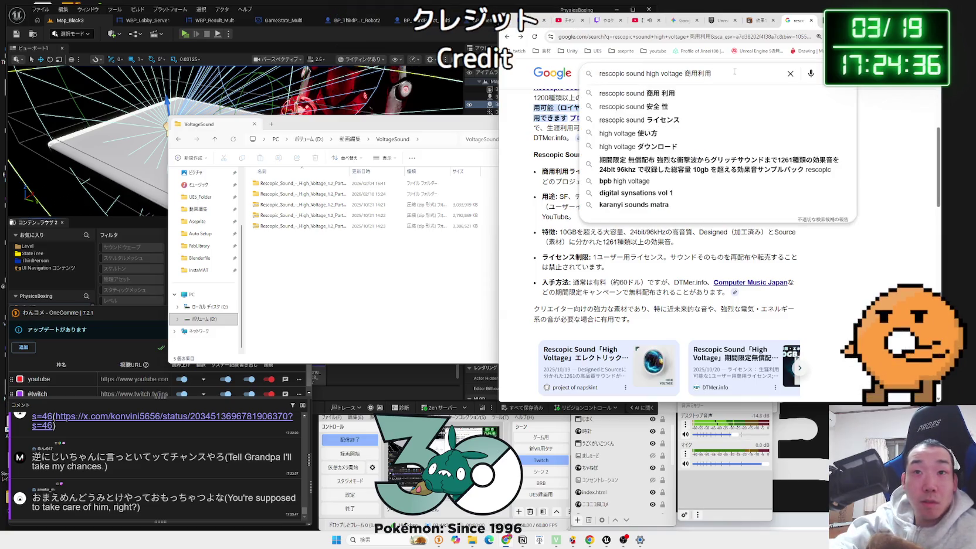
{"action": "key", "text": "BackSpace"}
{"action": "key", "text": "BackSpace"}
{"action": "key", "text": "BackSpace"}
{"action": "key", "text": "BackSpace"}
{"action": "type", "text": "くれじｔｔ"}
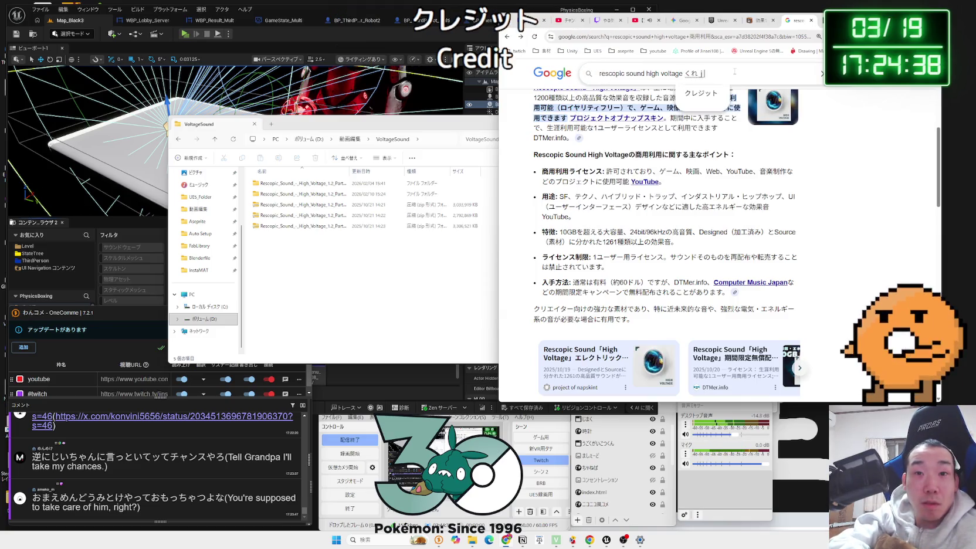
{"action": "type", "text": "ouki"}
{"action": "key", "text": "space"}
{"action": "key", "text": "Return"}
{"action": "key", "text": "Return"}
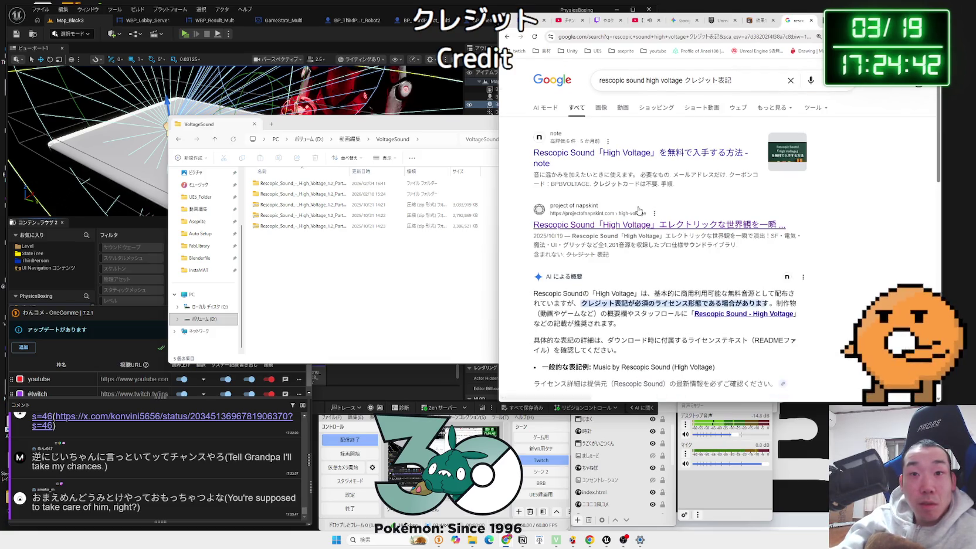
Step: Read the credit requirement and 'Rescopic Sound - High Voltage' example, then open the note.com article
{"action": "scroll", "coordinate": [735, 74], "scroll_direction": "down", "scroll_amount": 2}
{"action": "left_click_drag", "start_coordinate": [769, 227], "coordinate": [659, 227]}
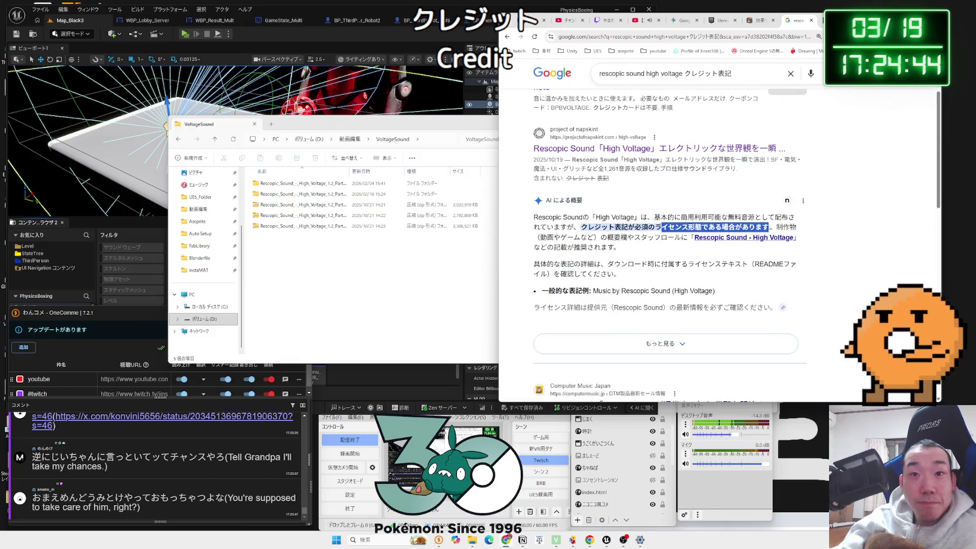
{"action": "left_click_drag", "start_coordinate": [582, 227], "coordinate": [708, 227]}
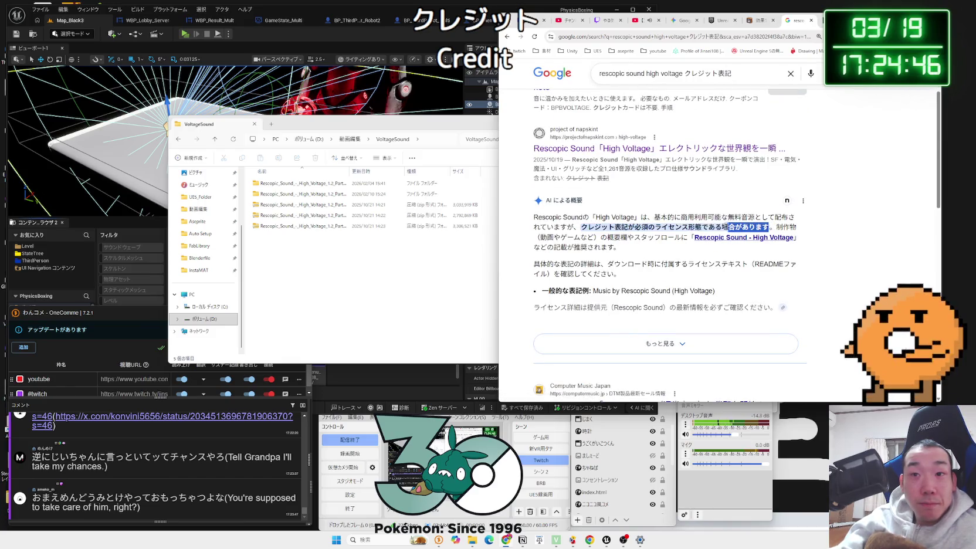
{"action": "mouse_move", "coordinate": [563, 217]}
{"action": "left_mouse_down"}
{"action": "mouse_move", "coordinate": [640, 249]}
{"action": "mouse_move", "coordinate": [608, 237]}
{"action": "left_mouse_up"}
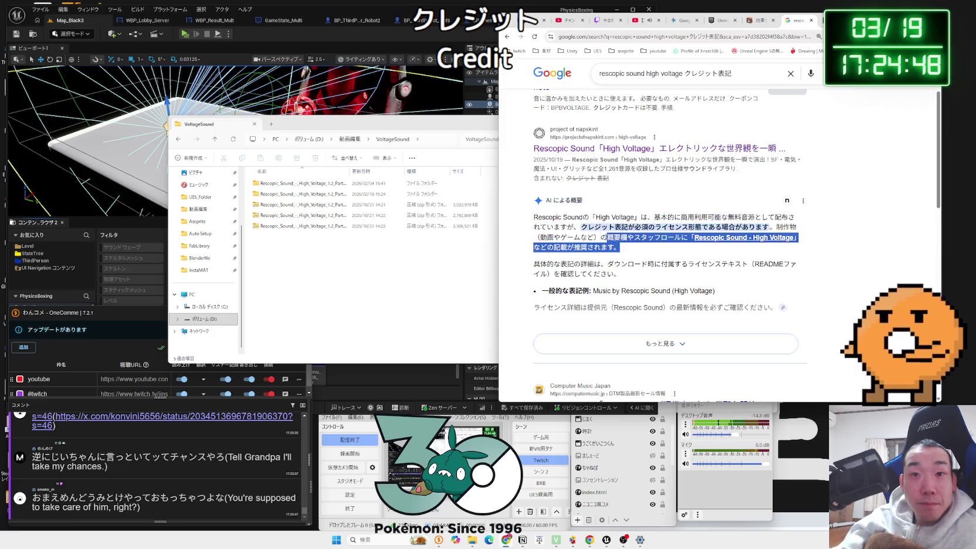
{"action": "left_click", "coordinate": [628, 247]}
{"action": "scroll", "coordinate": [627, 247], "scroll_direction": "down", "scroll_amount": 1}
{"action": "left_click", "coordinate": [665, 267]}
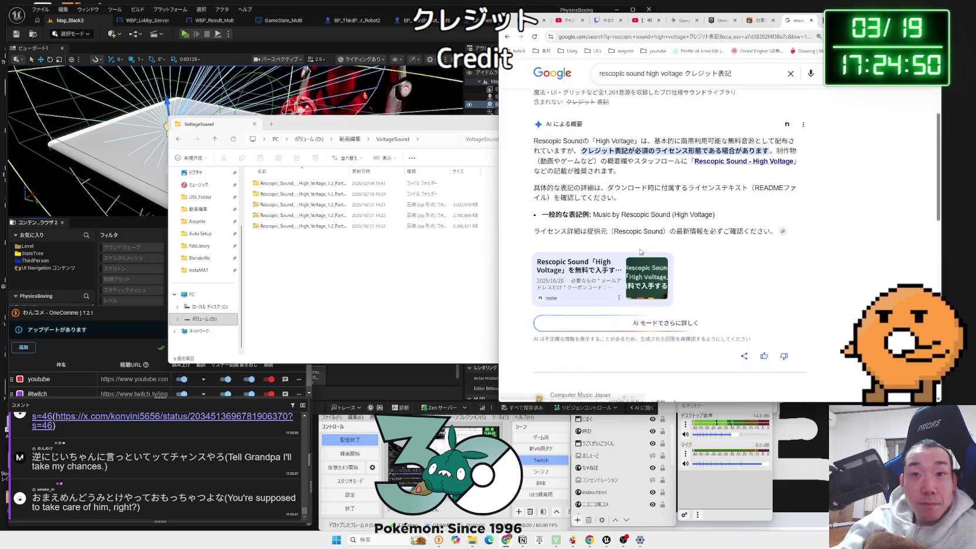
{"action": "left_click", "coordinate": [645, 275]}
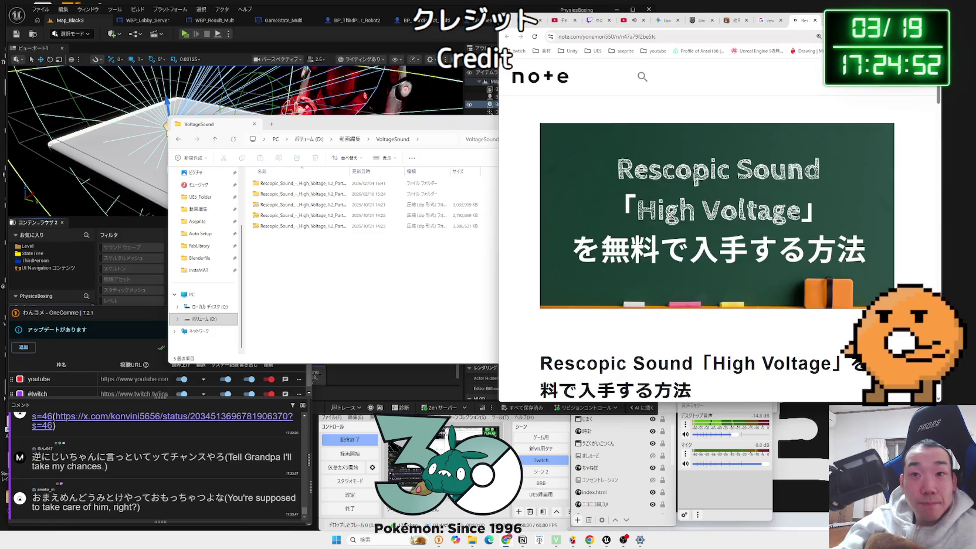
Step: Find クレジット in the note article and read the surrounding text
{"action": "scroll", "coordinate": [668, 219], "scroll_direction": "down", "scroll_amount": 4}
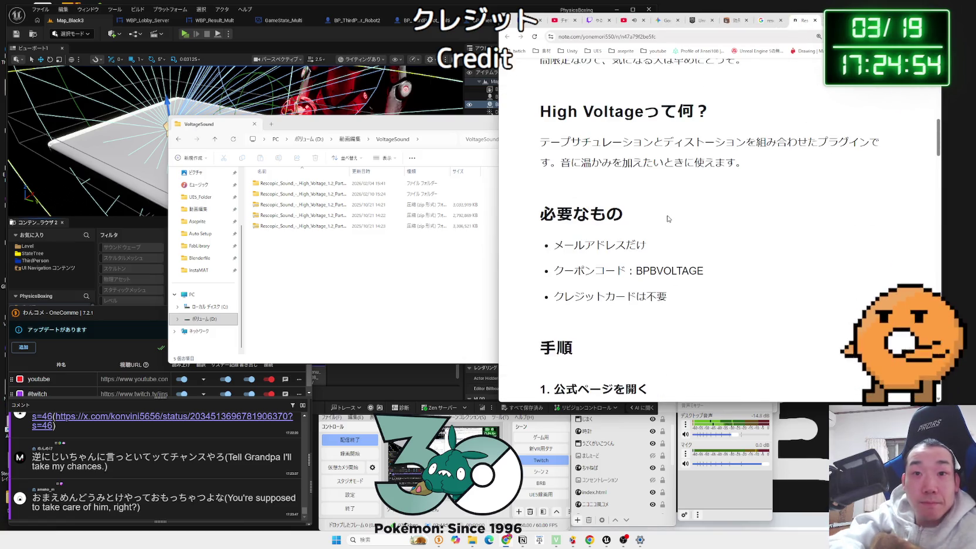
{"action": "key", "text": "ctrl+f"}
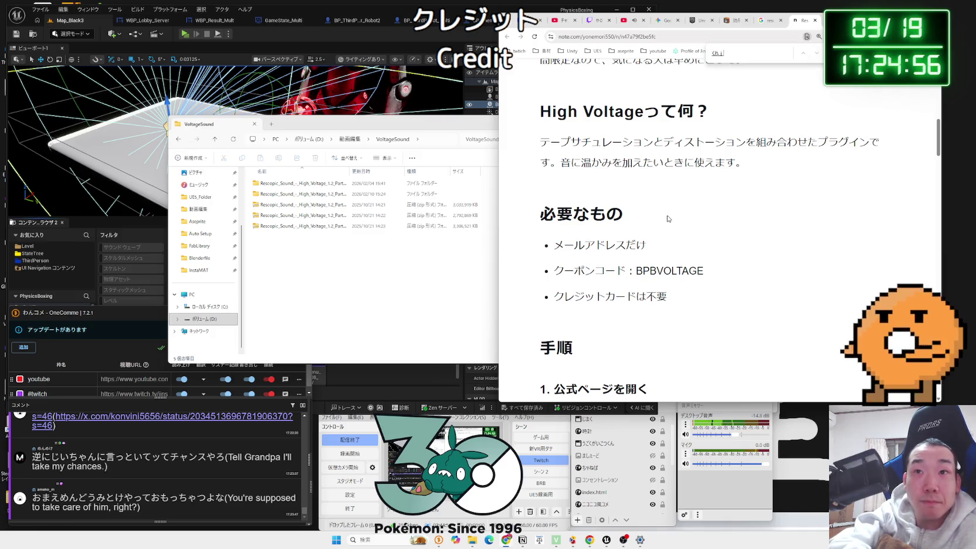
{"action": "key", "text": "space"}
{"action": "key", "text": "Return"}
{"action": "scroll", "coordinate": [667, 218], "scroll_direction": "down", "scroll_amount": 3}
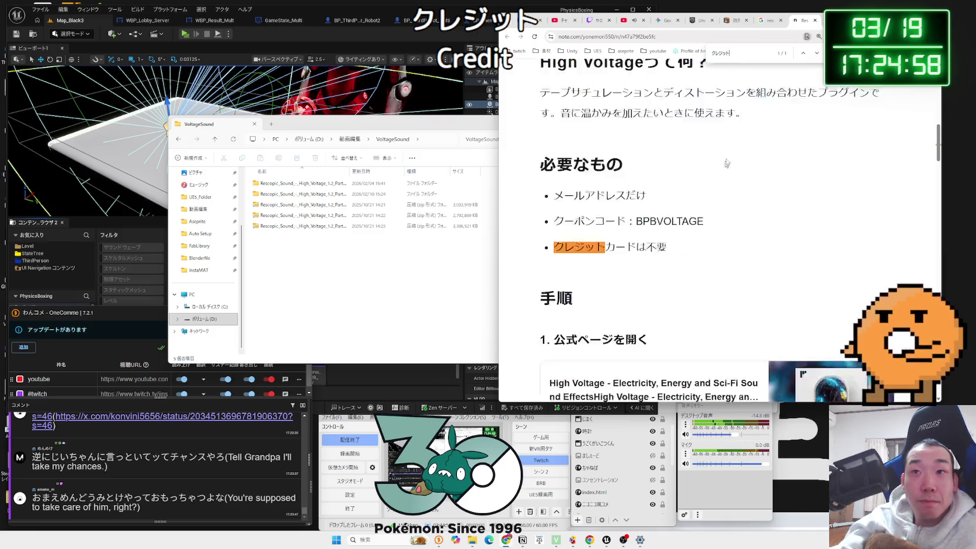
{"action": "key", "text": "Escape"}
{"action": "scroll", "coordinate": [663, 189], "scroll_direction": "down", "scroll_amount": 4}
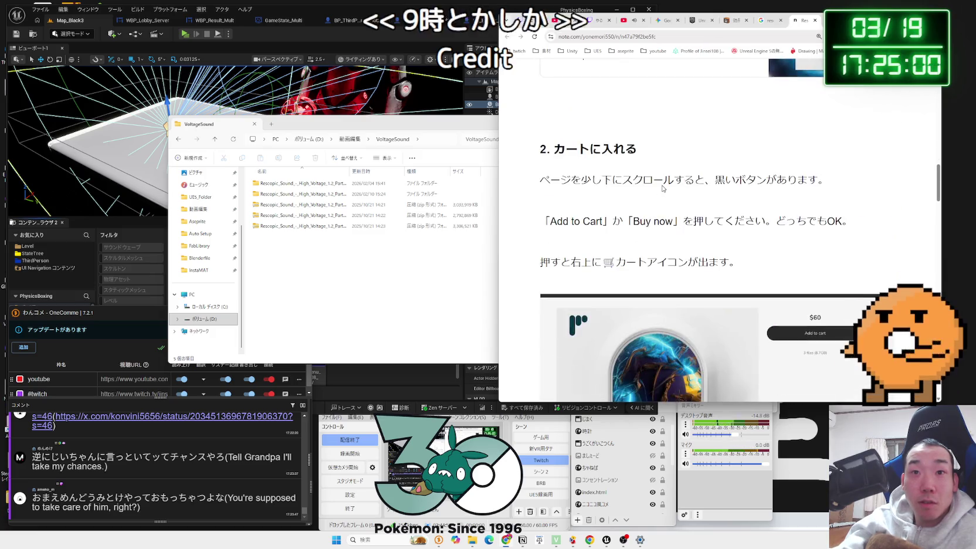
{"action": "scroll", "coordinate": [663, 188], "scroll_direction": "down", "scroll_amount": 5}
{"action": "scroll", "coordinate": [663, 189], "scroll_direction": "down", "scroll_amount": 15}
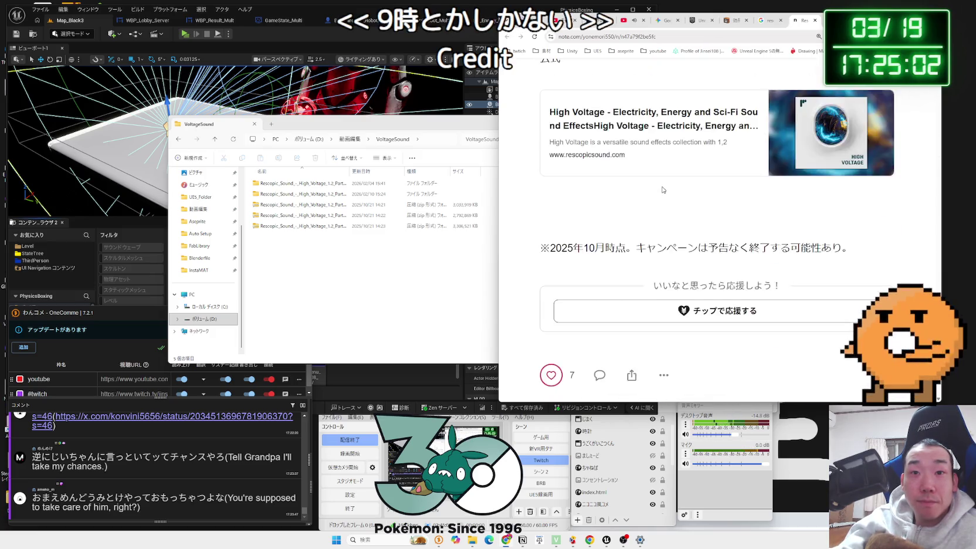
{"action": "scroll", "coordinate": [664, 188], "scroll_direction": "up", "scroll_amount": 5}
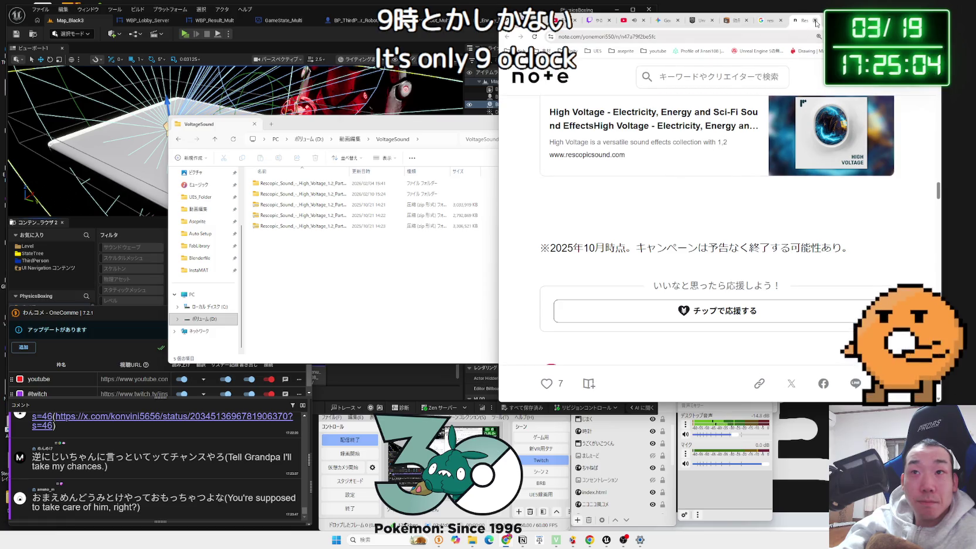
Step: Close the note article, briefly reopen the High Voltage source article, and close it again
{"action": "left_click", "coordinate": [815, 20]}
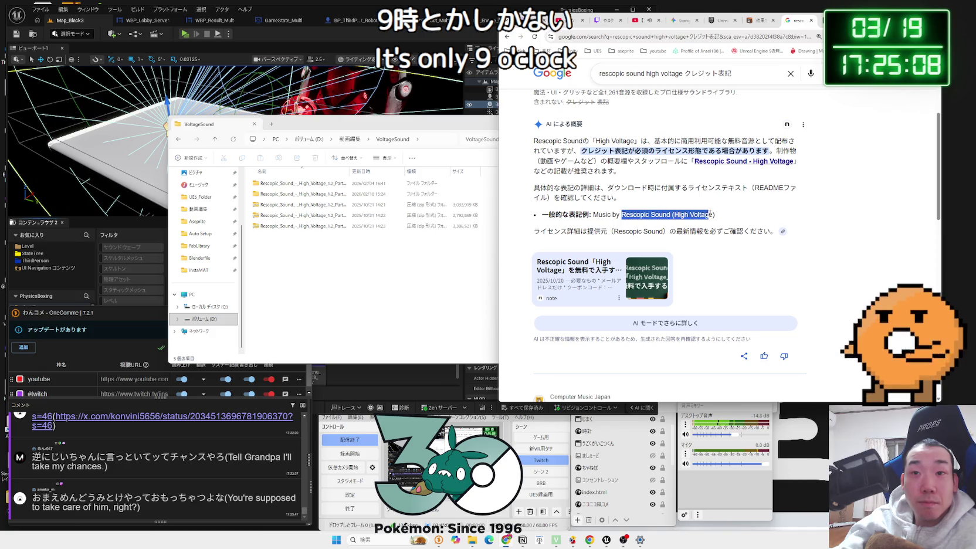
{"action": "left_click", "coordinate": [690, 218]}
{"action": "scroll", "coordinate": [632, 229], "scroll_direction": "down", "scroll_amount": 1}
{"action": "scroll", "coordinate": [633, 228], "scroll_direction": "up", "scroll_amount": 2}
{"action": "left_click", "coordinate": [723, 238]}
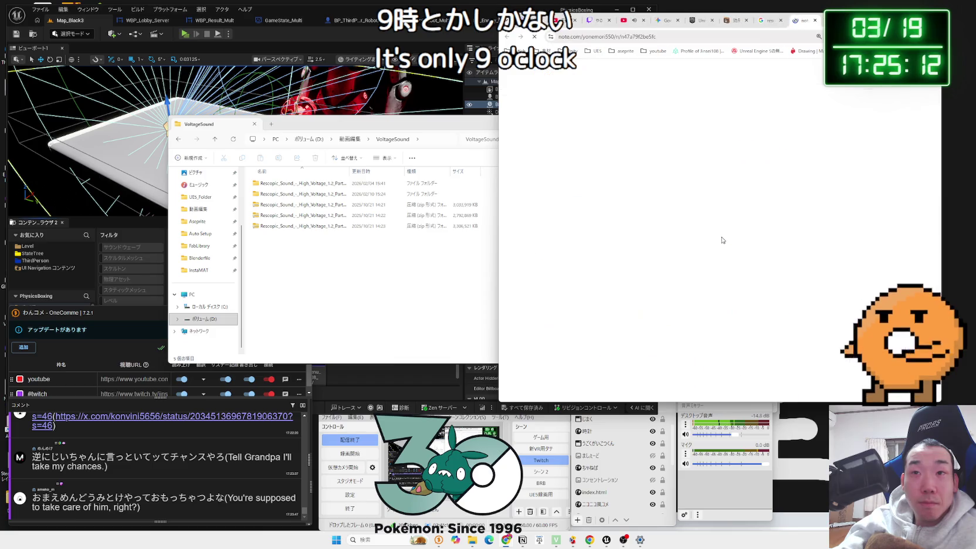
{"action": "left_click", "coordinate": [814, 22]}
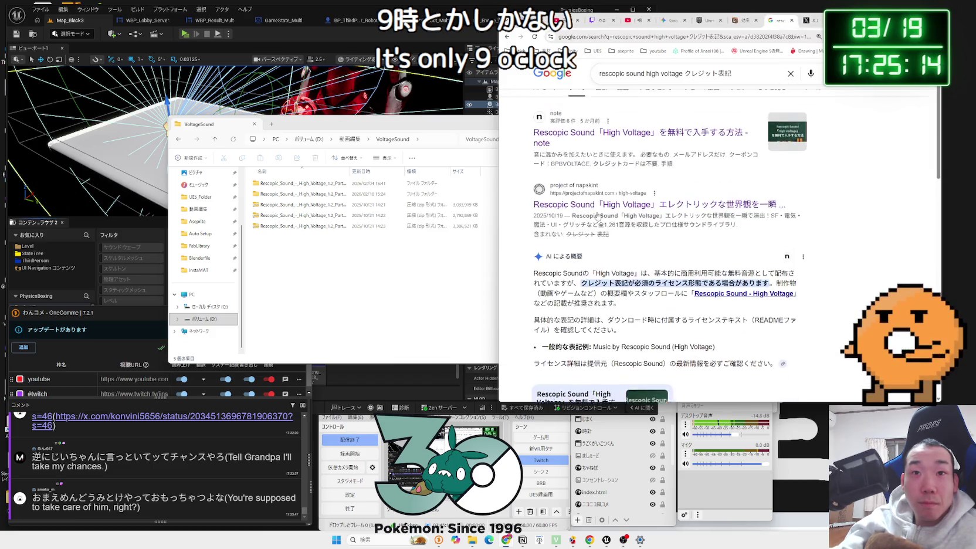
Step: Close the X post, leftover tabs and Unreal docs so the Gemini chat shows
{"action": "left_click", "coordinate": [754, 22]}
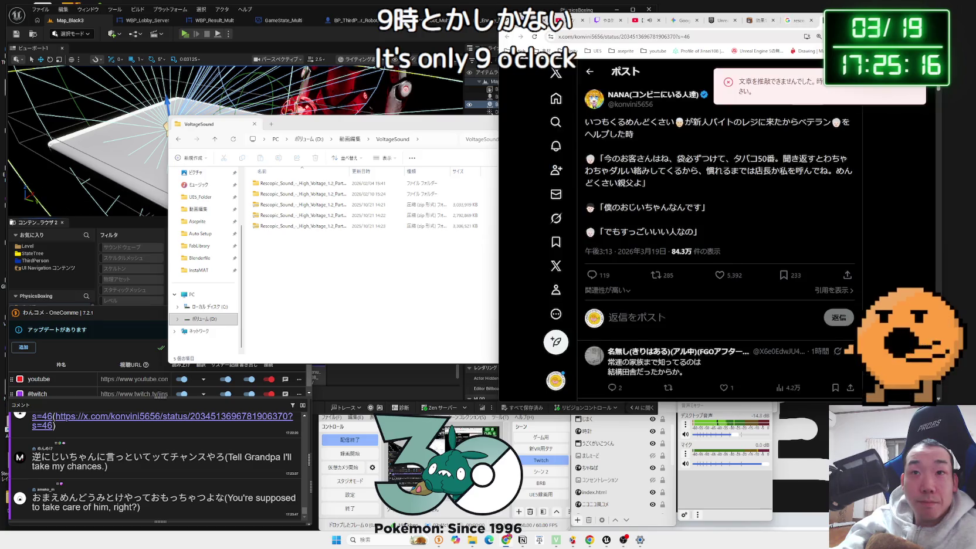
{"action": "key", "text": "ctrl+w"}
{"action": "left_click", "coordinate": [792, 21]}
{"action": "left_click", "coordinate": [748, 21]}
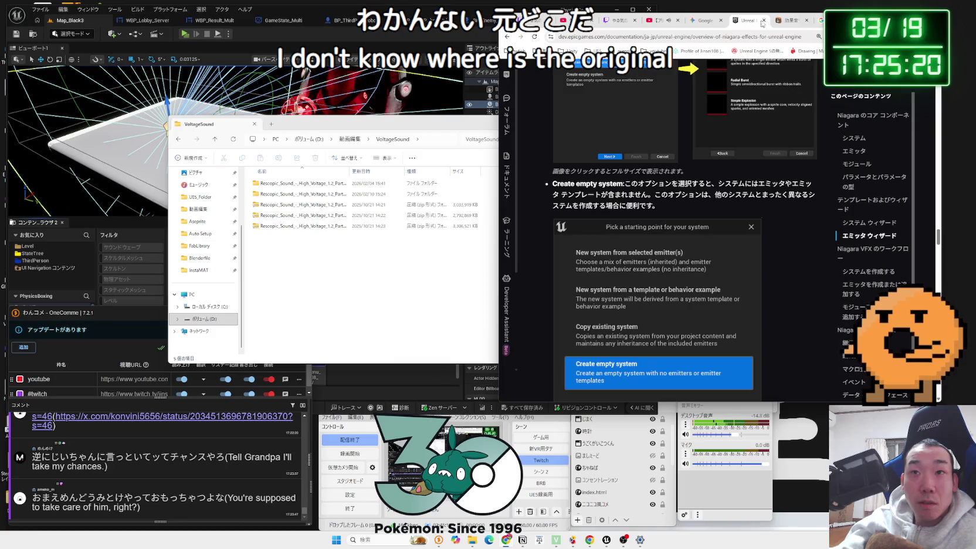
{"action": "left_click", "coordinate": [765, 21]}
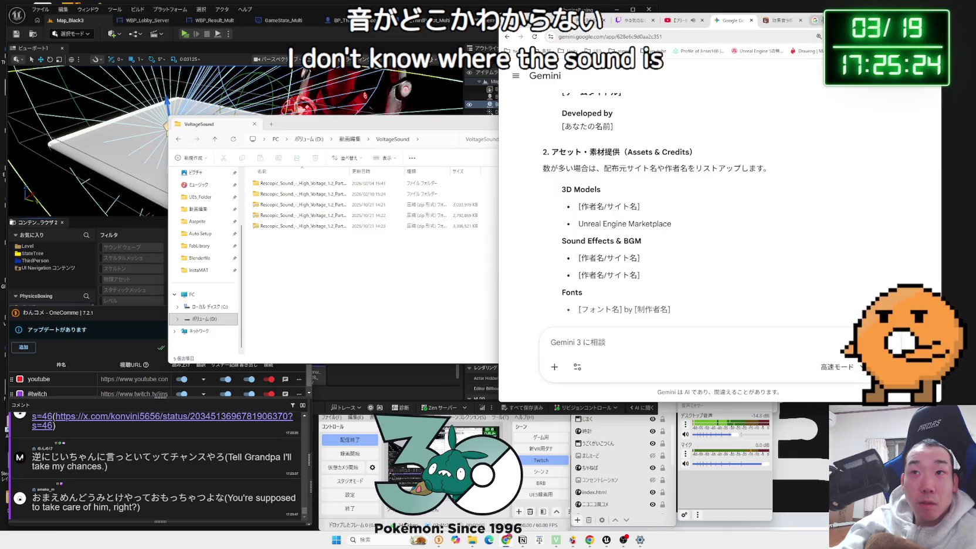
Step: Ask Gemini in Japanese whether Rescopic Sound High Voltage must be credited, pasting the copied search phrase
{"action": "key", "text": "ctrl+9"}
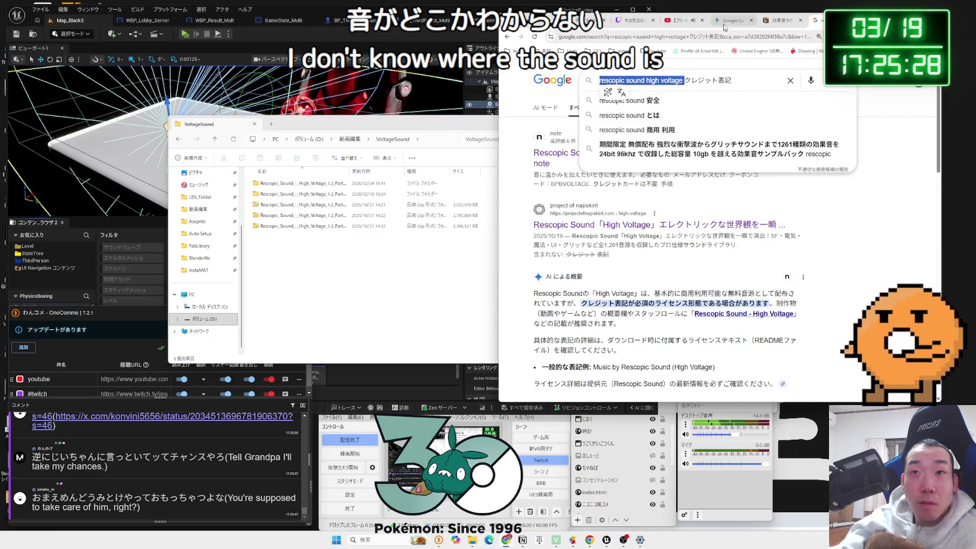
{"action": "key", "text": "ctrl+5"}
{"action": "type", "text": "rescopic sound high voltage"}
{"action": "key", "text": "Zenkaku_Hankaku"}
{"action": "type", "text": "t"}
{"action": "key", "text": "Zenkaku_Hankaku"}
{"action": "type", "text": "って"}
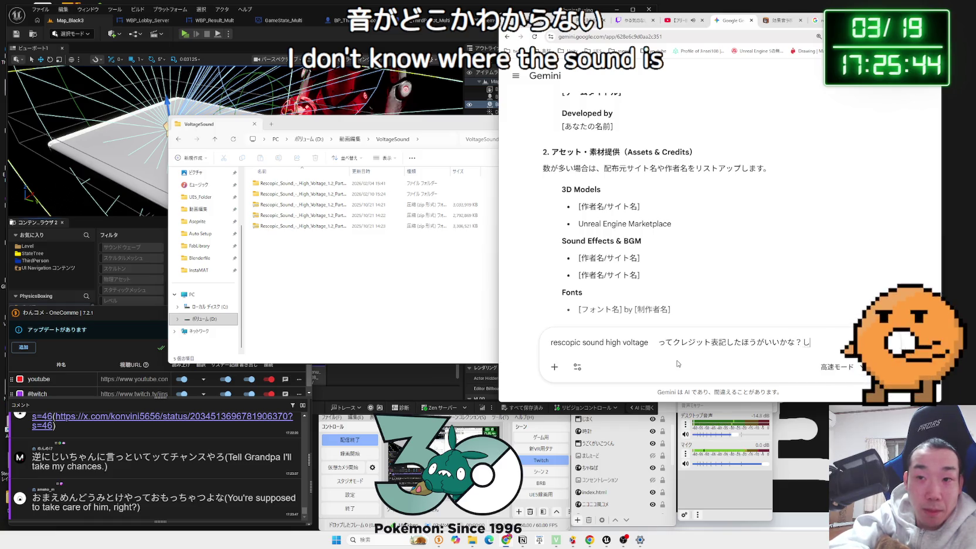
{"action": "type", "text": "調べてみてほしい"}
{"action": "key", "text": "Return"}
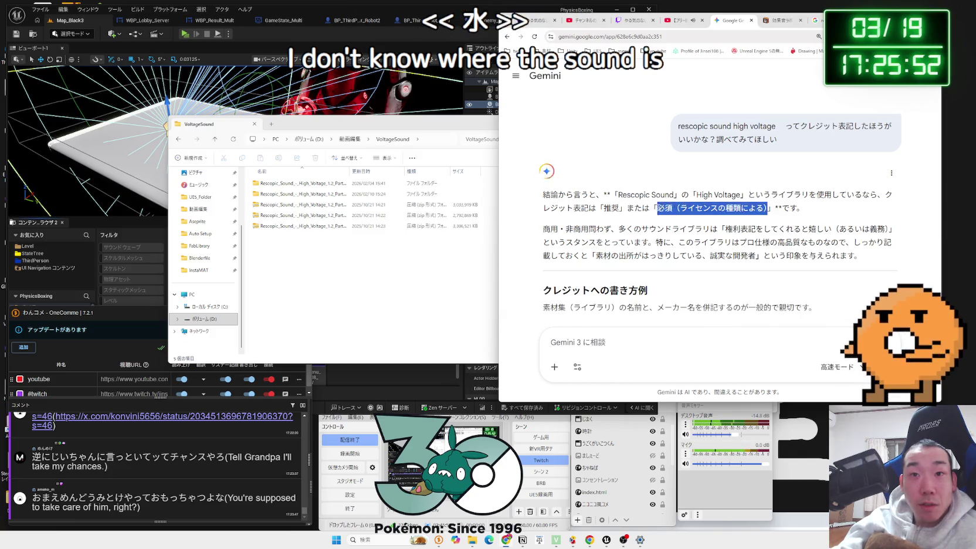
Step: Read Gemini's answer, marking the passage saying credit is recommended
{"action": "left_click_drag", "start_coordinate": [765, 208], "coordinate": [613, 198]}
{"action": "left_click", "coordinate": [682, 206]}
{"action": "scroll", "coordinate": [683, 205], "scroll_direction": "down", "scroll_amount": 2}
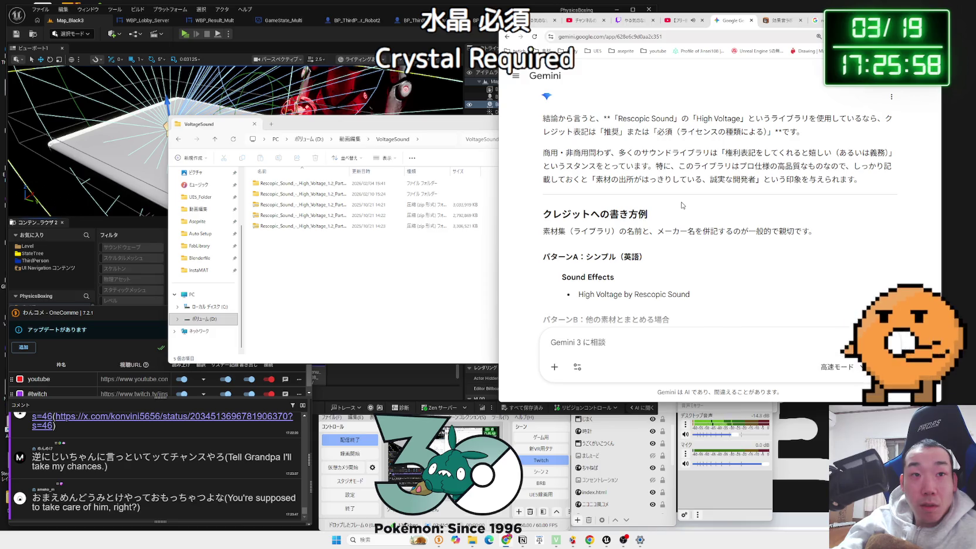
{"action": "mouse_move", "coordinate": [554, 232]}
{"action": "left_mouse_down"}
{"action": "mouse_move", "coordinate": [810, 231]}
{"action": "mouse_move", "coordinate": [549, 235]}
{"action": "mouse_move", "coordinate": [667, 226]}
{"action": "mouse_move", "coordinate": [591, 227]}
{"action": "mouse_move", "coordinate": [656, 261]}
{"action": "left_mouse_up"}
{"action": "left_click", "coordinate": [552, 233]}
{"action": "scroll", "coordinate": [552, 233], "scroll_direction": "down", "scroll_amount": 3}
{"action": "left_click", "coordinate": [561, 226]}
{"action": "left_click_drag", "start_coordinate": [561, 226], "coordinate": [663, 261]}
{"action": "left_click", "coordinate": [673, 259]}
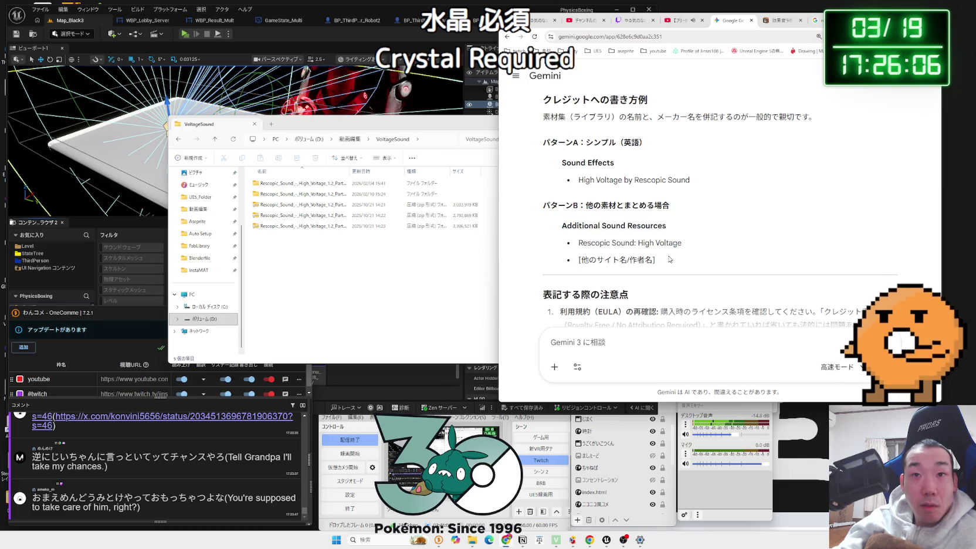
Step: Review the 'High Voltage by Rescopic Sound' credit line, cautionary bullets and High Voltage advice
{"action": "scroll", "coordinate": [672, 257], "scroll_direction": "up", "scroll_amount": 1}
{"action": "mouse_move", "coordinate": [578, 219]}
{"action": "left_mouse_down"}
{"action": "mouse_move", "coordinate": [691, 219]}
{"action": "mouse_move", "coordinate": [572, 202]}
{"action": "mouse_move", "coordinate": [686, 223]}
{"action": "left_mouse_up"}
{"action": "left_click", "coordinate": [695, 221]}
{"action": "scroll", "coordinate": [694, 220], "scroll_direction": "down", "scroll_amount": 2}
{"action": "left_click", "coordinate": [573, 203]}
{"action": "left_click", "coordinate": [687, 223]}
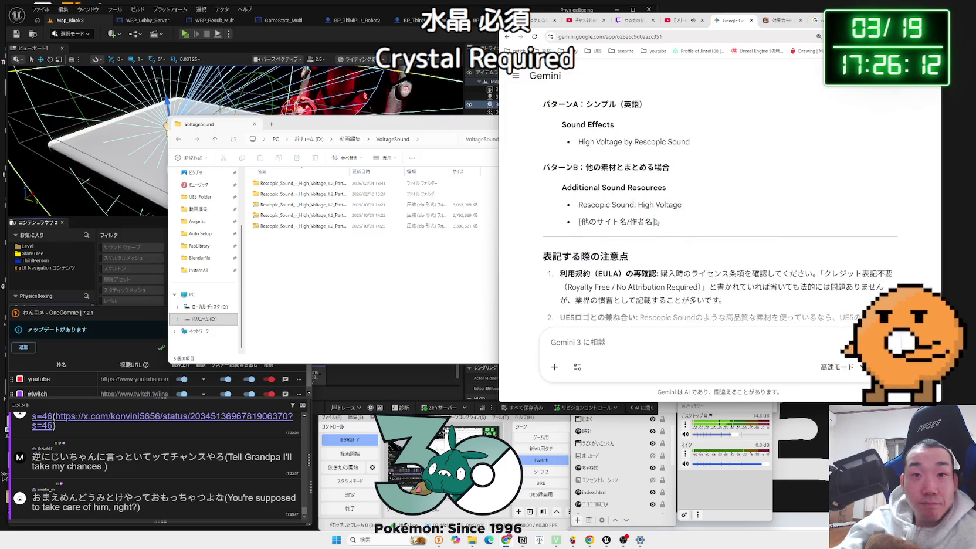
{"action": "scroll", "coordinate": [687, 223], "scroll_direction": "down", "scroll_amount": 3}
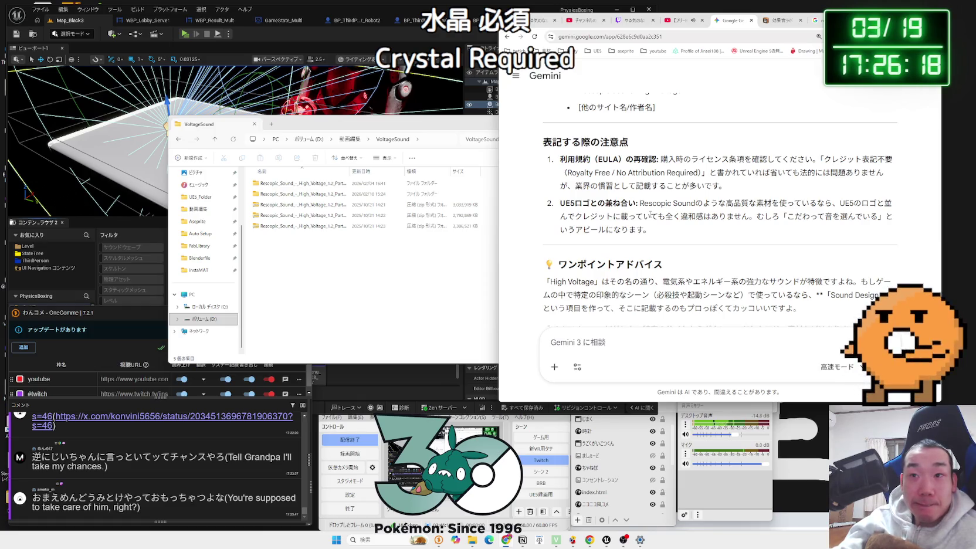
{"action": "scroll", "coordinate": [650, 215], "scroll_direction": "down", "scroll_amount": 1}
{"action": "left_click_drag", "start_coordinate": [625, 230], "coordinate": [791, 256]}
{"action": "left_click", "coordinate": [791, 256]}
Step: Ask Gemini 'この音源のサイトおしえて' and open the High Voltage product page link
{"action": "left_click", "coordinate": [636, 345]}
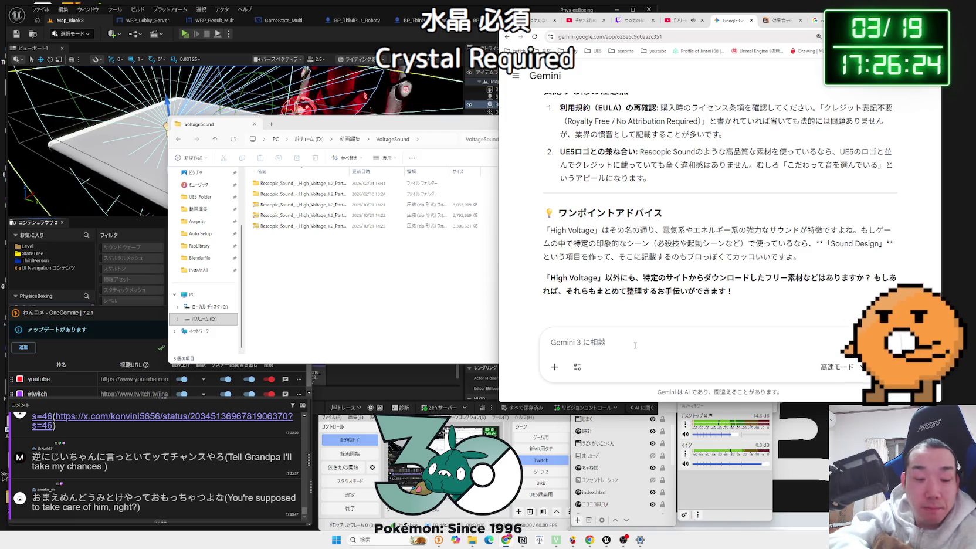
{"action": "type", "text": "こ"}
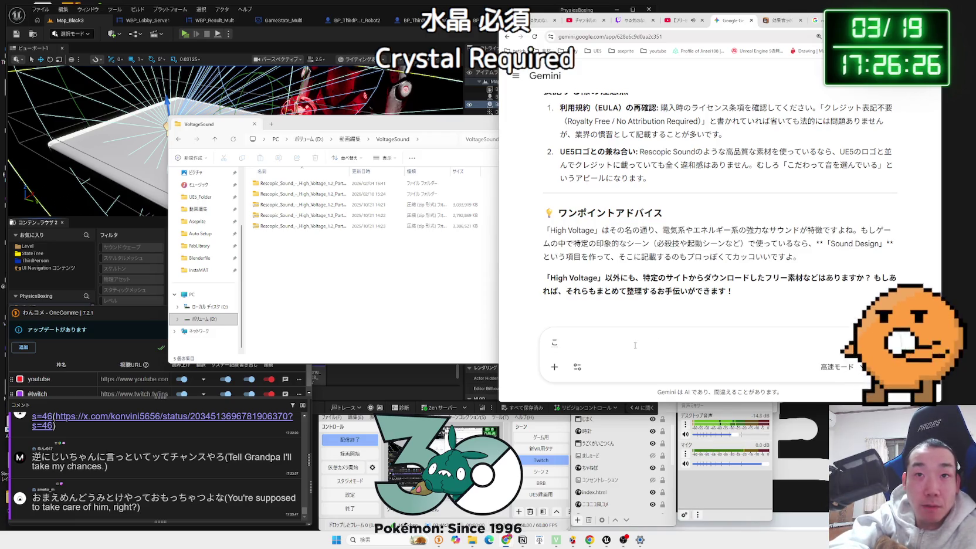
{"action": "type", "text": "aito"}
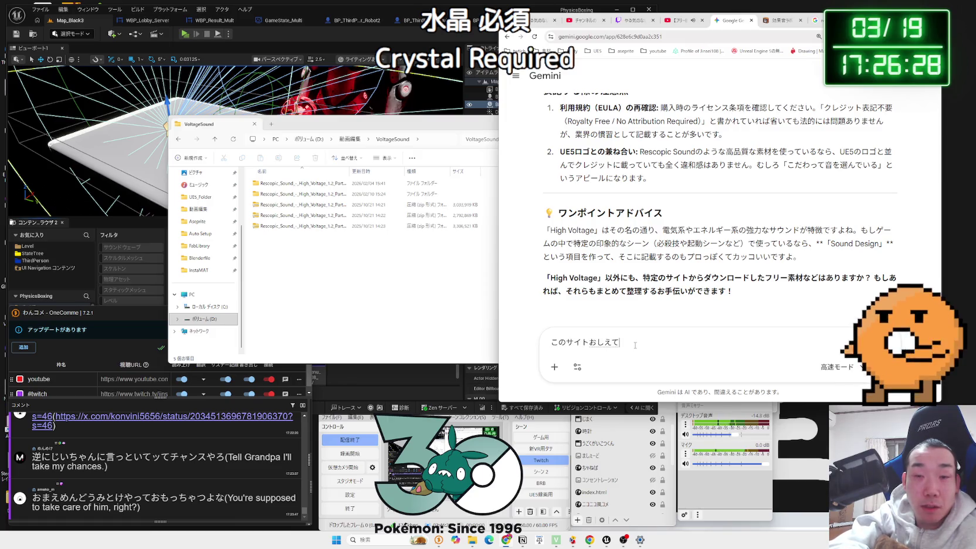
{"action": "key", "text": "BackSpace"}
{"action": "key", "text": "BackSpace"}
{"action": "key", "text": "BackSpace"}
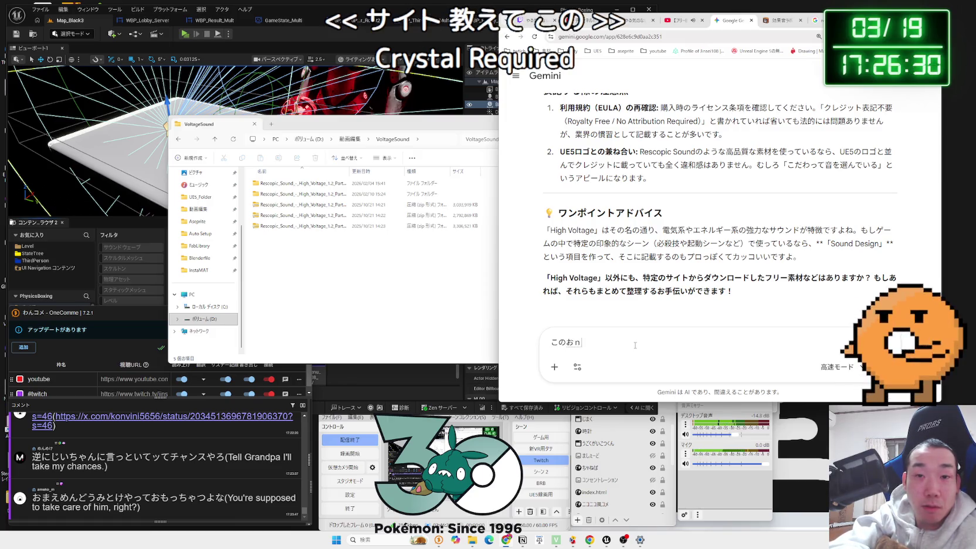
{"action": "type", "text": "gen"}
{"action": "key", "text": "space"}
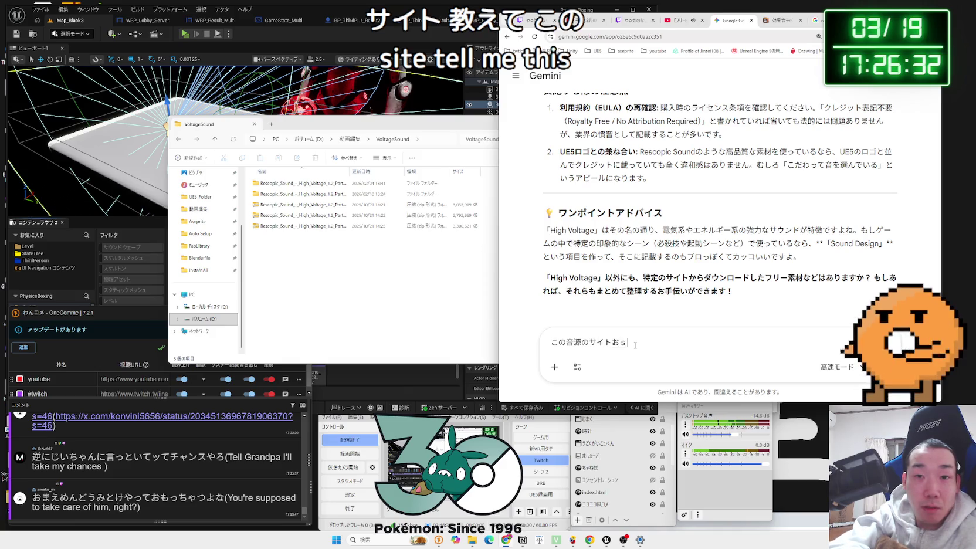
{"action": "type", "text": "しえて"}
{"action": "key", "text": "Return"}
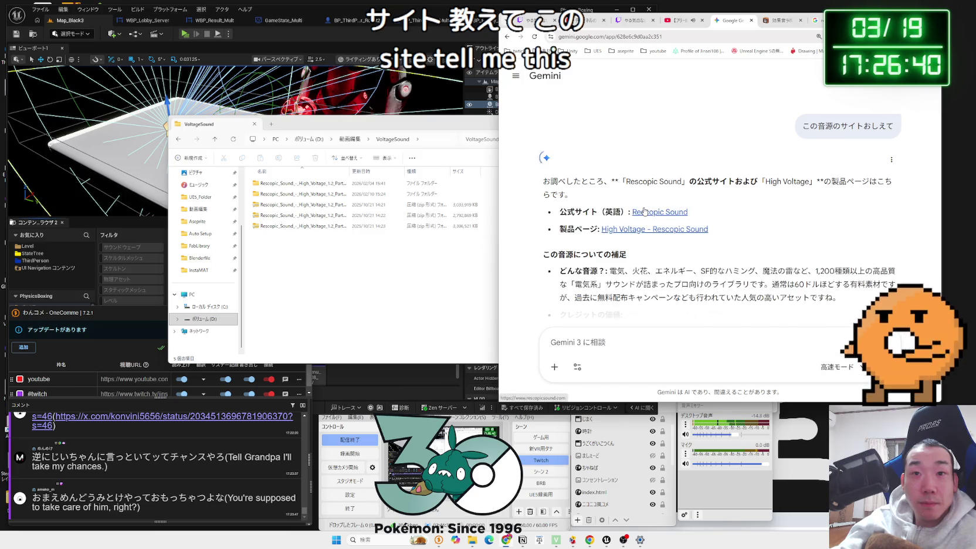
{"action": "left_click", "coordinate": [654, 229]}
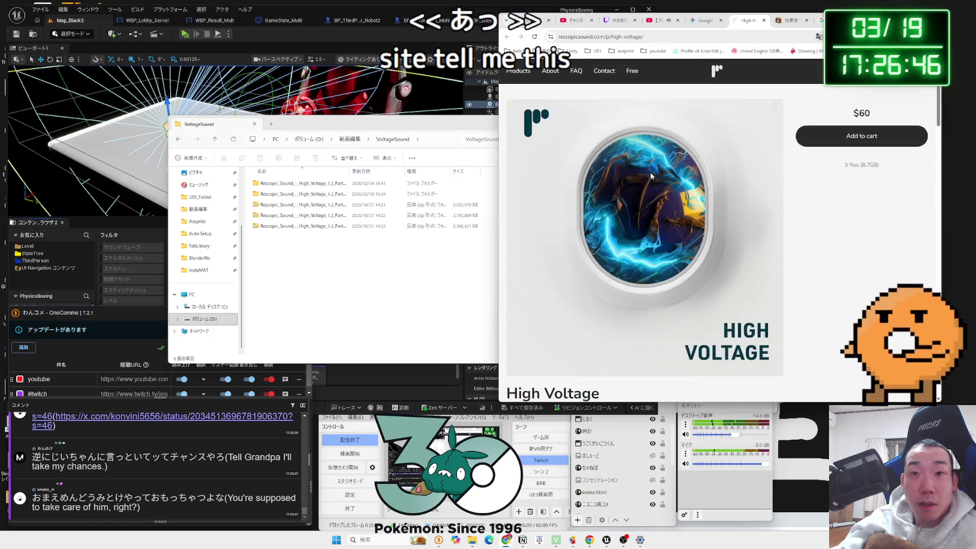
Step: Play and pause the High Voltage preview track and mark the Designed sound categories list
{"action": "scroll", "coordinate": [650, 174], "scroll_direction": "down", "scroll_amount": 4}
{"action": "scroll", "coordinate": [634, 172], "scroll_direction": "down", "scroll_amount": 3}
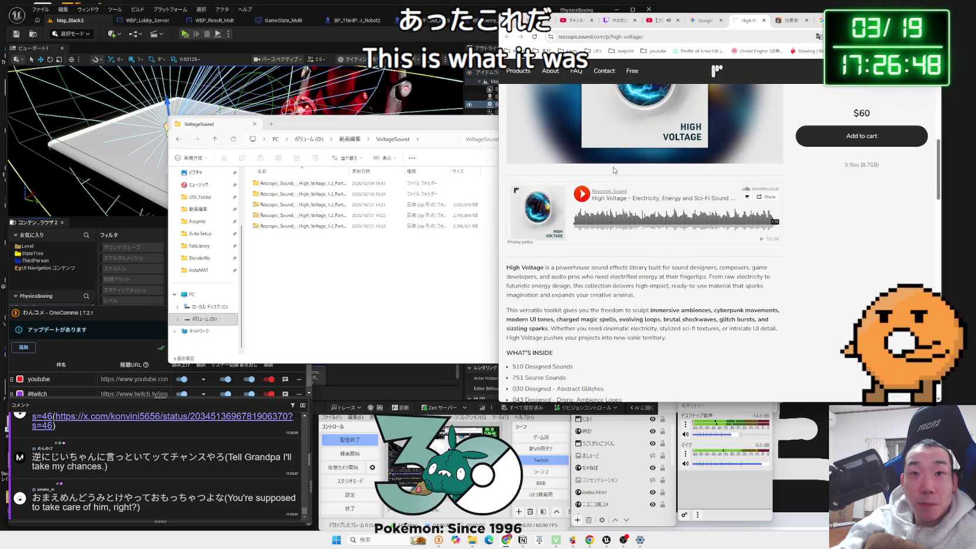
{"action": "left_click", "coordinate": [582, 194]}
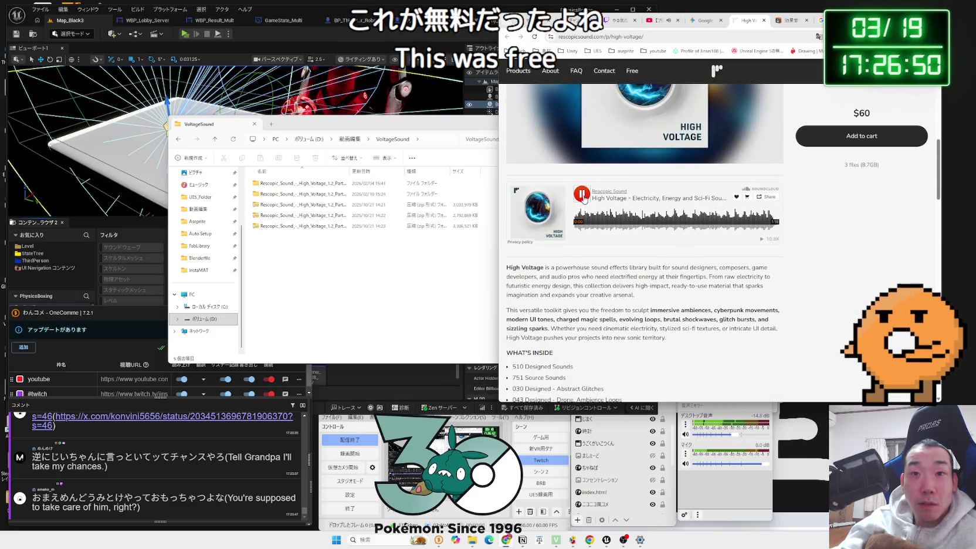
{"action": "left_click", "coordinate": [583, 195]}
{"action": "scroll", "coordinate": [604, 256], "scroll_direction": "down", "scroll_amount": 4}
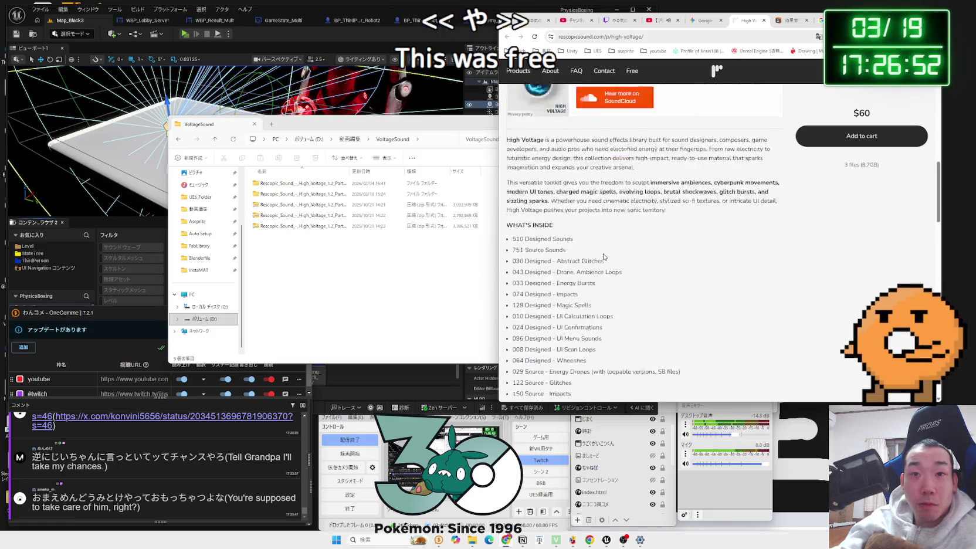
{"action": "mouse_move", "coordinate": [603, 256]}
{"action": "left_mouse_down"}
{"action": "mouse_move", "coordinate": [587, 215]}
{"action": "mouse_move", "coordinate": [589, 258]}
{"action": "mouse_move", "coordinate": [549, 178]}
{"action": "left_mouse_up"}
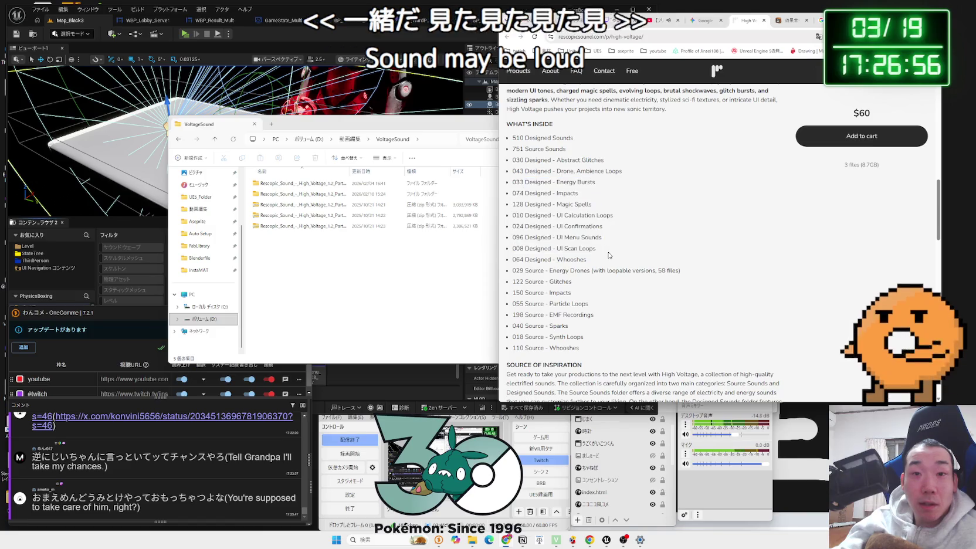
Step: Translate the product page into Japanese and scroll back up through it
{"action": "scroll", "coordinate": [609, 250], "scroll_direction": "down", "scroll_amount": 8}
{"action": "right_click", "coordinate": [654, 371]}
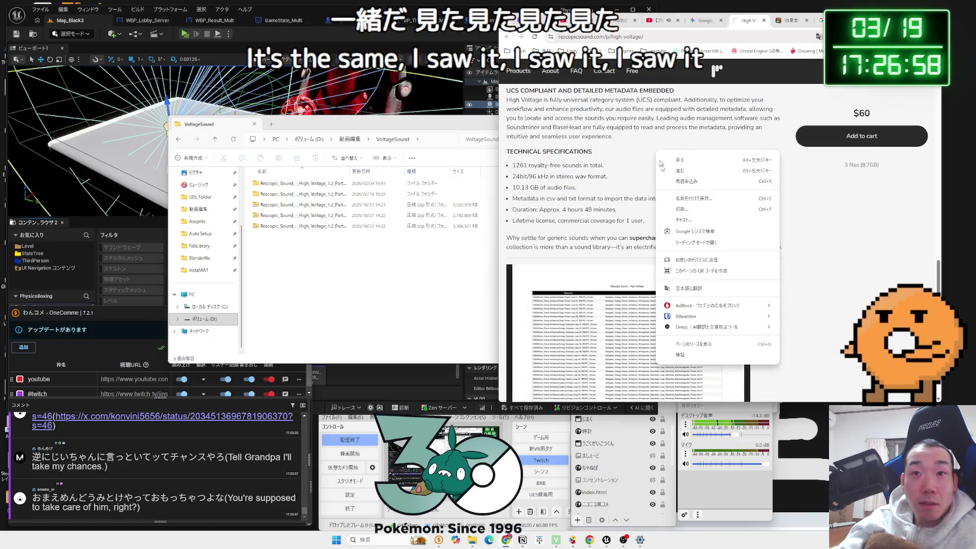
{"action": "left_click", "coordinate": [694, 289]}
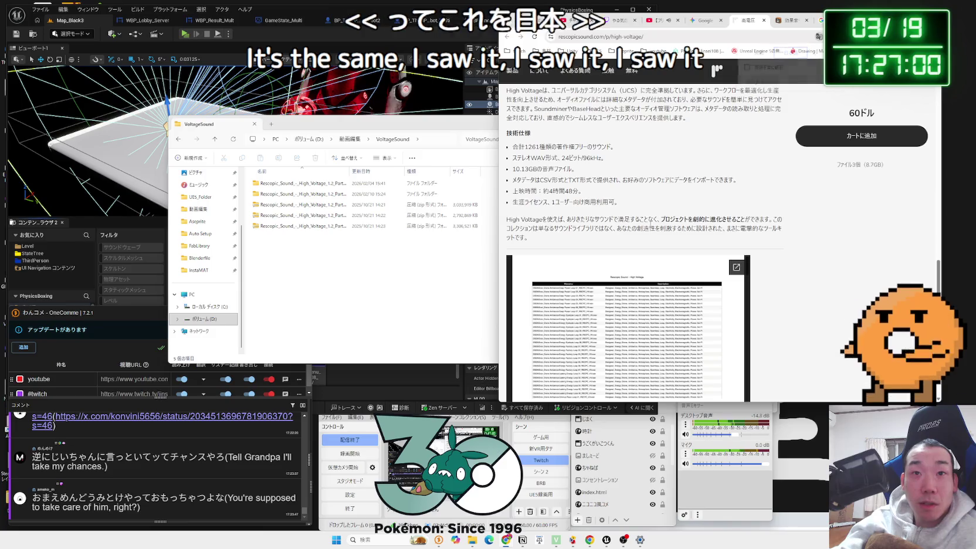
{"action": "scroll", "coordinate": [626, 258], "scroll_direction": "up", "scroll_amount": 5}
{"action": "scroll", "coordinate": [627, 258], "scroll_direction": "up", "scroll_amount": 6}
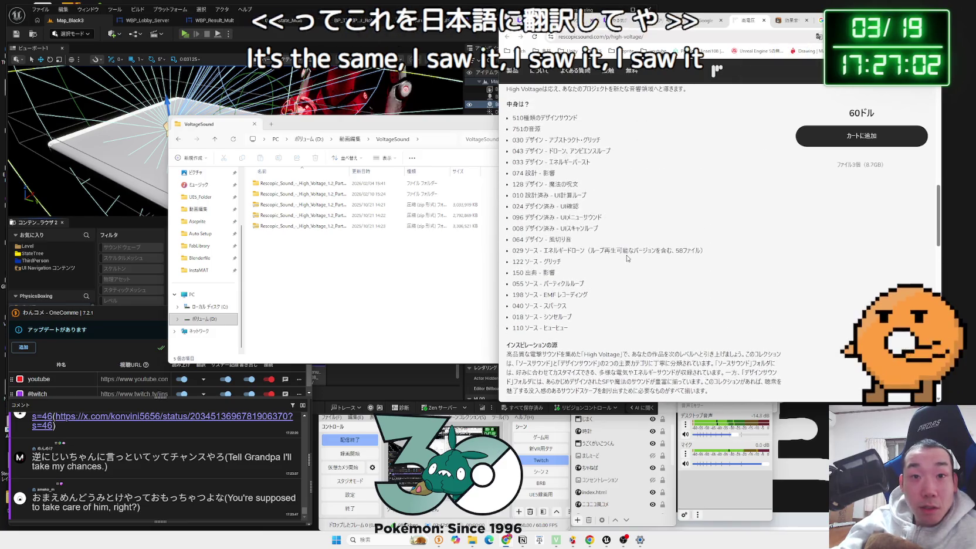
{"action": "scroll", "coordinate": [626, 258], "scroll_direction": "down", "scroll_amount": 10}
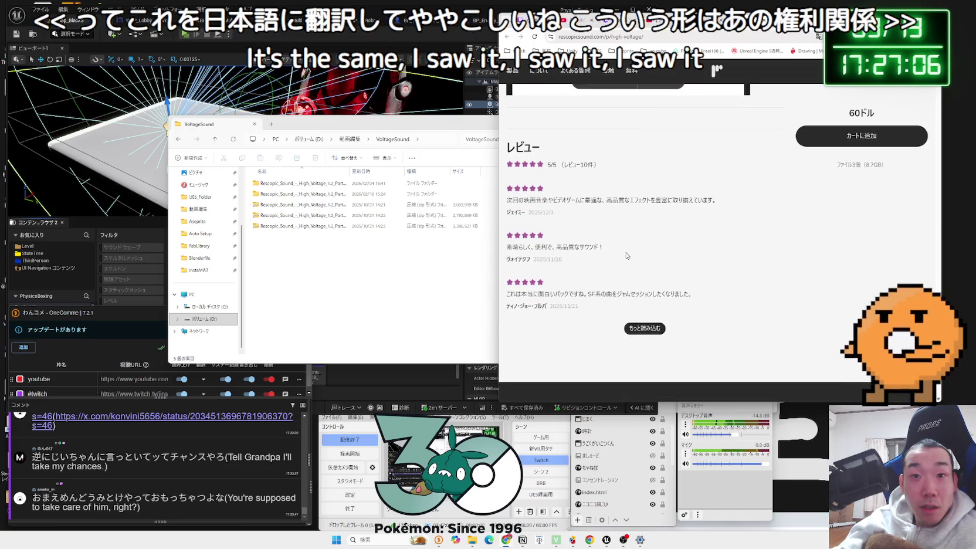
{"action": "scroll", "coordinate": [627, 256], "scroll_direction": "up", "scroll_amount": 4}
{"action": "scroll", "coordinate": [631, 300], "scroll_direction": "up", "scroll_amount": 4}
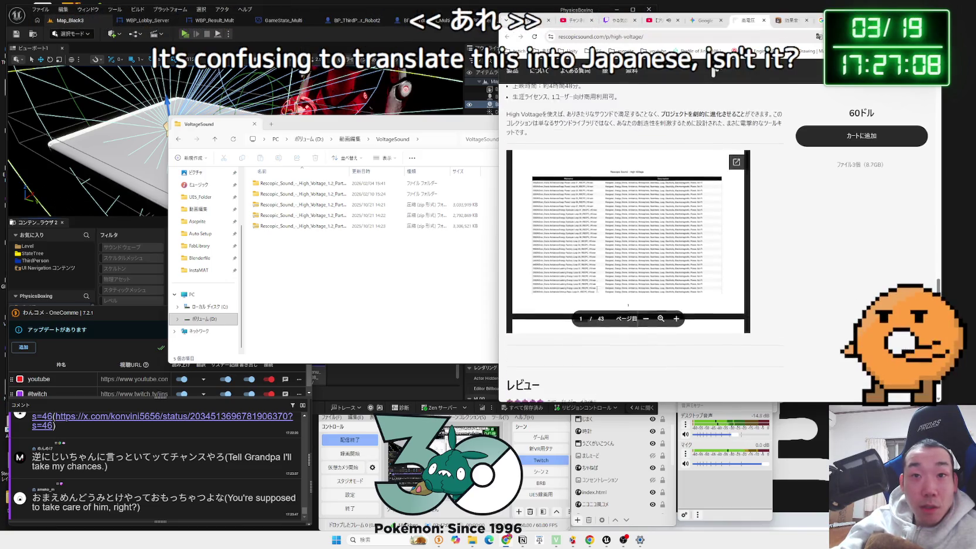
{"action": "scroll", "coordinate": [597, 286], "scroll_direction": "up", "scroll_amount": 3}
{"action": "scroll", "coordinate": [597, 285], "scroll_direction": "up", "scroll_amount": 1}
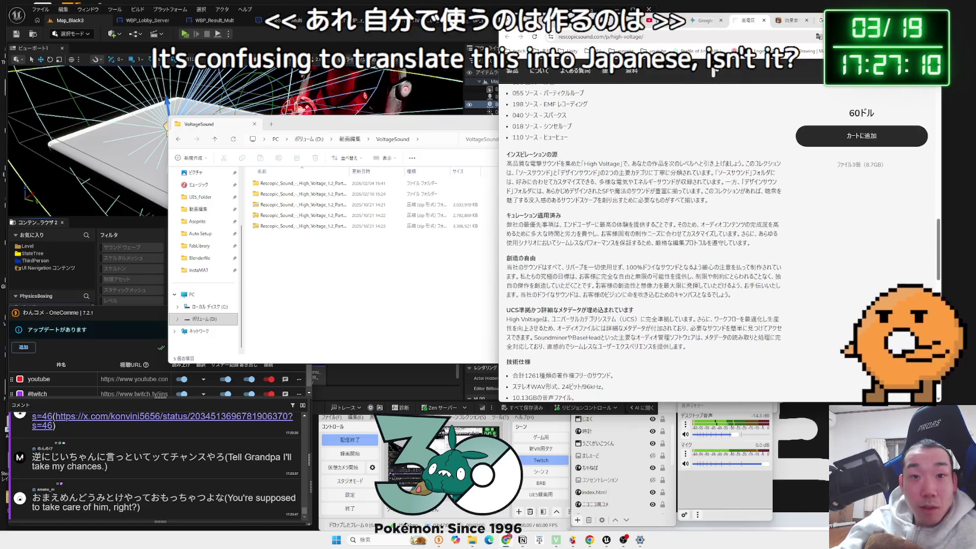
Step: Highlight the curation and creative freedom paragraphs, then return to the cover art
{"action": "left_click_drag", "start_coordinate": [597, 276], "coordinate": [739, 302]}
{"action": "mouse_move", "coordinate": [734, 296]}
{"action": "left_mouse_down"}
{"action": "mouse_move", "coordinate": [660, 261]}
{"action": "mouse_move", "coordinate": [617, 215]}
{"action": "mouse_move", "coordinate": [653, 267]}
{"action": "mouse_move", "coordinate": [711, 277]}
{"action": "mouse_move", "coordinate": [556, 231]}
{"action": "left_mouse_up"}
{"action": "scroll", "coordinate": [618, 235], "scroll_direction": "up", "scroll_amount": 2}
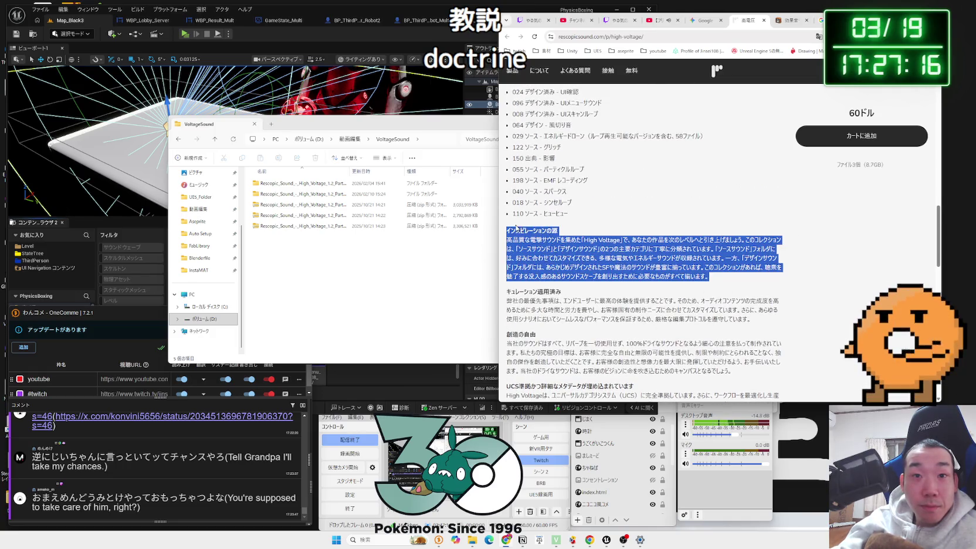
{"action": "scroll", "coordinate": [649, 258], "scroll_direction": "up", "scroll_amount": 4}
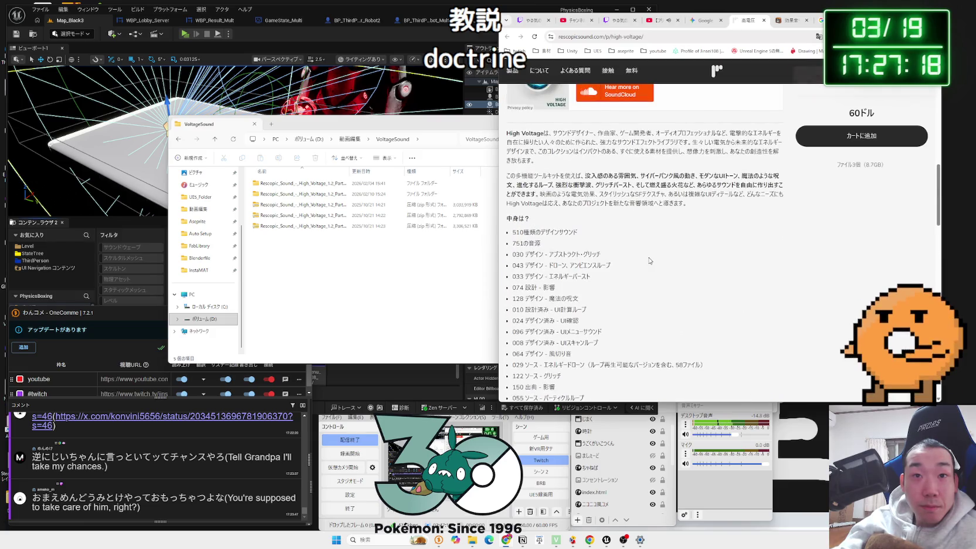
{"action": "scroll", "coordinate": [649, 257], "scroll_direction": "up", "scroll_amount": 1}
{"action": "scroll", "coordinate": [600, 248], "scroll_direction": "up", "scroll_amount": 5}
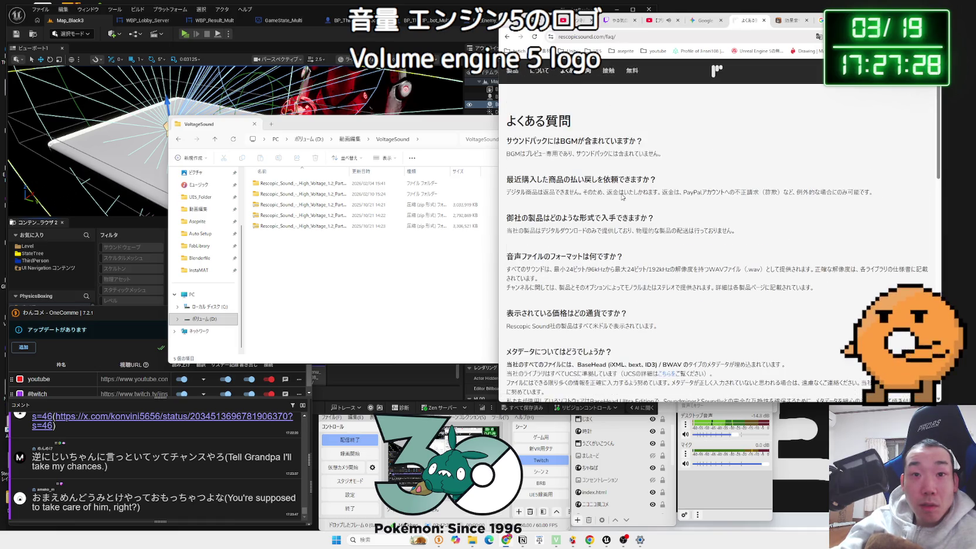
{"action": "scroll", "coordinate": [622, 197], "scroll_direction": "down", "scroll_amount": 2}
{"action": "scroll", "coordinate": [622, 196], "scroll_direction": "down", "scroll_amount": 2}
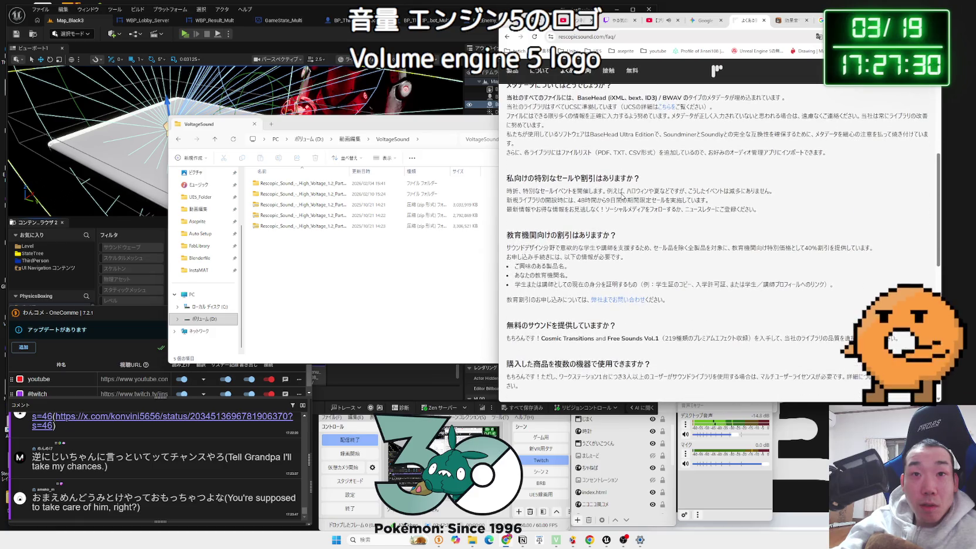
{"action": "scroll", "coordinate": [590, 200], "scroll_direction": "down", "scroll_amount": 3}
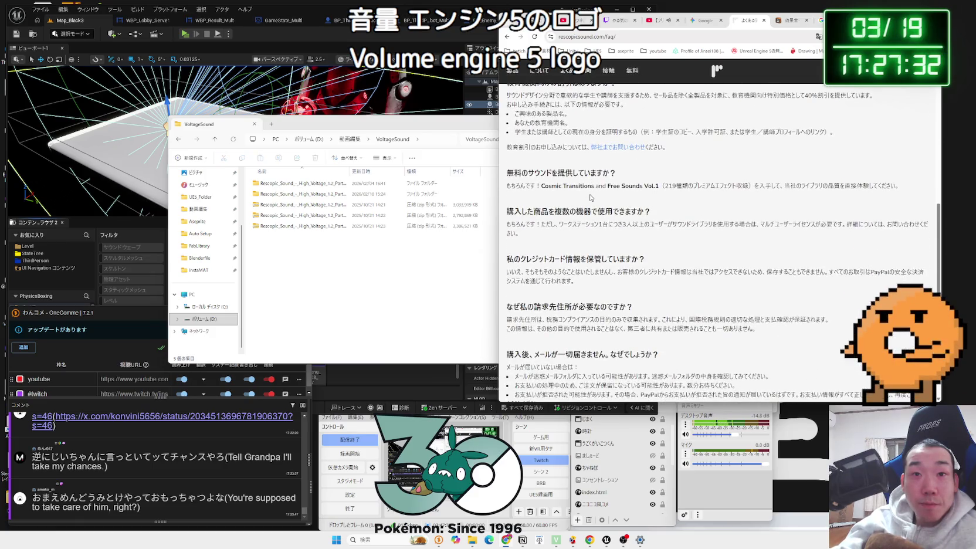
{"action": "scroll", "coordinate": [591, 197], "scroll_direction": "down", "scroll_amount": 5}
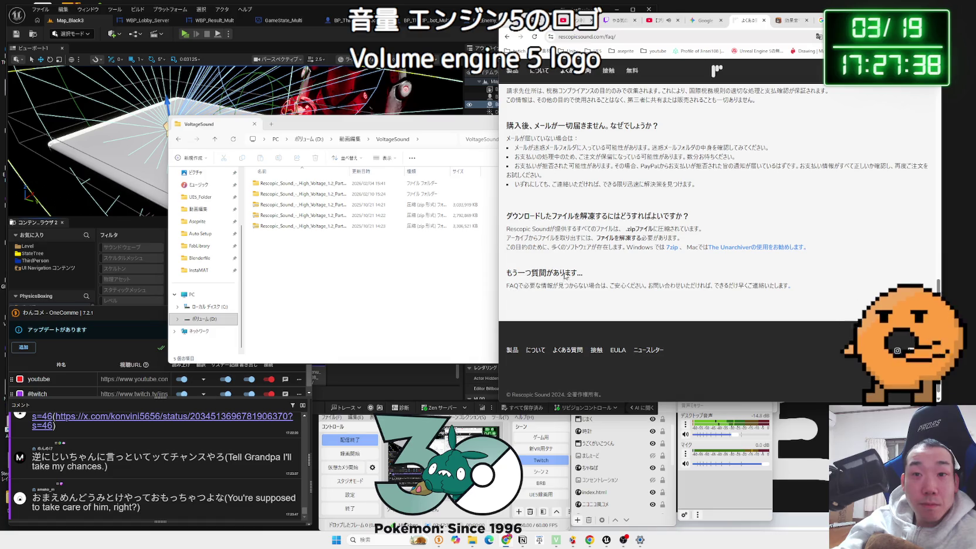
{"action": "scroll", "coordinate": [566, 276], "scroll_direction": "up", "scroll_amount": 5}
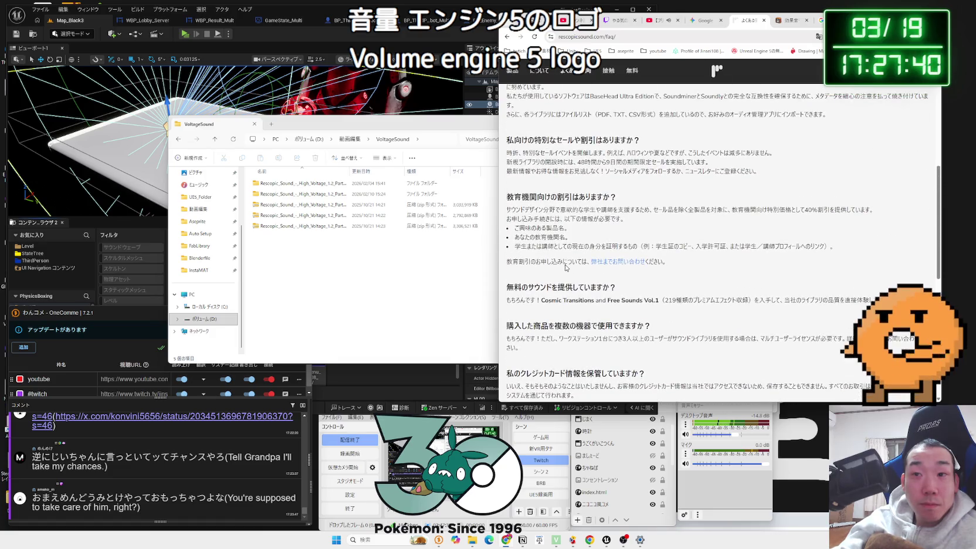
{"action": "scroll", "coordinate": [567, 267], "scroll_direction": "down", "scroll_amount": 5}
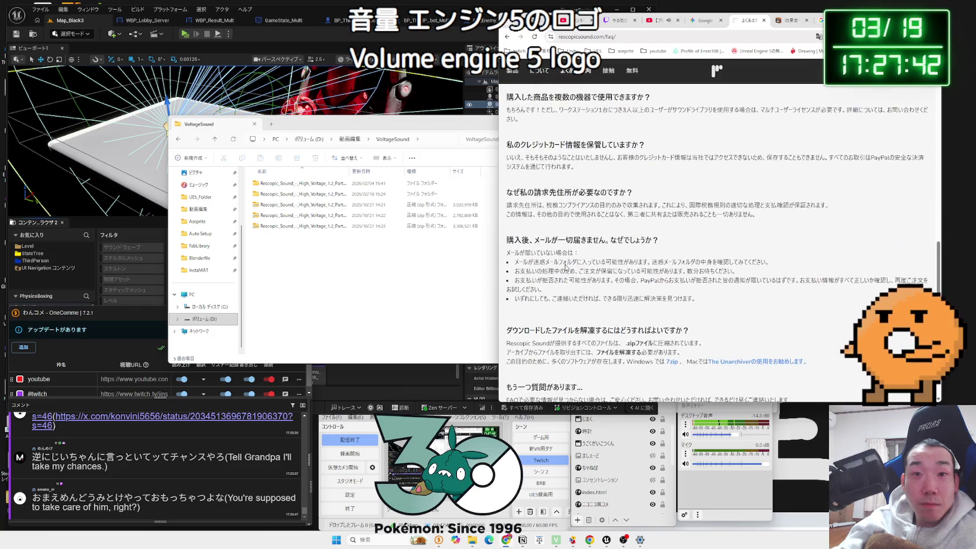
{"action": "scroll", "coordinate": [566, 265], "scroll_direction": "up", "scroll_amount": 8}
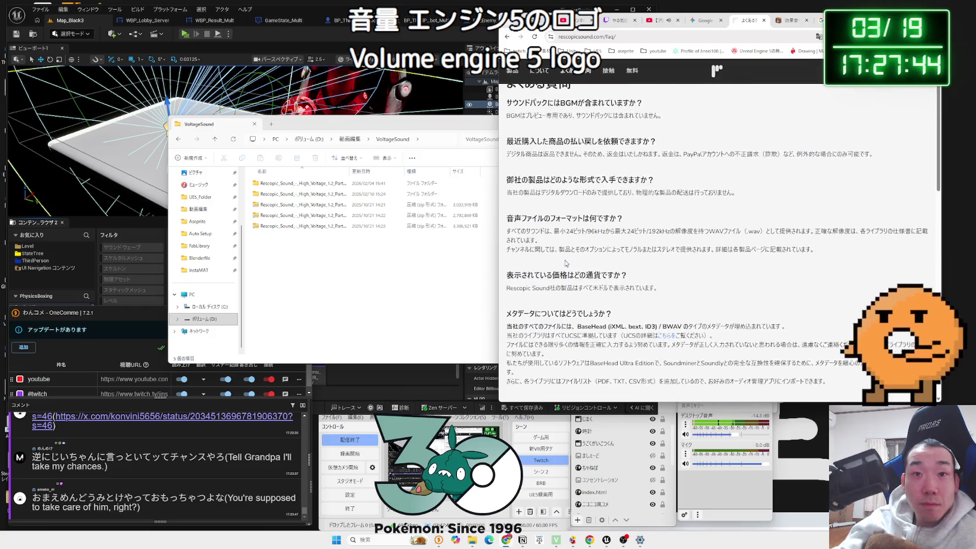
{"action": "scroll", "coordinate": [566, 263], "scroll_direction": "up", "scroll_amount": 1}
{"action": "key", "text": "alt+Left"}
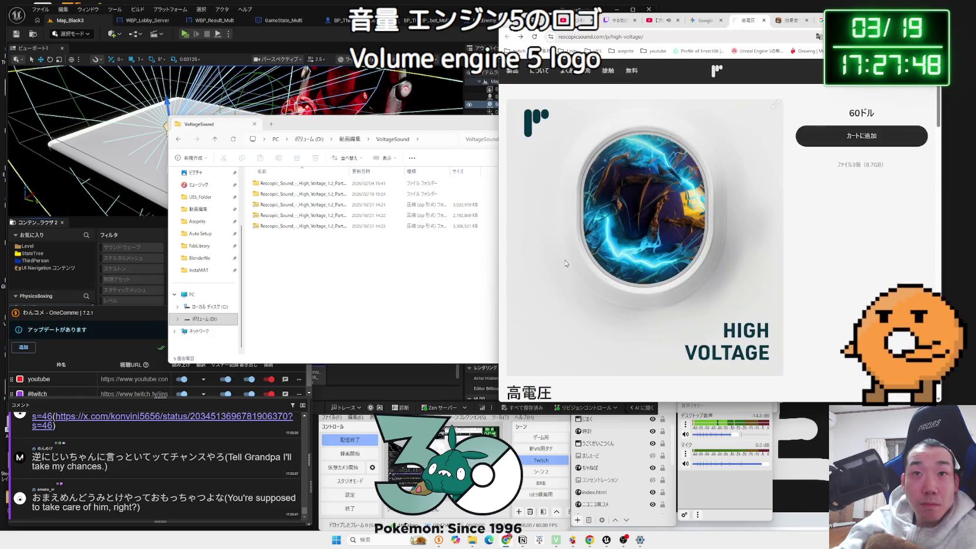
Step: Browse the Products list and open the High Voltage product card
{"action": "scroll", "coordinate": [566, 263], "scroll_direction": "down", "scroll_amount": 10}
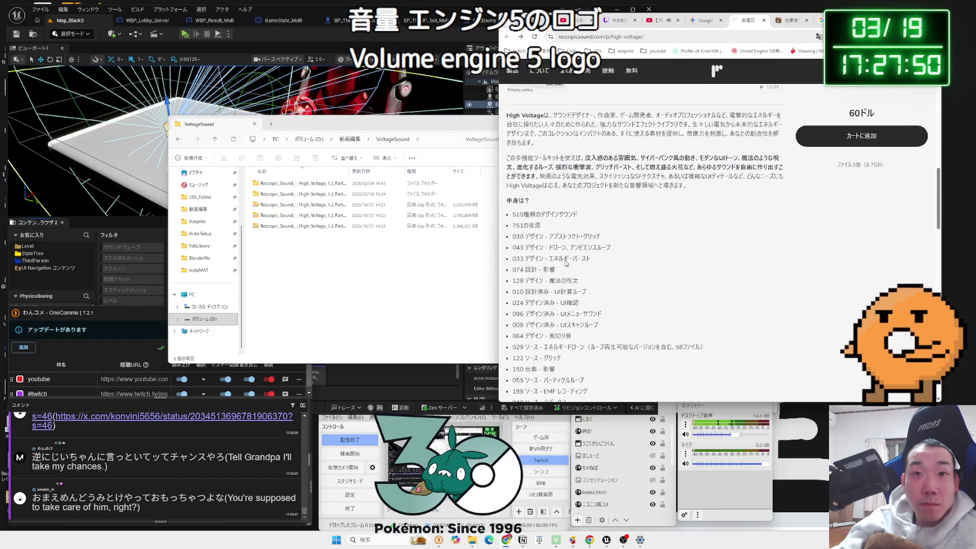
{"action": "scroll", "coordinate": [567, 263], "scroll_direction": "down", "scroll_amount": 8}
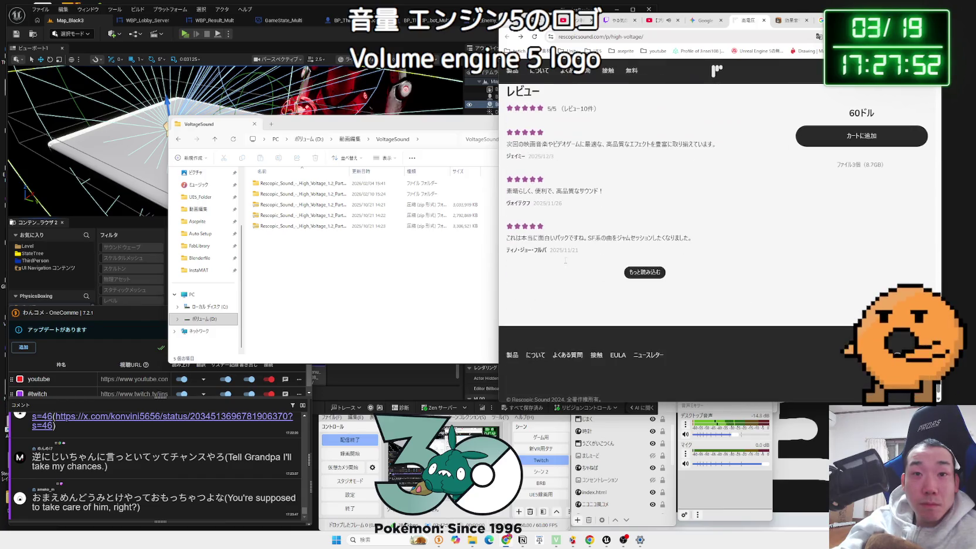
{"action": "scroll", "coordinate": [566, 263], "scroll_direction": "up", "scroll_amount": 15}
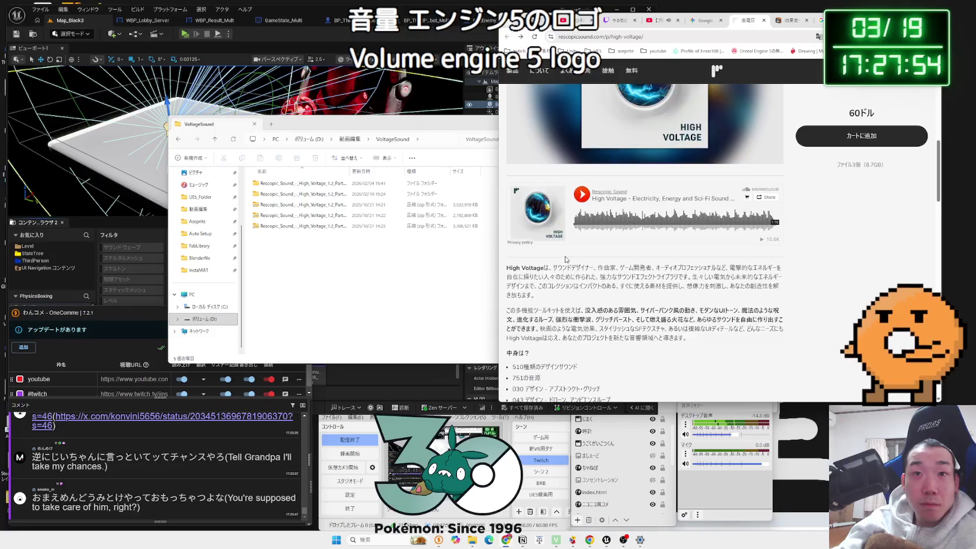
{"action": "scroll", "coordinate": [565, 260], "scroll_direction": "up", "scroll_amount": 3}
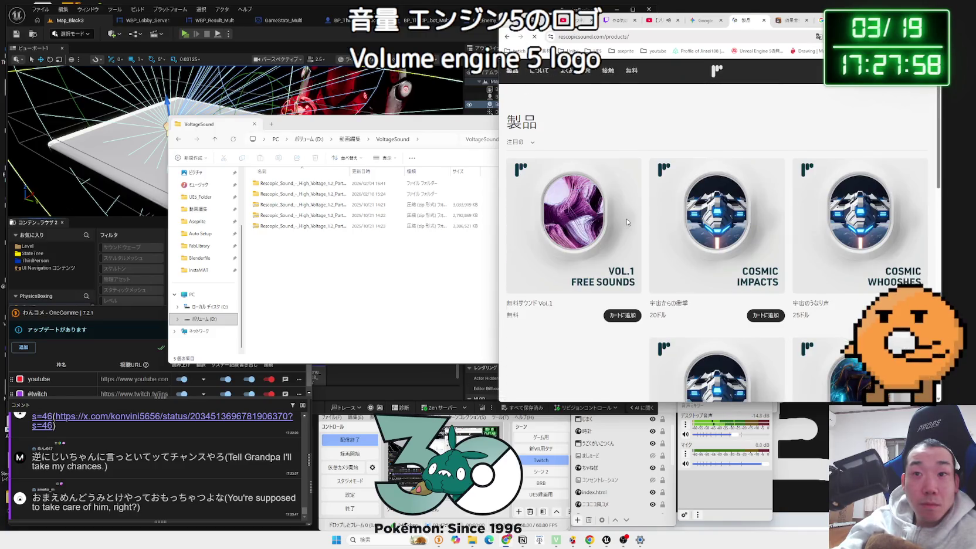
{"action": "scroll", "coordinate": [692, 221], "scroll_direction": "down", "scroll_amount": 1}
{"action": "scroll", "coordinate": [693, 221], "scroll_direction": "down", "scroll_amount": 5}
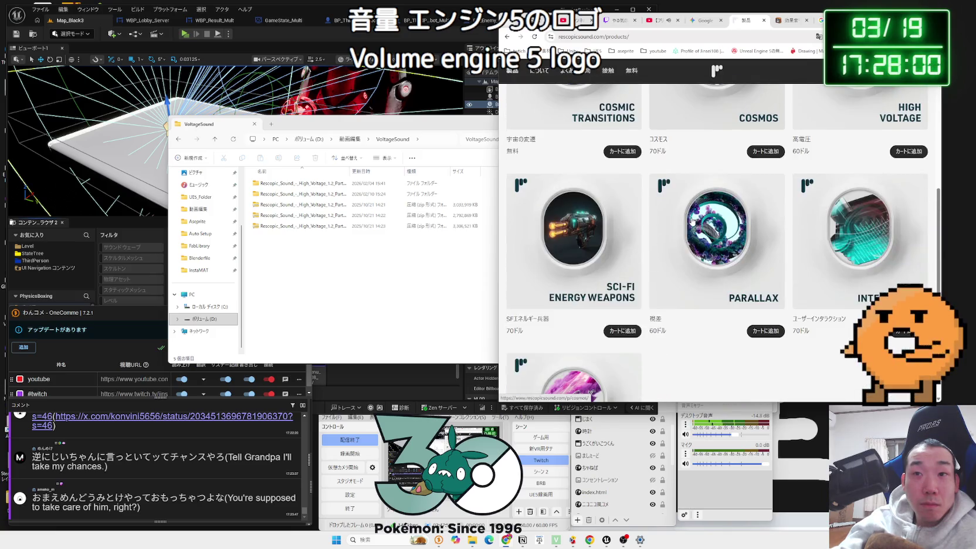
{"action": "scroll", "coordinate": [693, 222], "scroll_direction": "up", "scroll_amount": 2}
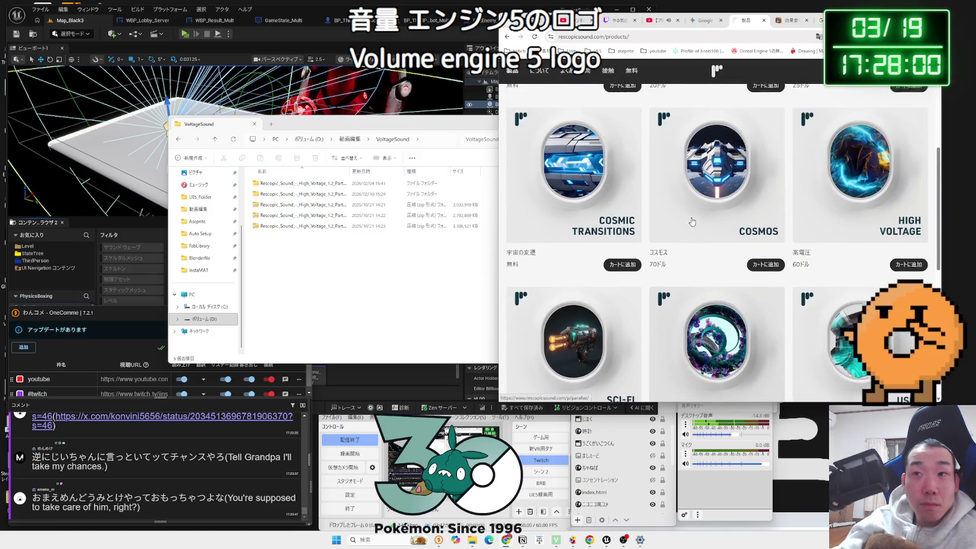
{"action": "left_click", "coordinate": [843, 203]}
Step: Copy the High Voltage product page's web address from the address bar
{"action": "scroll", "coordinate": [703, 209], "scroll_direction": "down", "scroll_amount": 5}
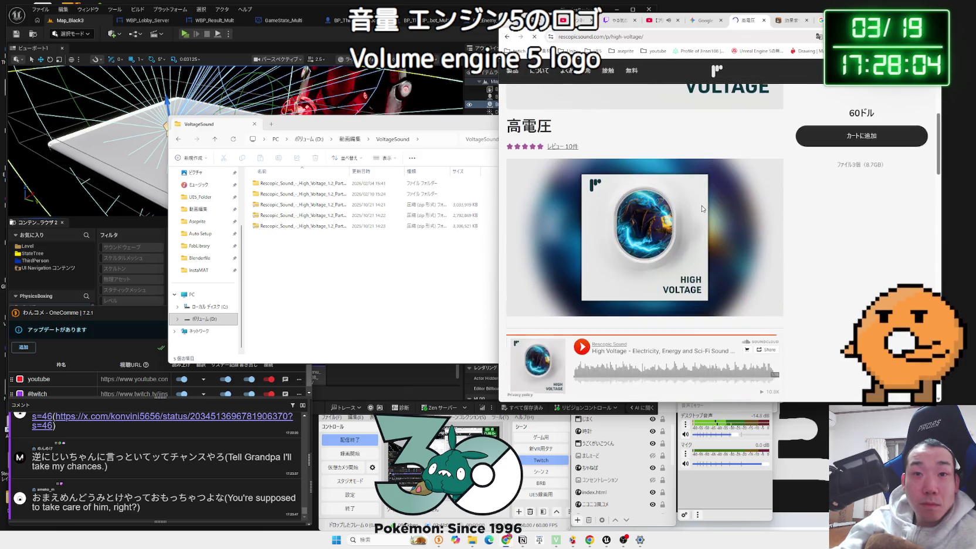
{"action": "scroll", "coordinate": [703, 209], "scroll_direction": "down", "scroll_amount": 4}
{"action": "scroll", "coordinate": [703, 209], "scroll_direction": "up", "scroll_amount": 8}
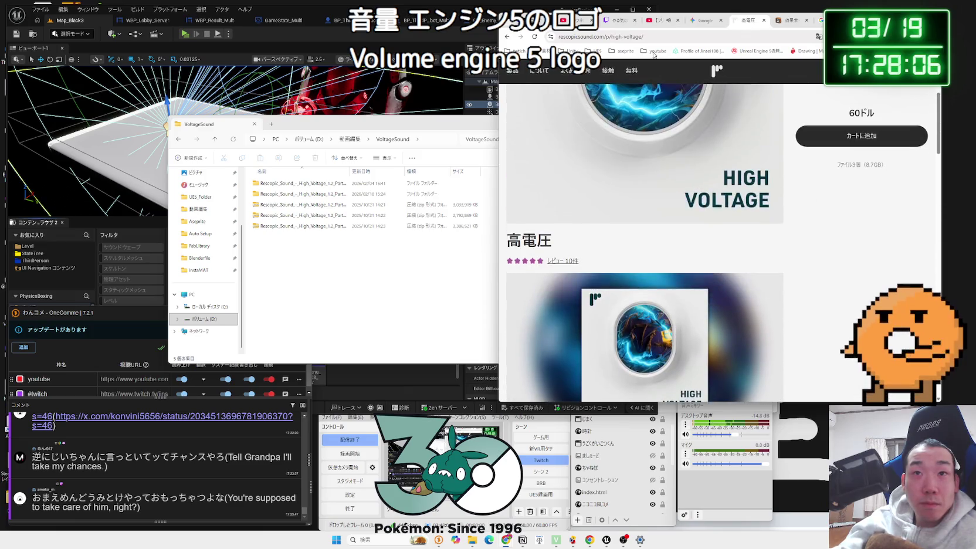
{"action": "left_click", "coordinate": [653, 36]}
{"action": "key", "text": "End"}
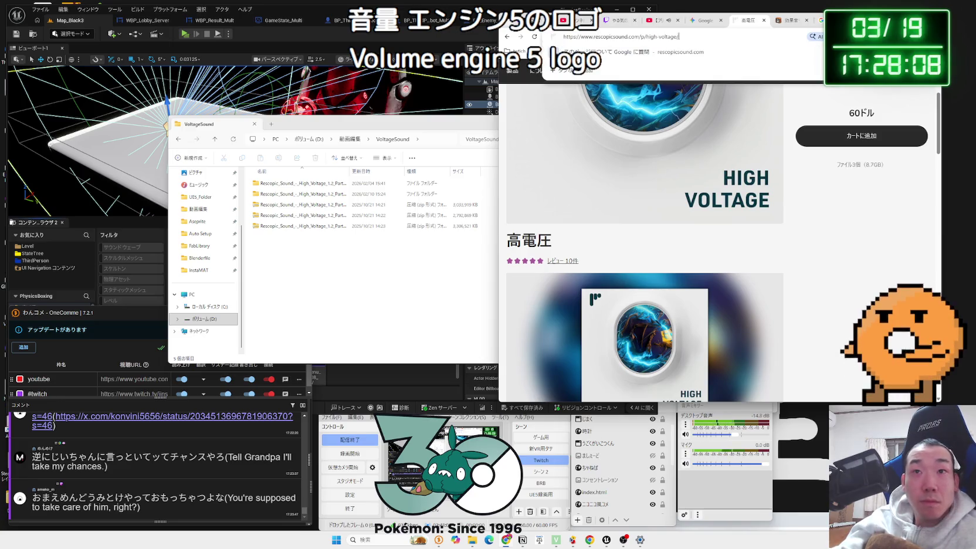
Step: Look over the open Chrome tabs, settle on the Gemini chat, then bring the Notion credits draft forward
{"action": "left_click", "coordinate": [712, 23]}
{"action": "left_click", "coordinate": [789, 20]}
{"action": "left_click", "coordinate": [822, 20]}
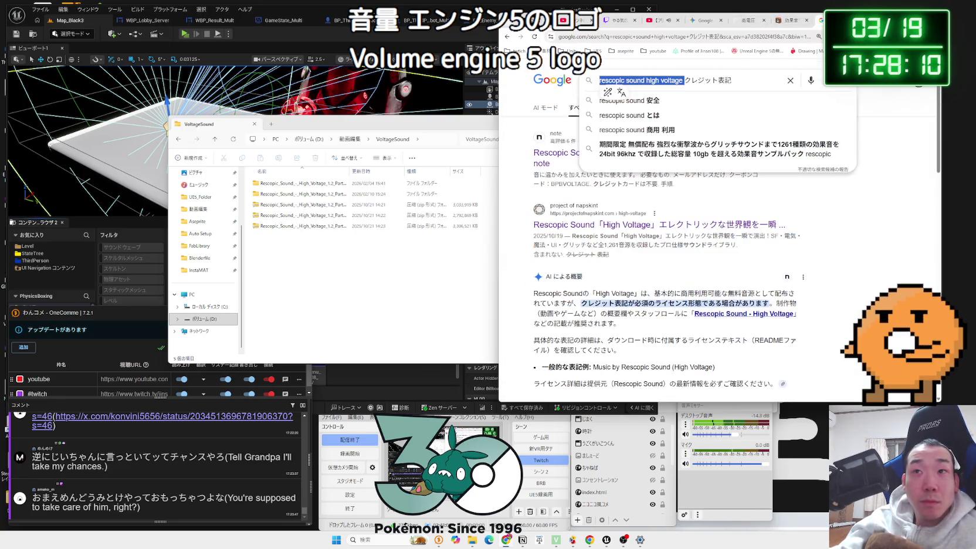
{"action": "left_click", "coordinate": [749, 22]}
{"action": "left_click", "coordinate": [707, 21]}
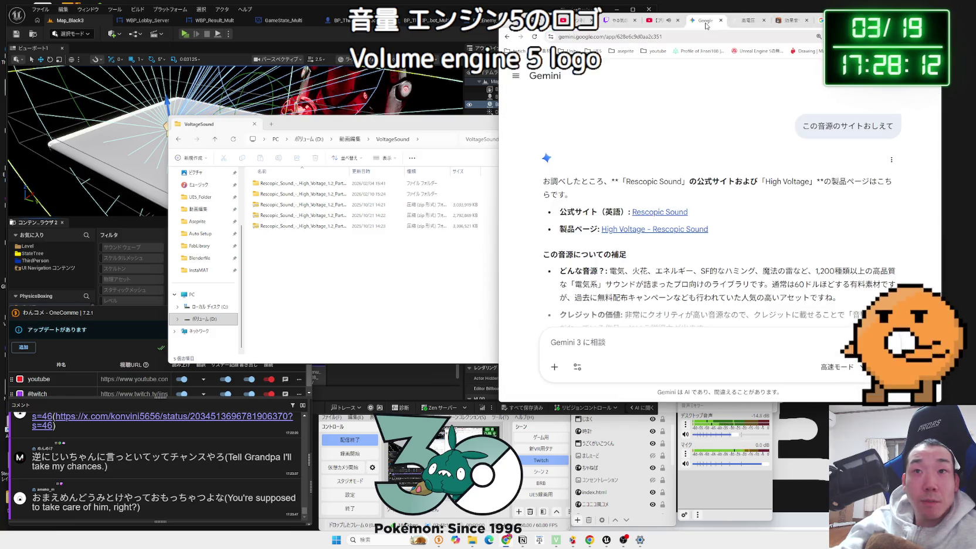
{"action": "left_click", "coordinate": [748, 22]}
{"action": "left_click", "coordinate": [701, 21]}
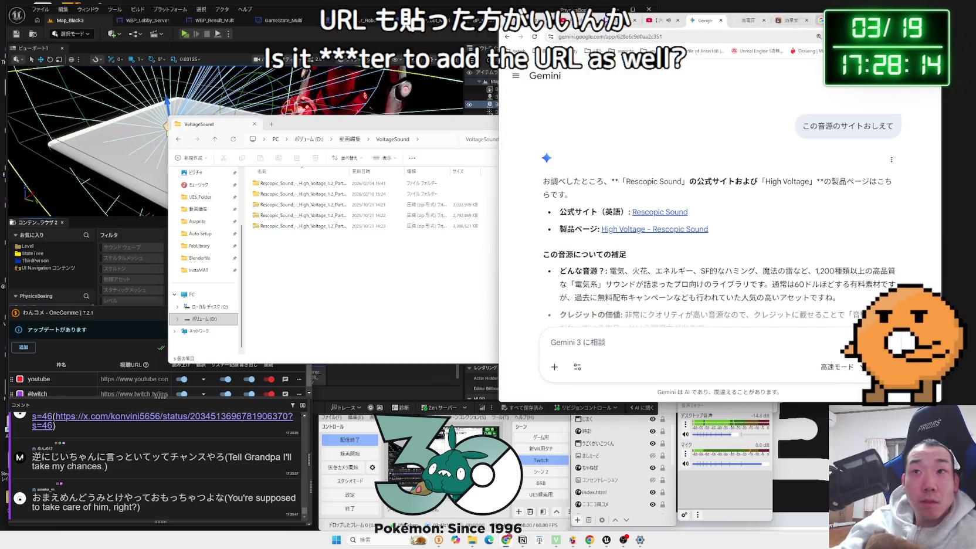
{"action": "left_click", "coordinate": [522, 540]}
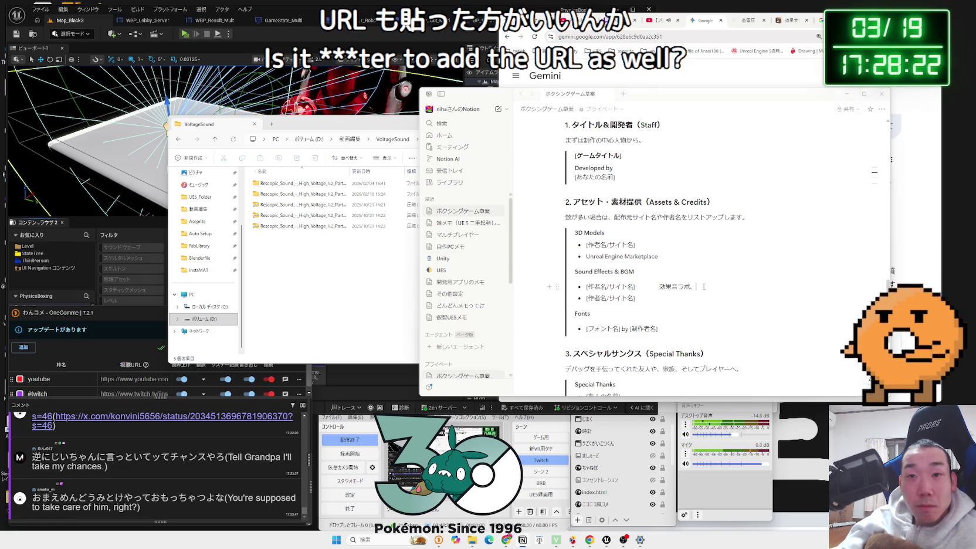
Step: Paste the product page address after 効果音ラボ、 in Notion, then remove it again
{"action": "type", "text": "https://www.rescopicsound.com/p/high-voltage/"}
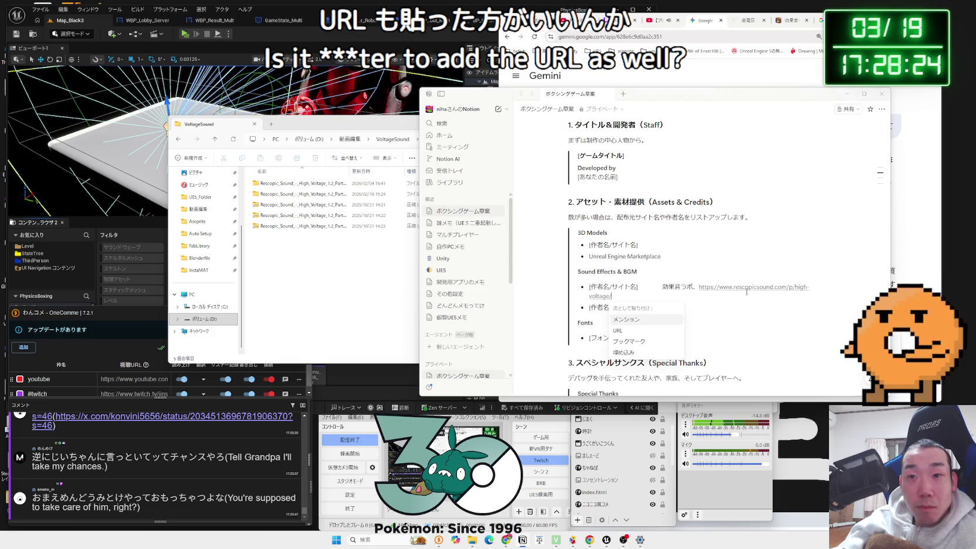
{"action": "key", "text": "Escape"}
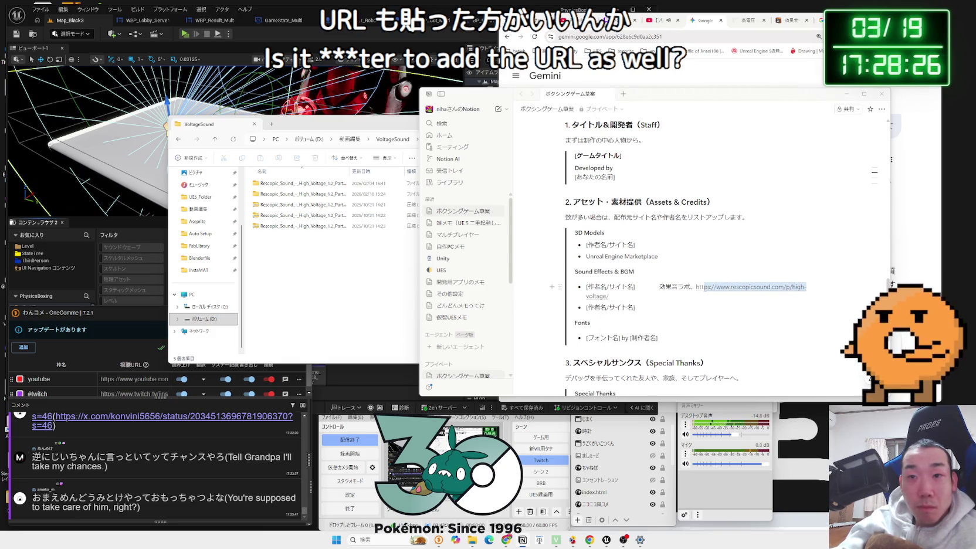
{"action": "key", "text": "BackSpace"}
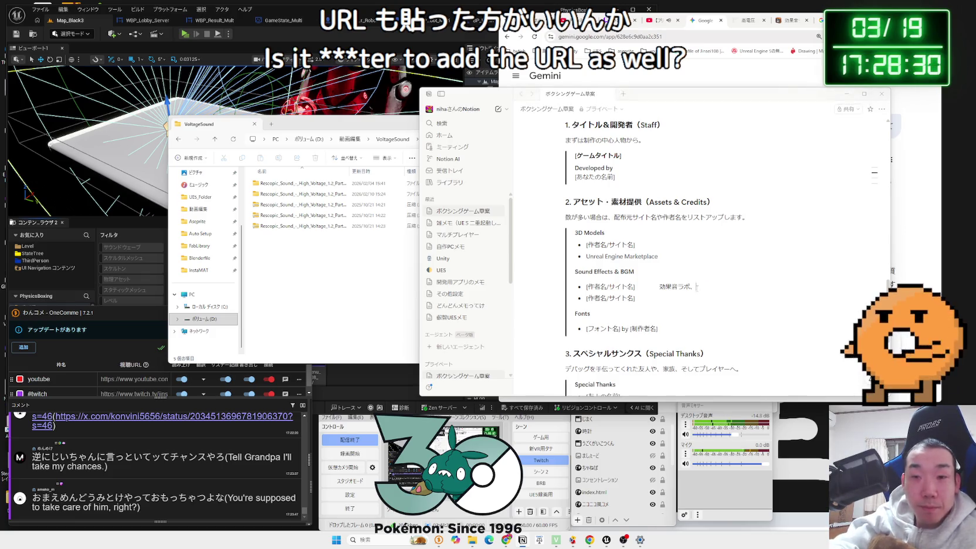
Step: Back in Gemini's answer, Google-search the selected credit 'High Voltage by Rescopic Sound'
{"action": "left_click", "coordinate": [918, 192]}
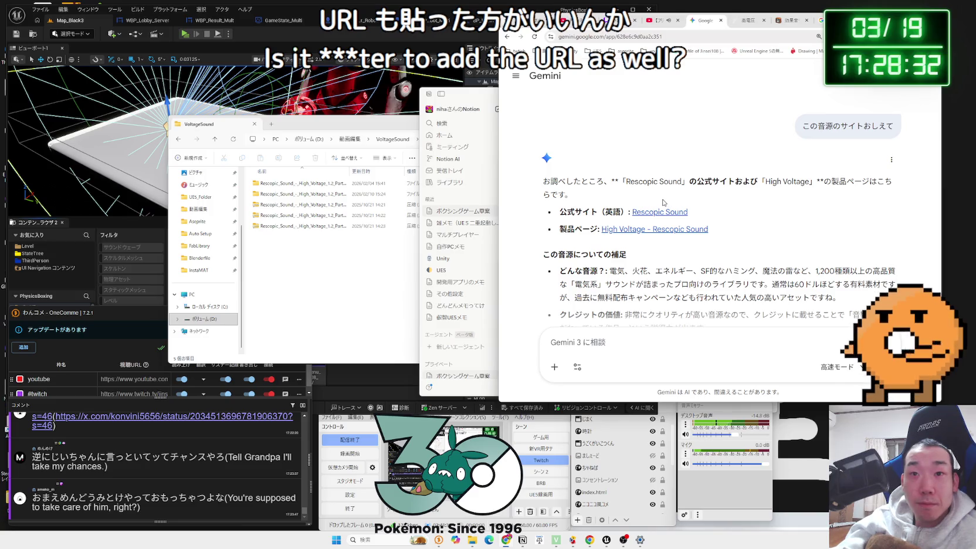
{"action": "scroll", "coordinate": [688, 214], "scroll_direction": "down", "scroll_amount": 10}
{"action": "scroll", "coordinate": [688, 215], "scroll_direction": "up", "scroll_amount": 3}
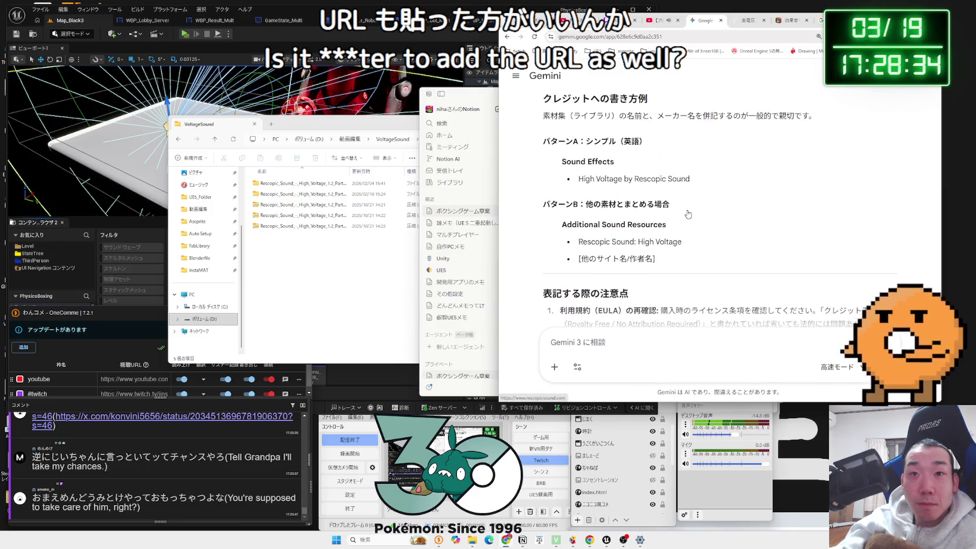
{"action": "scroll", "coordinate": [688, 214], "scroll_direction": "up", "scroll_amount": 2}
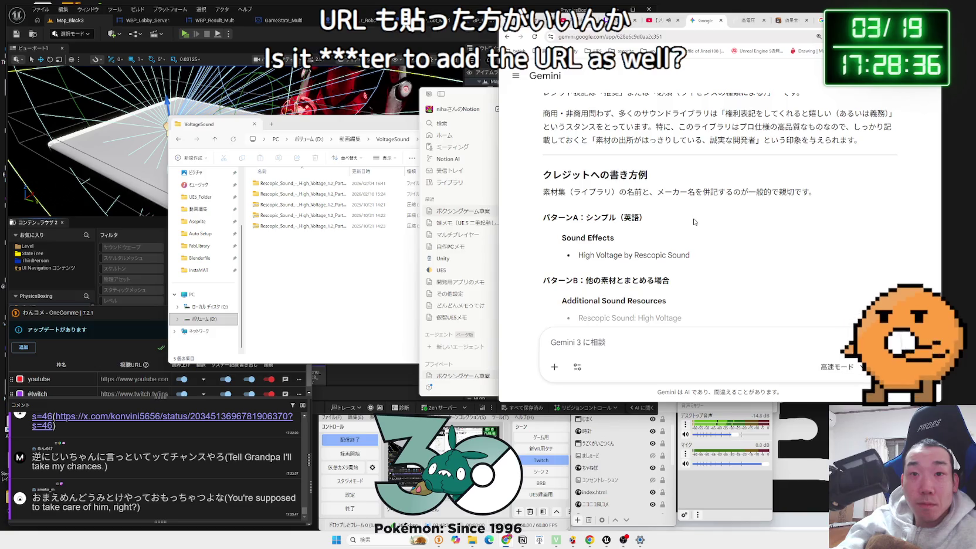
{"action": "scroll", "coordinate": [695, 222], "scroll_direction": "down", "scroll_amount": 1}
{"action": "right_click", "coordinate": [584, 218]}
{"action": "left_click", "coordinate": [628, 246]}
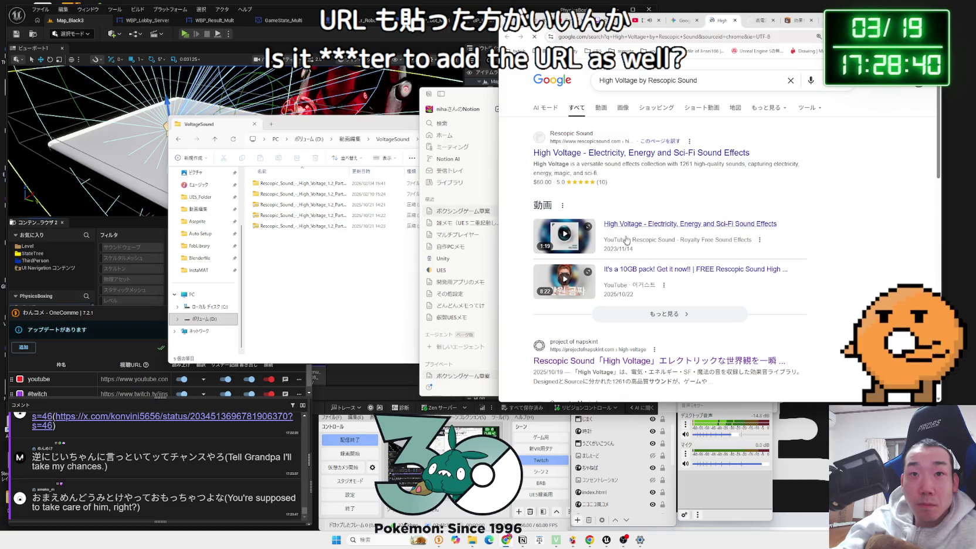
Step: Check the Rescopic High Voltage product page, then return to Gemini's credit advice
{"action": "left_click", "coordinate": [601, 156]}
{"action": "key", "text": "alt+Left"}
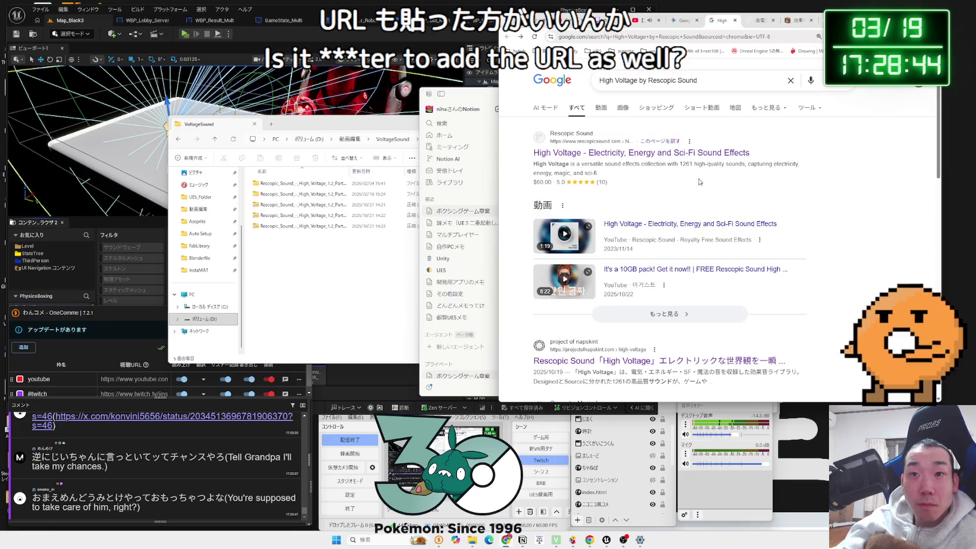
{"action": "left_click", "coordinate": [759, 25]}
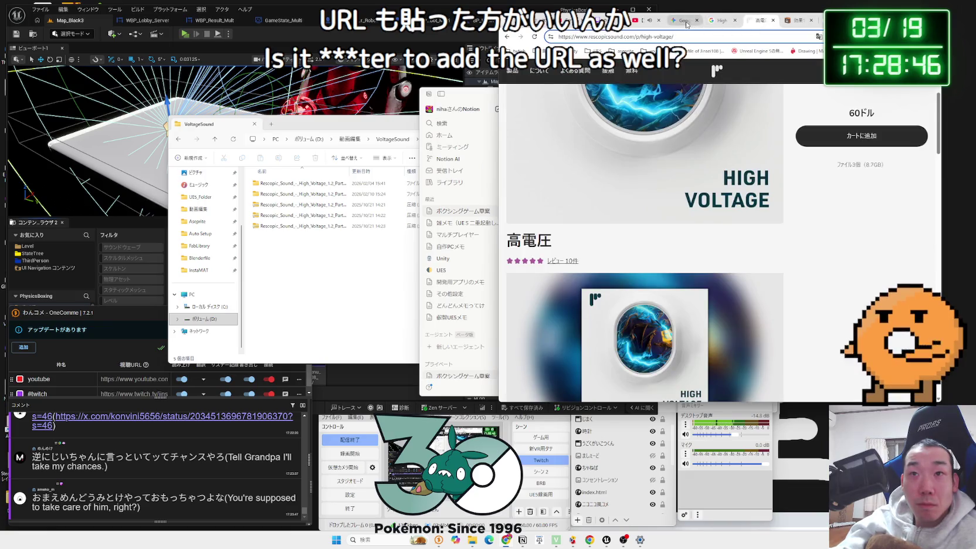
{"action": "left_click", "coordinate": [687, 24]}
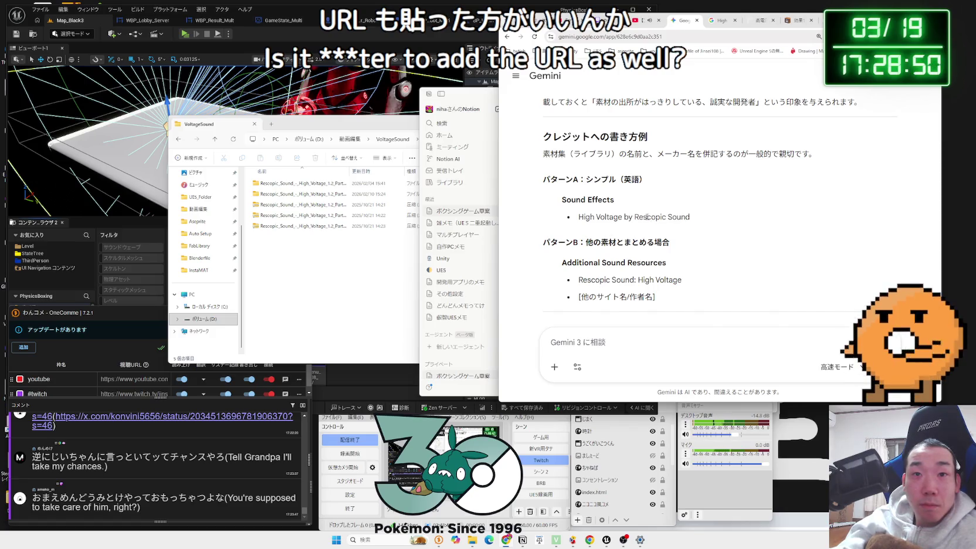
Step: Add a Japanese comma 、 after the High Voltage credit in Notion, then bring Unreal Editor forward
{"action": "left_click", "coordinate": [478, 100]}
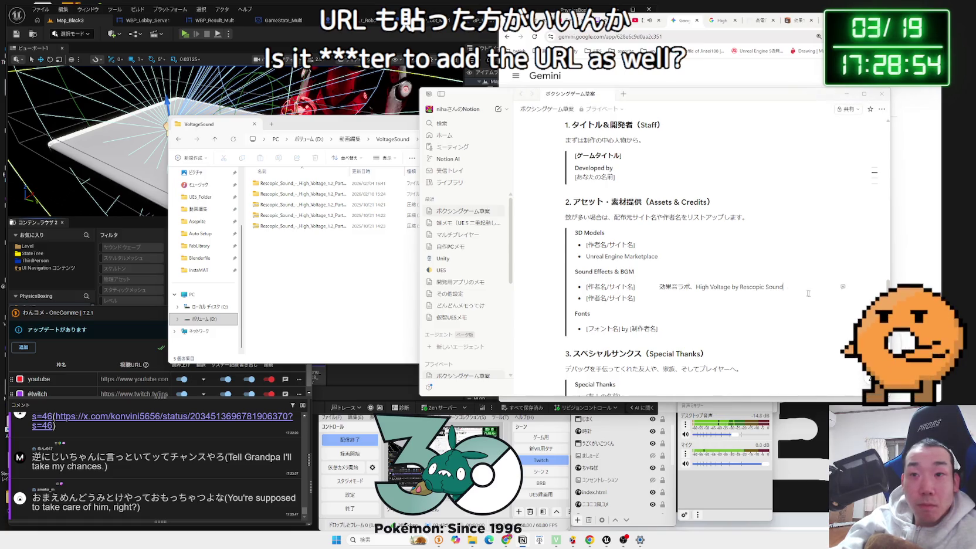
{"action": "type", "text": "、"}
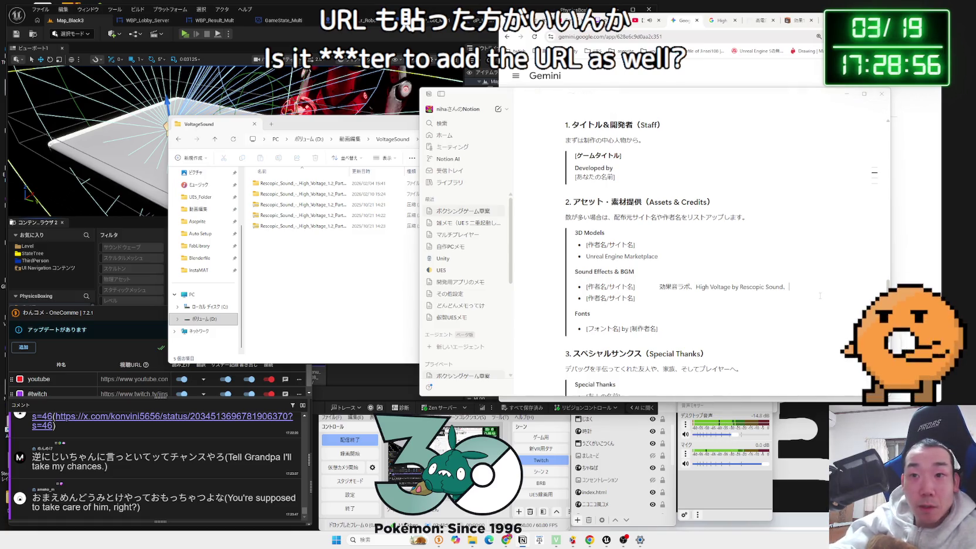
{"action": "left_click_drag", "start_coordinate": [289, 124], "coordinate": [466, 120]}
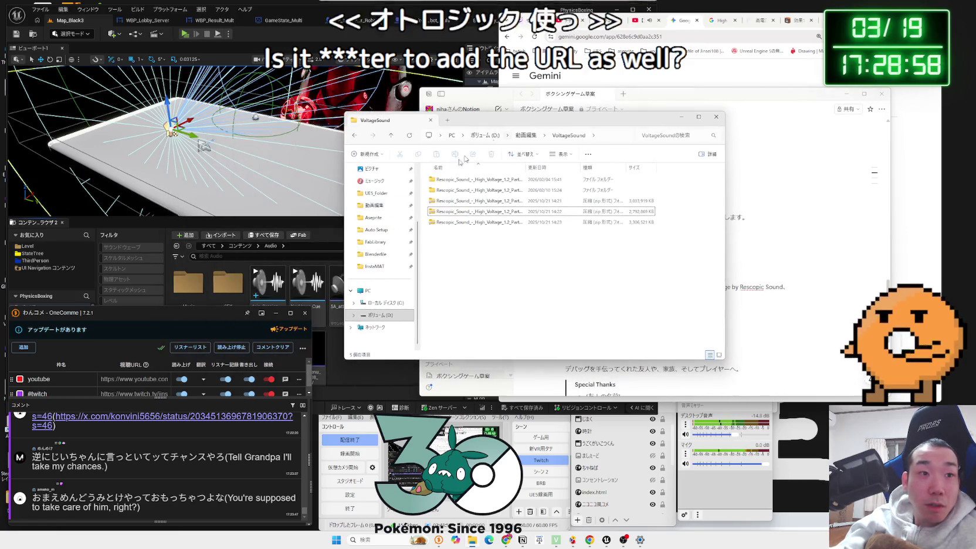
{"action": "left_click", "coordinate": [247, 293]}
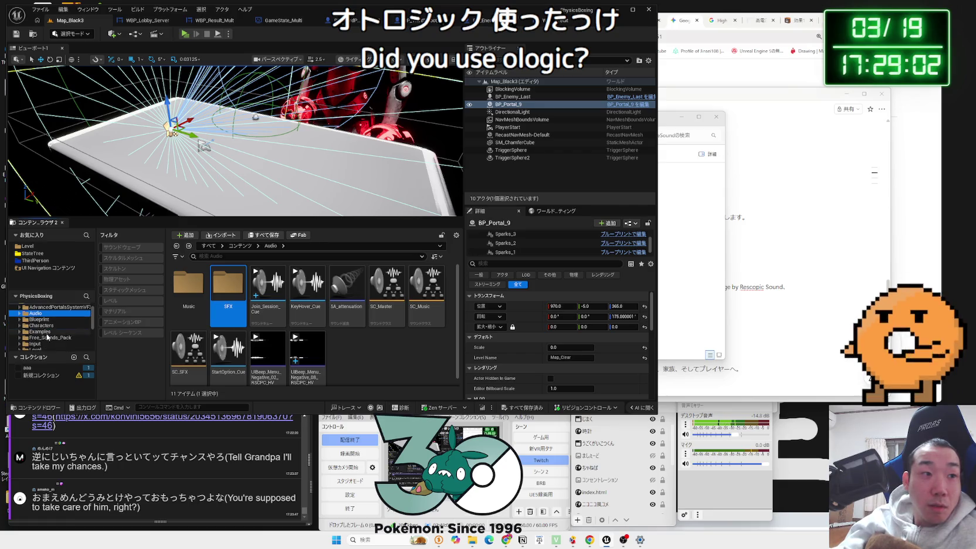
Step: Browse the Free_Sounds_Pack folder and look inside its cue folder
{"action": "left_click", "coordinate": [77, 338]}
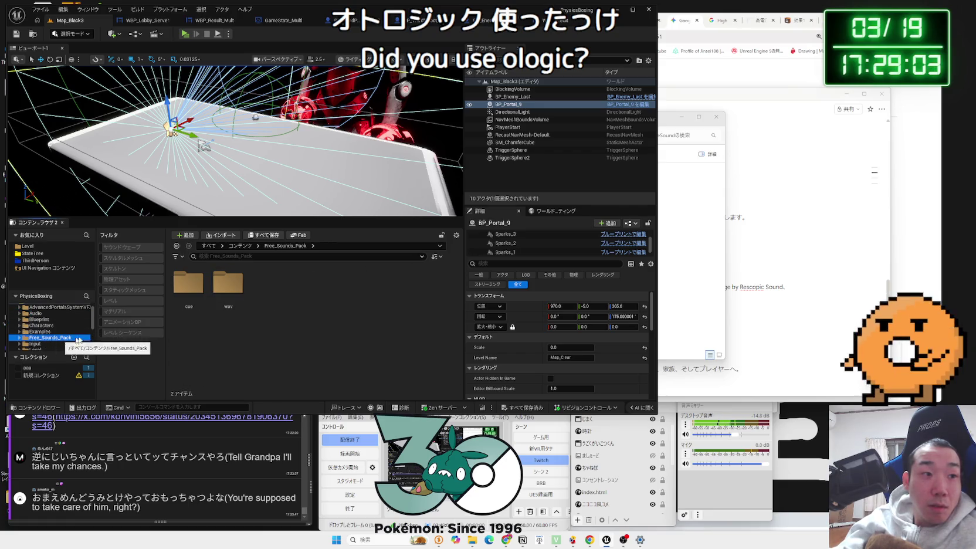
{"action": "double_click", "coordinate": [191, 312]}
{"action": "key", "text": "alt+Left"}
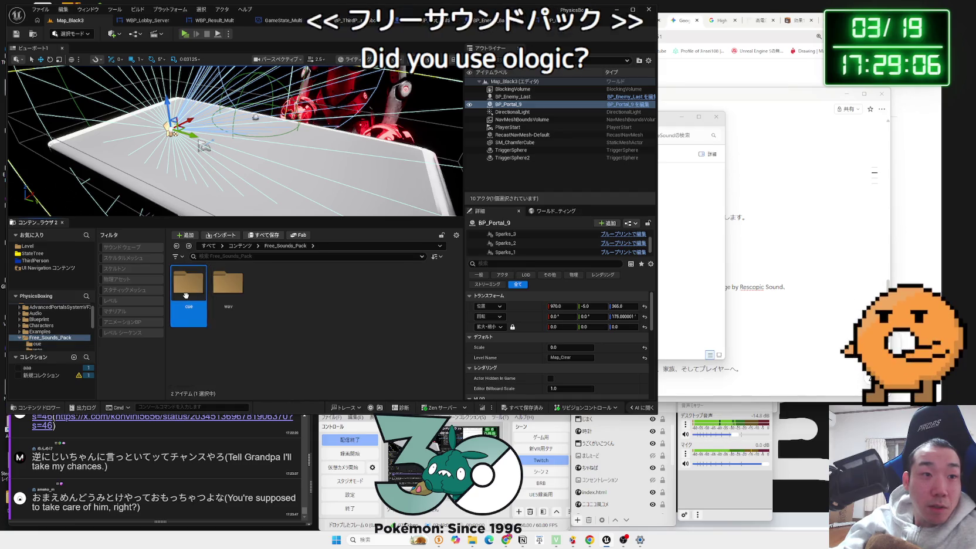
{"action": "double_click", "coordinate": [185, 295]}
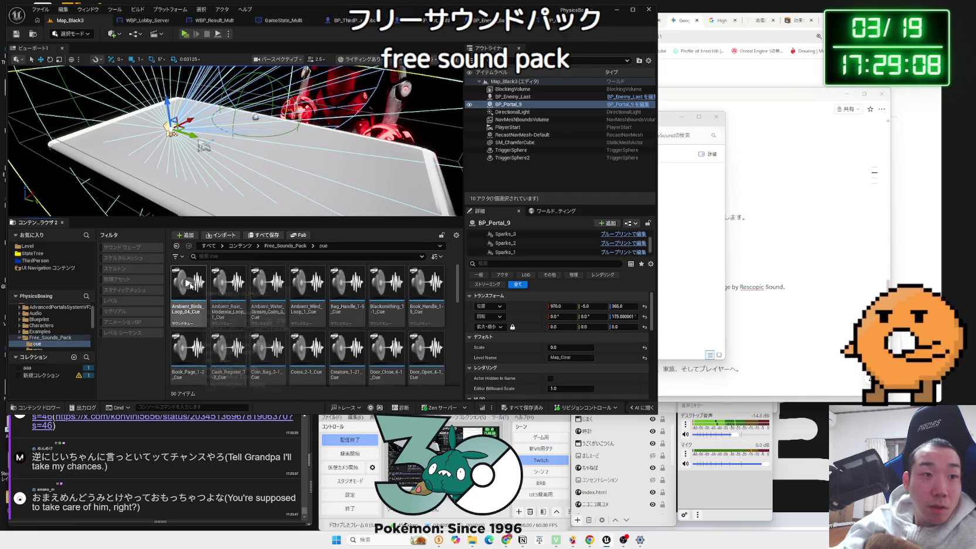
{"action": "key", "text": "alt+Left"}
{"action": "scroll", "coordinate": [55, 319], "scroll_direction": "up", "scroll_amount": 1}
Step: Expand Audio and preview BGM3_Cue in Music and GuardOff in SFX
{"action": "left_click", "coordinate": [19, 325]}
{"action": "left_click", "coordinate": [42, 332]}
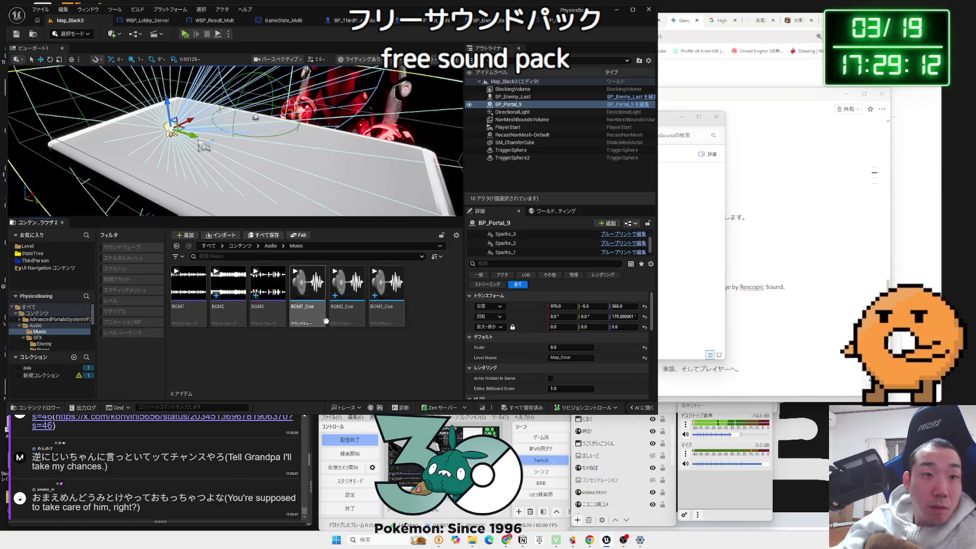
{"action": "left_click", "coordinate": [387, 284]}
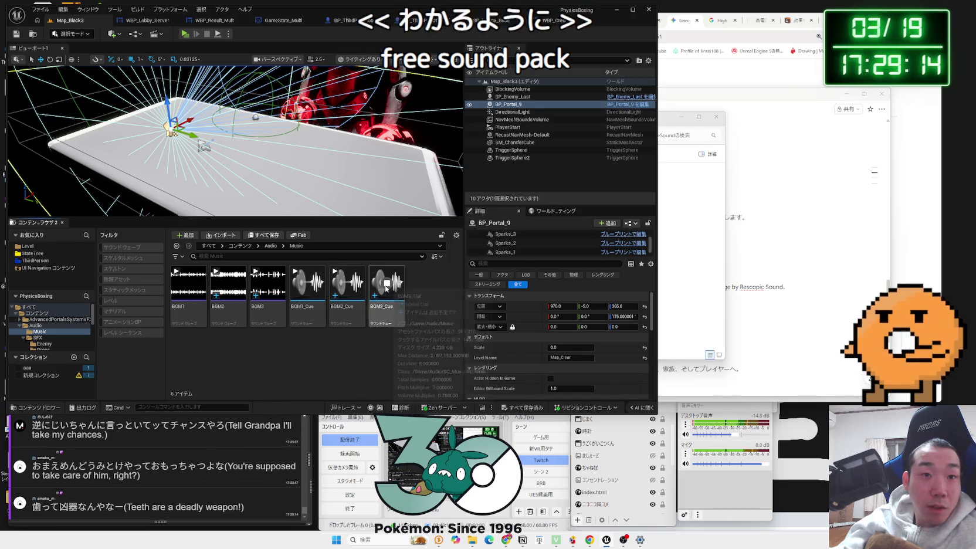
{"action": "left_click", "coordinate": [37, 338]}
{"action": "left_click", "coordinate": [267, 285]}
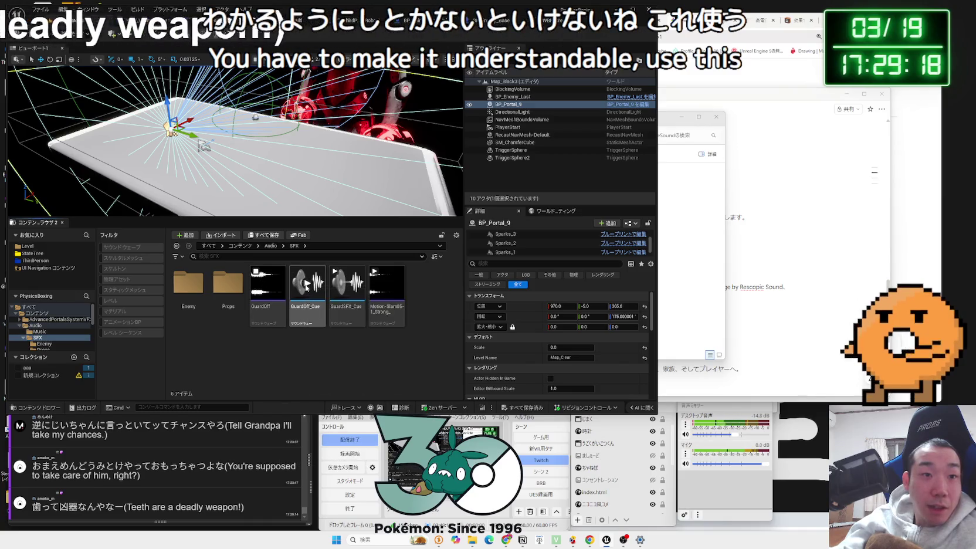
Step: Look into Props, then open Enemy and preview chibiVoice, the drone ambience and Impact2
{"action": "double_click", "coordinate": [223, 287]}
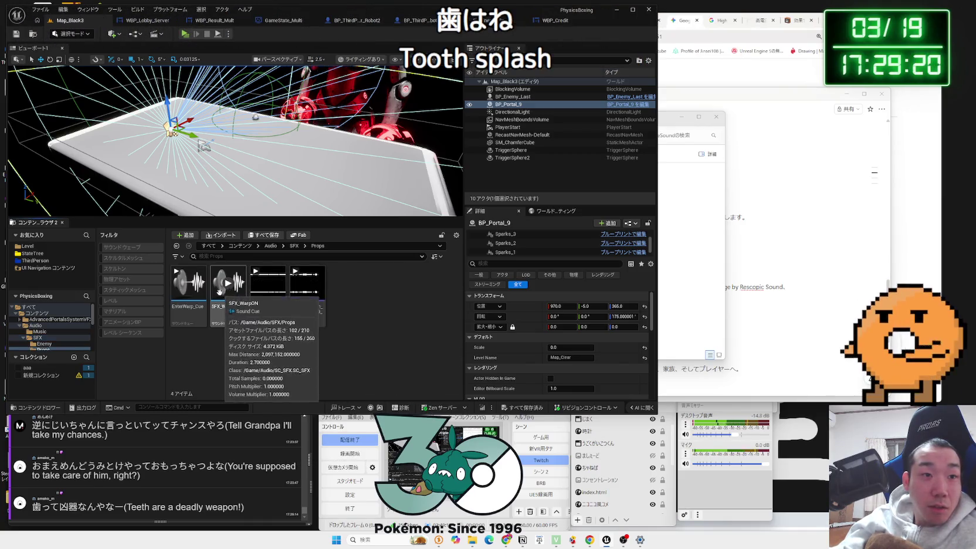
{"action": "key", "text": "alt+Left"}
{"action": "left_click", "coordinate": [185, 290]}
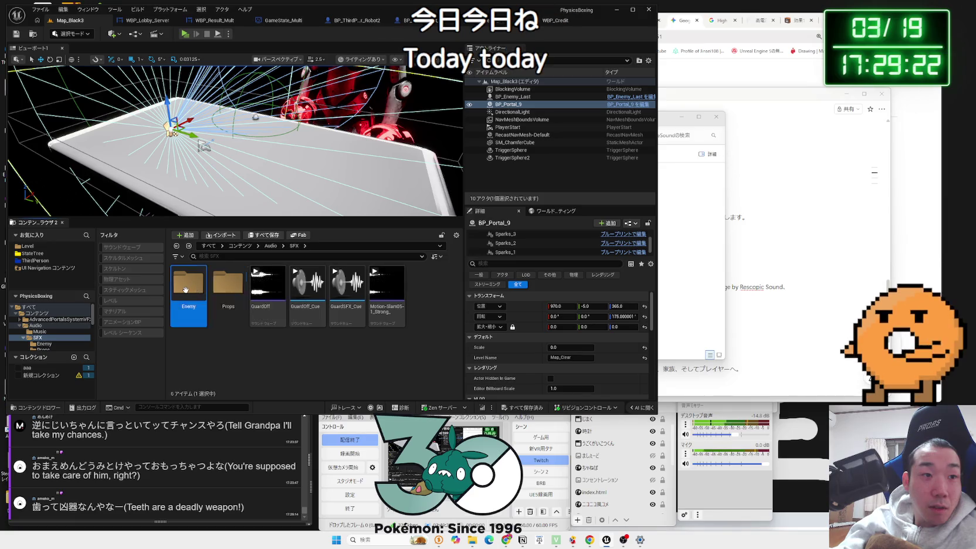
{"action": "double_click", "coordinate": [185, 289]}
{"action": "left_click", "coordinate": [186, 289]}
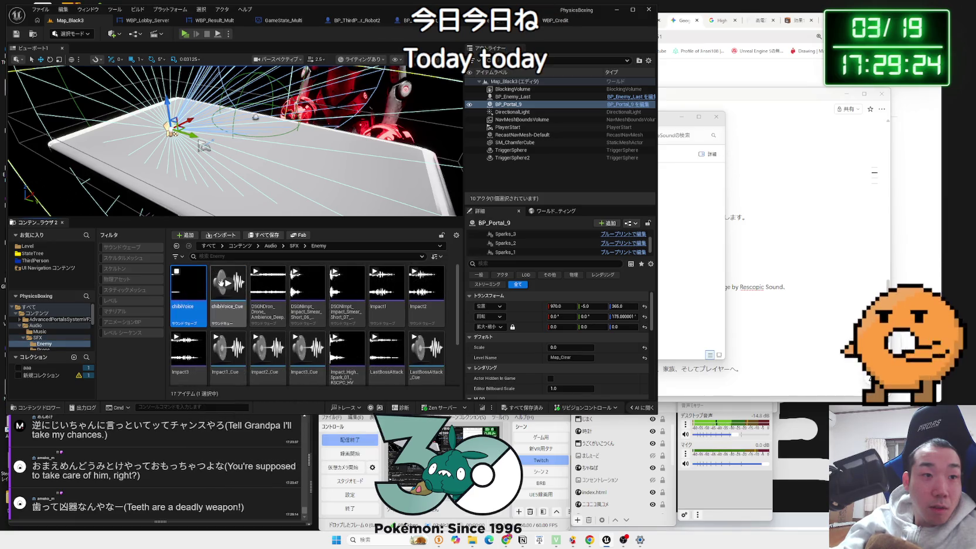
{"action": "left_click", "coordinate": [268, 283]}
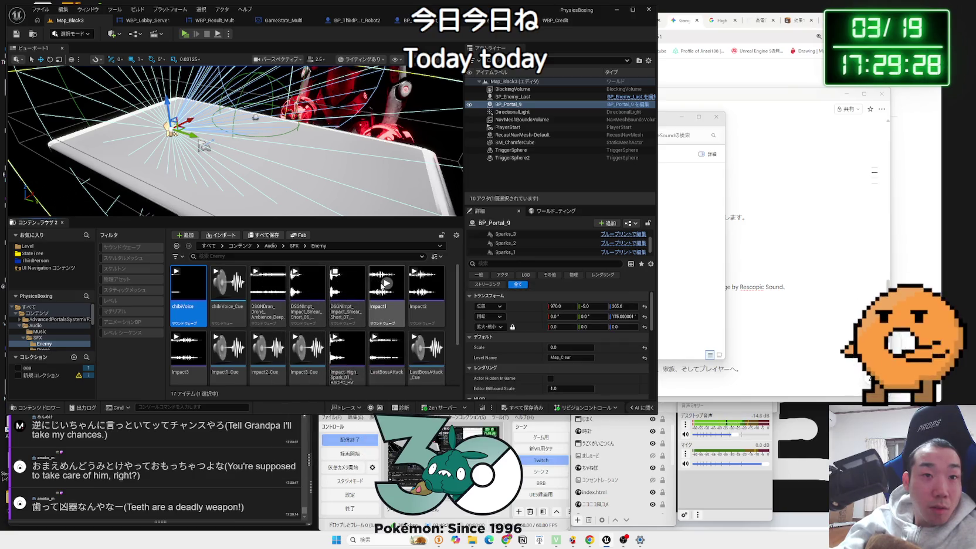
{"action": "left_click", "coordinate": [426, 284]}
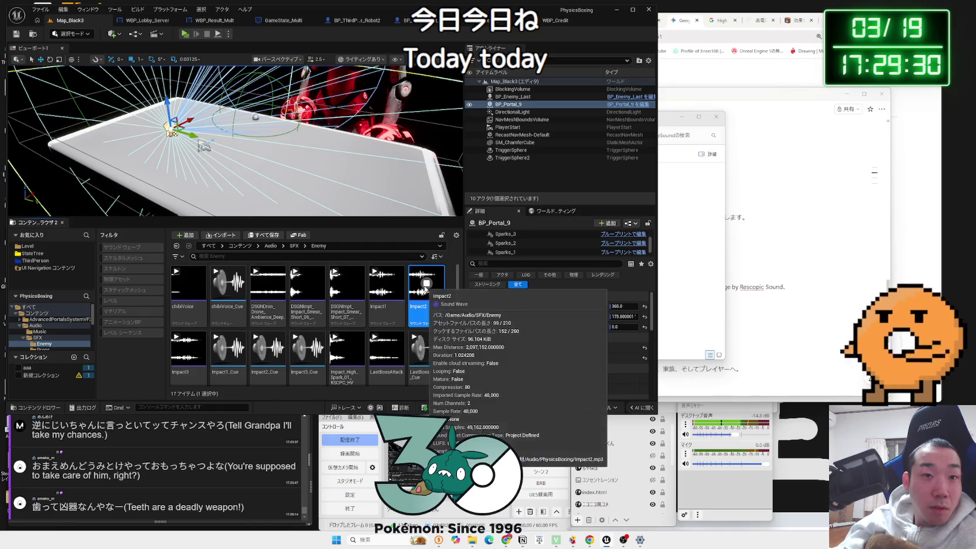
Step: Preview the LastBossAttack, Impact_High_Spark and Impact2_Cue sounds
{"action": "scroll", "coordinate": [410, 305], "scroll_direction": "down", "scroll_amount": 1}
{"action": "left_click", "coordinate": [387, 301]}
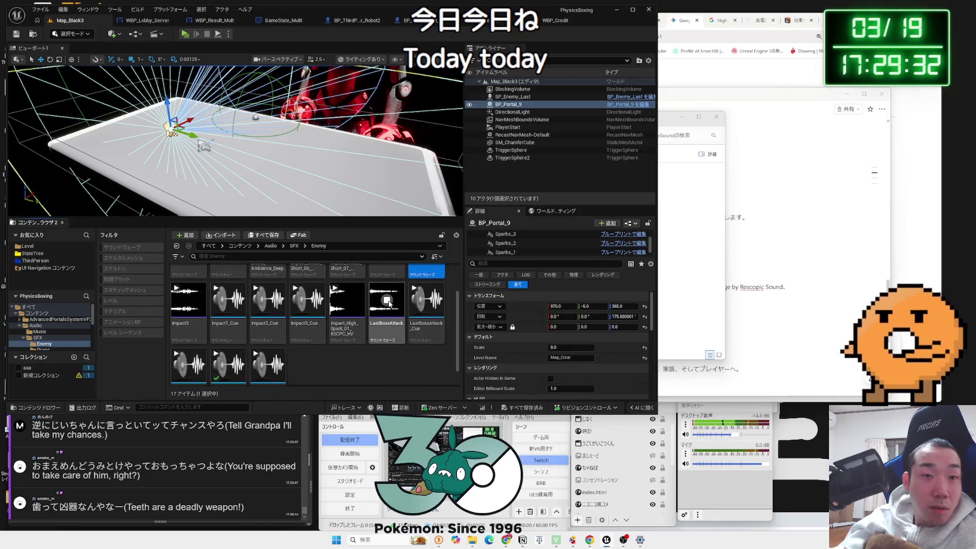
{"action": "scroll", "coordinate": [389, 304], "scroll_direction": "up", "scroll_amount": 1}
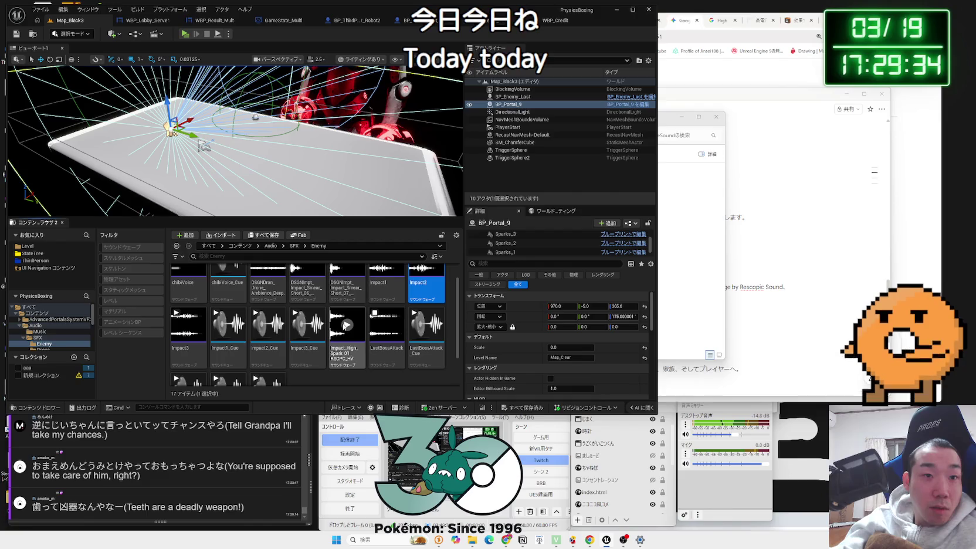
{"action": "left_click", "coordinate": [346, 325]}
{"action": "left_click", "coordinate": [256, 313]}
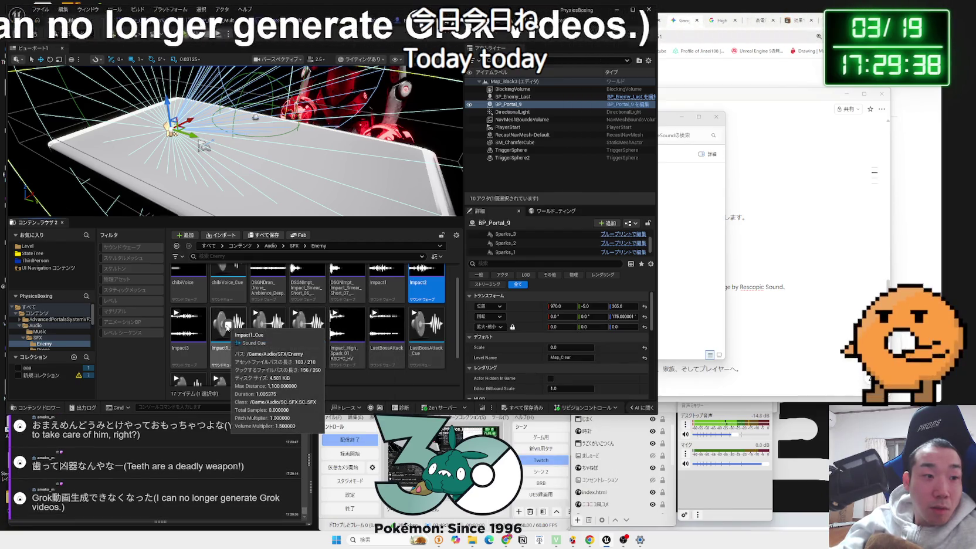
Step: Preview SFX_ashioto, SFX_ashioto2, LastBossAttack_Cue and Impact1_Cue, then return to Free_Sounds_Pack
{"action": "scroll", "coordinate": [227, 326], "scroll_direction": "down", "scroll_amount": 1}
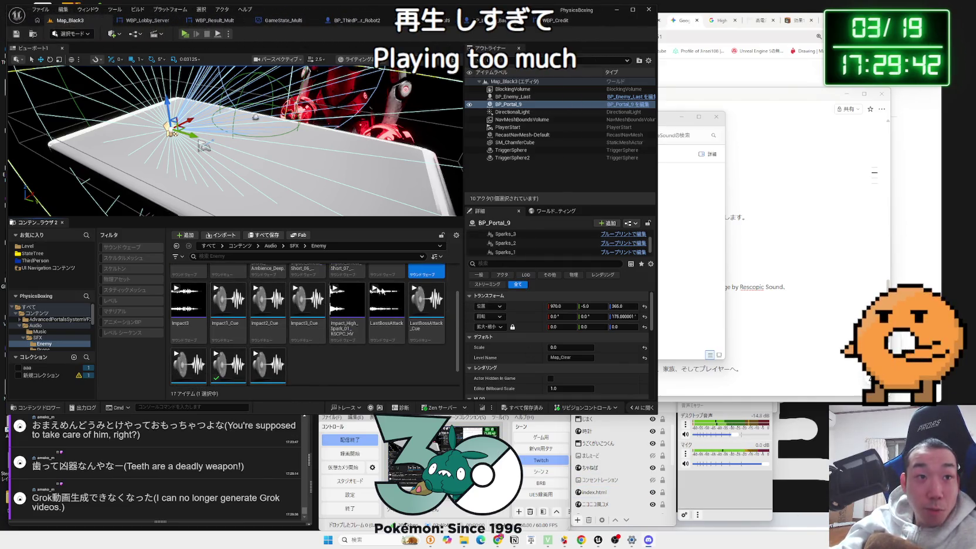
{"action": "scroll", "coordinate": [229, 346], "scroll_direction": "down", "scroll_amount": 1}
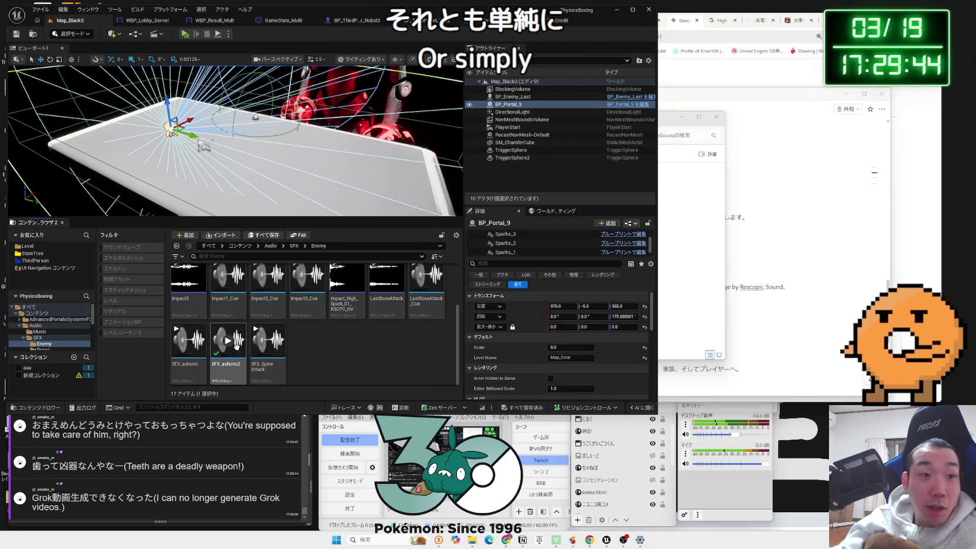
{"action": "left_click", "coordinate": [229, 341]}
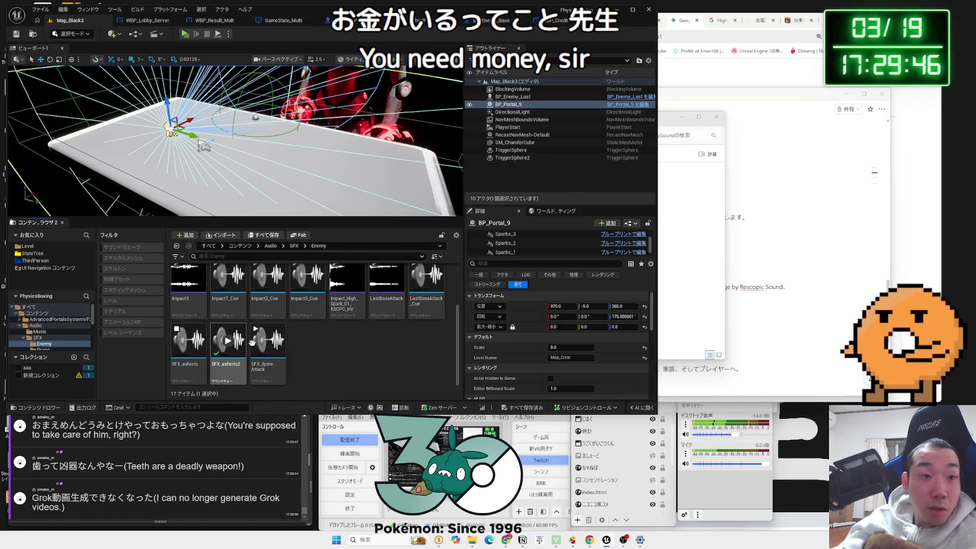
{"action": "left_click", "coordinate": [217, 328]}
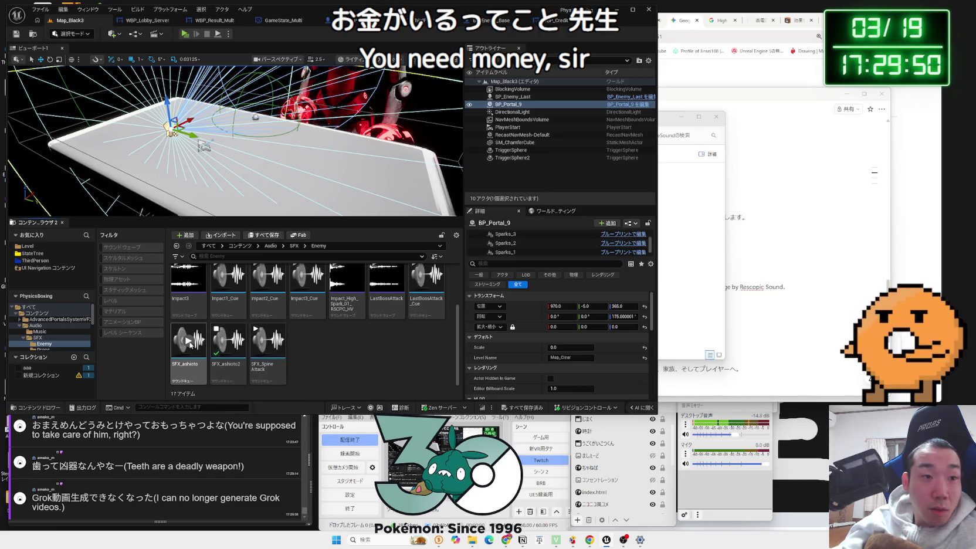
{"action": "scroll", "coordinate": [189, 345], "scroll_direction": "up", "scroll_amount": 1}
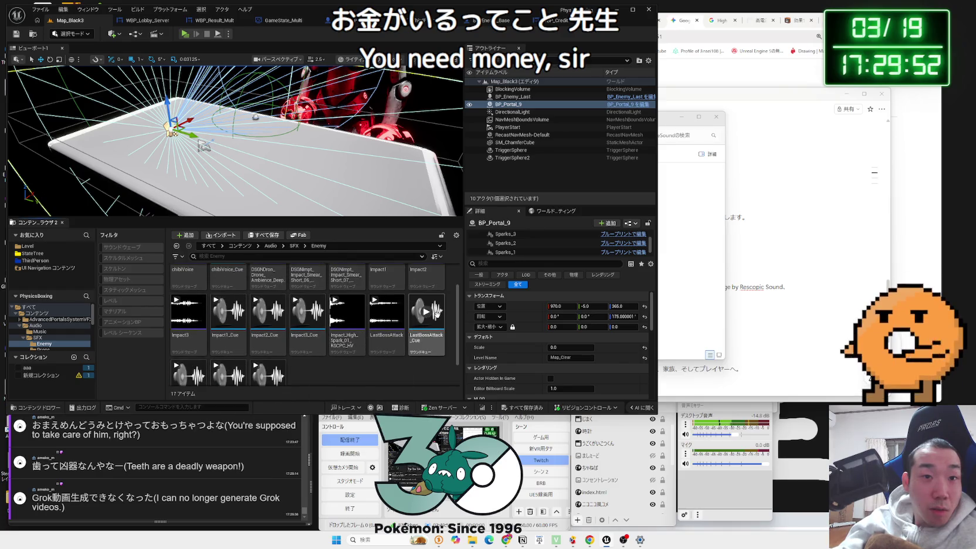
{"action": "left_click", "coordinate": [425, 316]}
{"action": "left_click", "coordinate": [223, 316]}
{"action": "scroll", "coordinate": [25, 332], "scroll_direction": "down", "scroll_amount": 2}
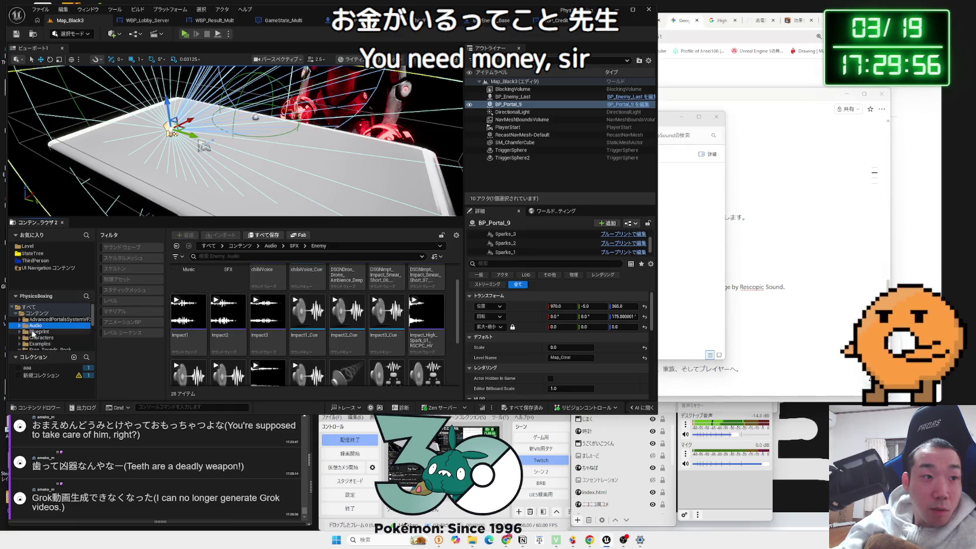
{"action": "left_click", "coordinate": [40, 330]}
{"action": "left_click", "coordinate": [47, 326]}
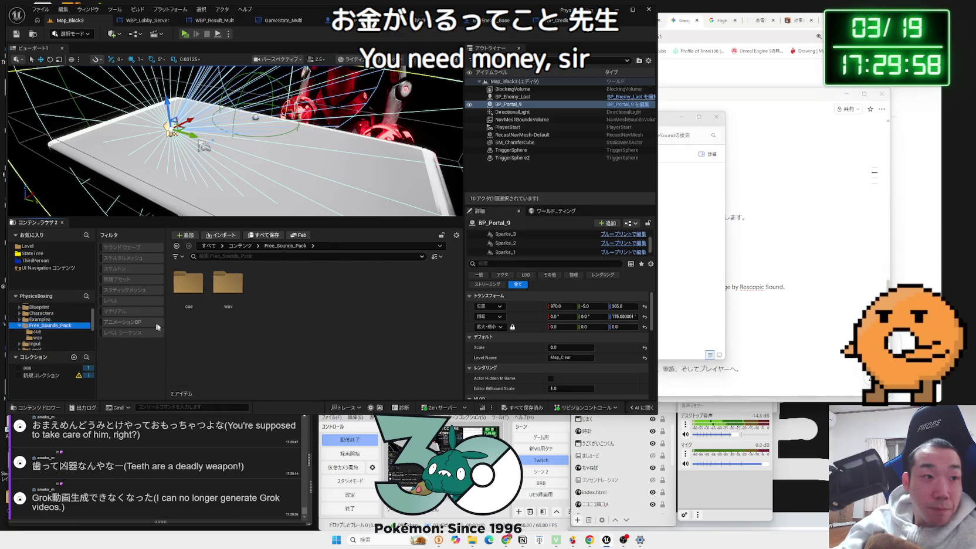
{"action": "double_click", "coordinate": [196, 292]}
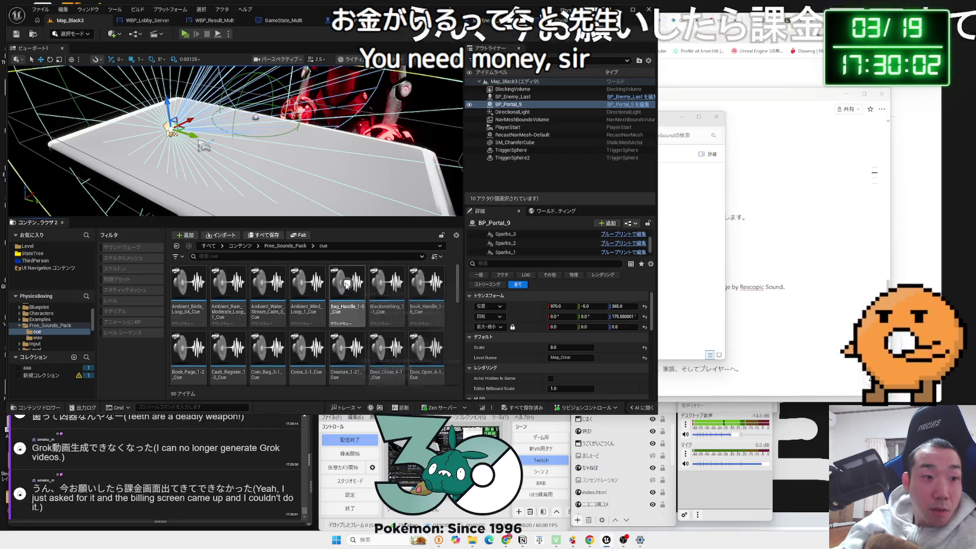
{"action": "mouse_move", "coordinate": [379, 284]}
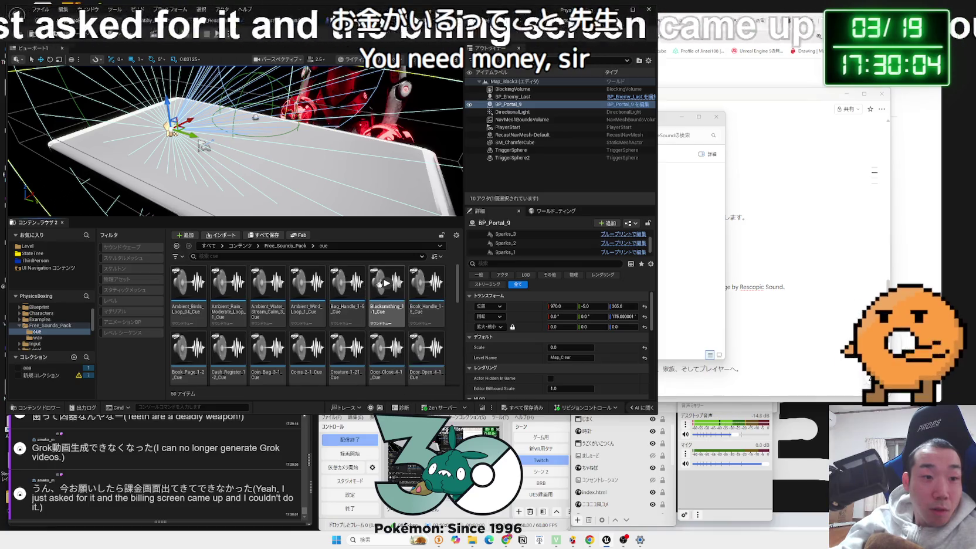
{"action": "scroll", "coordinate": [405, 284], "scroll_direction": "down", "scroll_amount": 1}
{"action": "scroll", "coordinate": [423, 285], "scroll_direction": "down", "scroll_amount": 10}
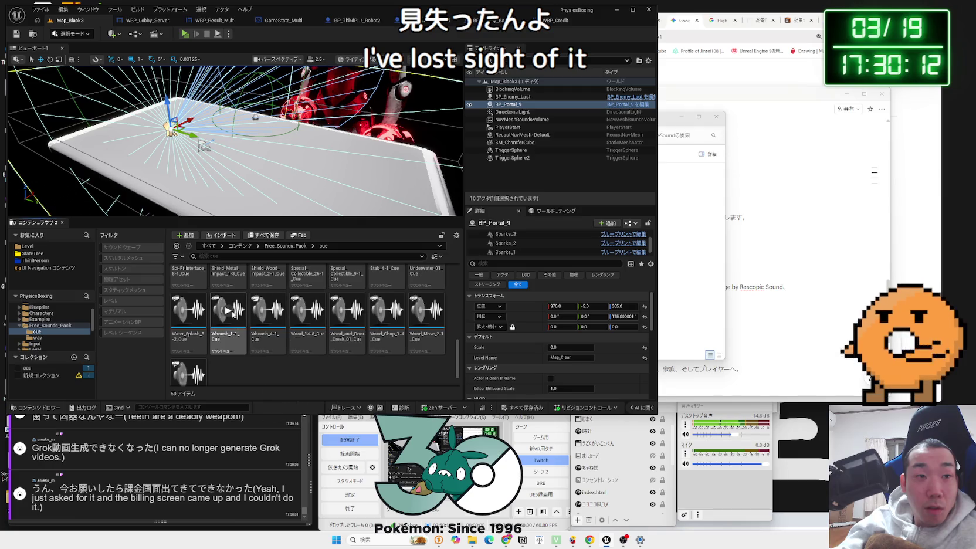
{"action": "scroll", "coordinate": [189, 311], "scroll_direction": "up", "scroll_amount": 2}
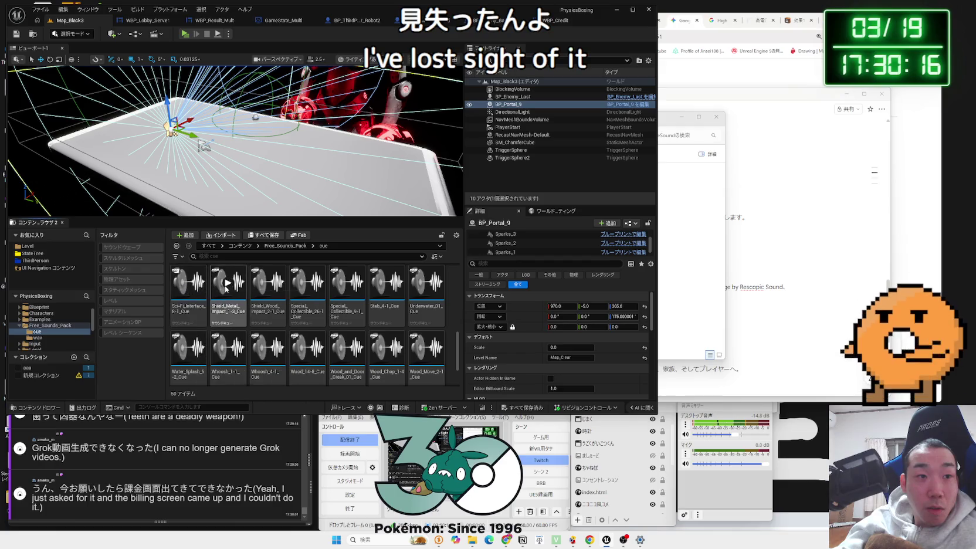
{"action": "scroll", "coordinate": [295, 306], "scroll_direction": "up", "scroll_amount": 1}
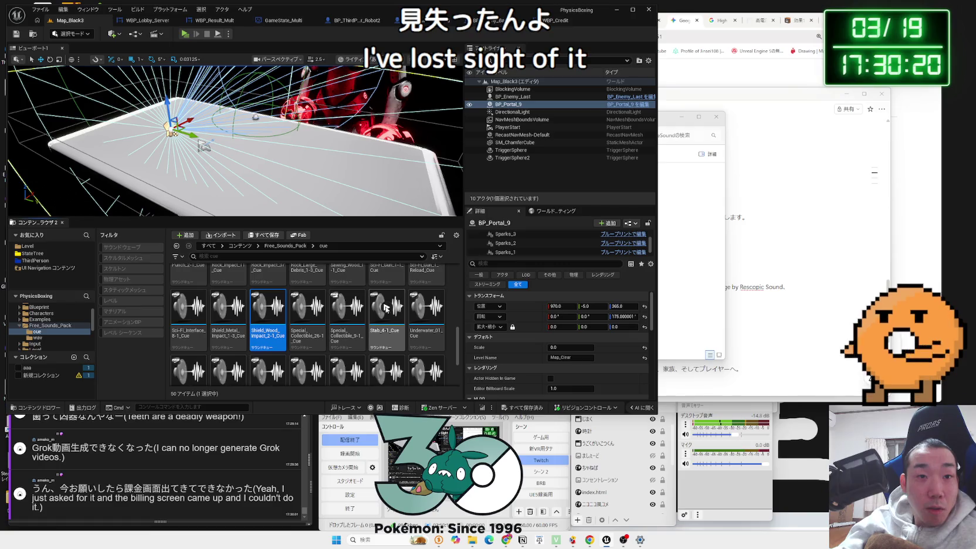
{"action": "scroll", "coordinate": [422, 294], "scroll_direction": "up", "scroll_amount": 2}
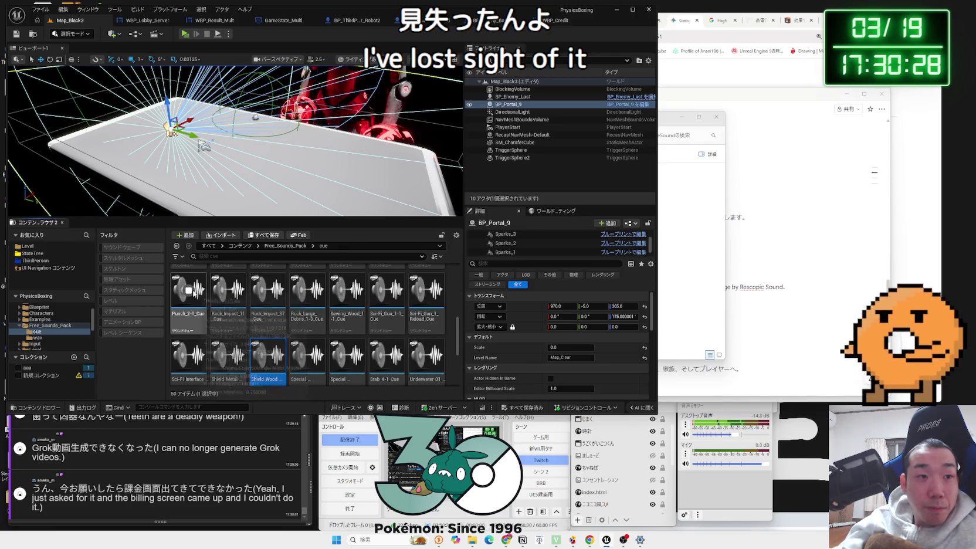
{"action": "scroll", "coordinate": [189, 290], "scroll_direction": "up", "scroll_amount": 1}
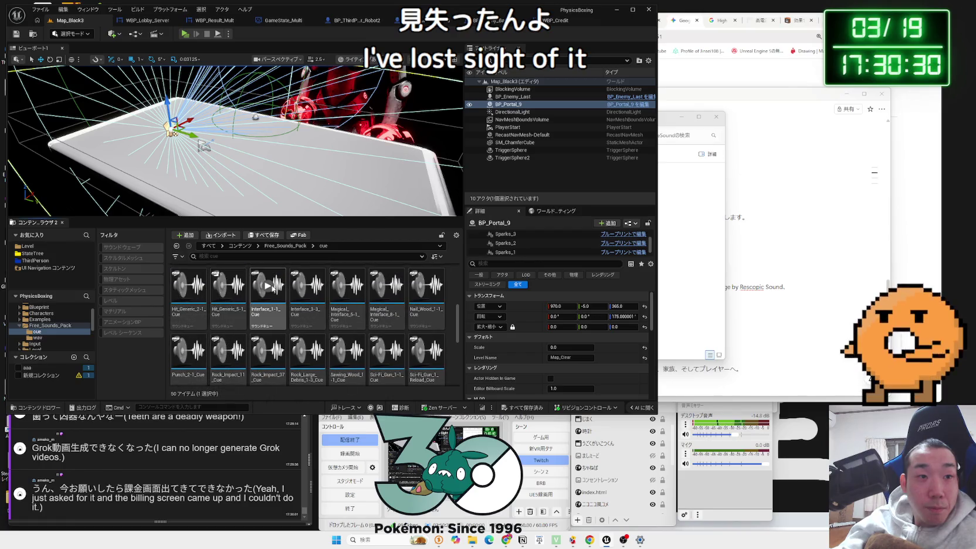
{"action": "left_click", "coordinate": [338, 285]}
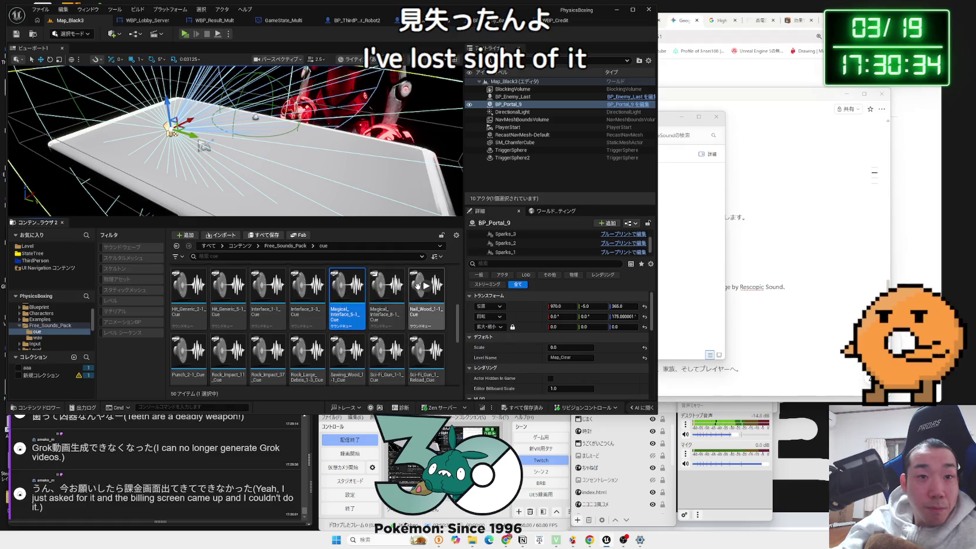
{"action": "scroll", "coordinate": [425, 288], "scroll_direction": "up", "scroll_amount": 1}
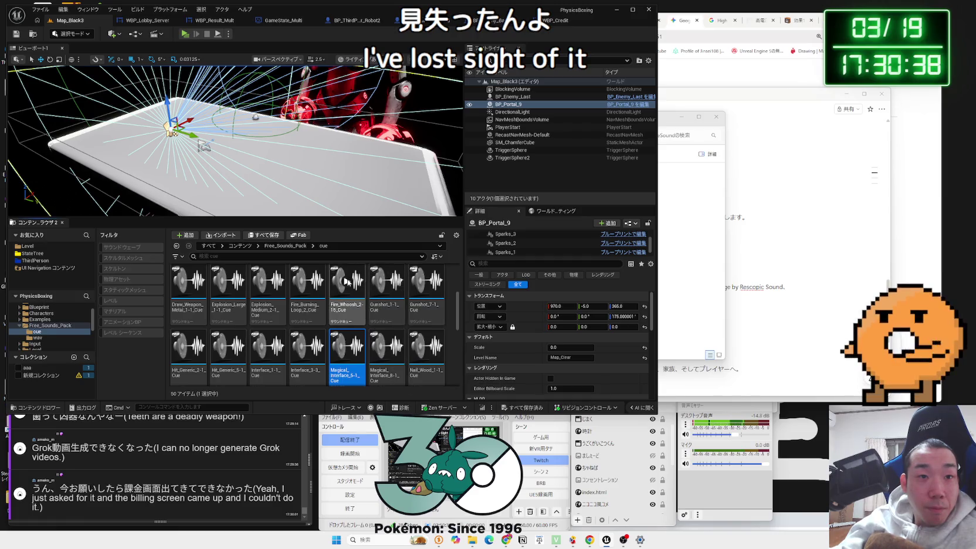
{"action": "scroll", "coordinate": [293, 291], "scroll_direction": "up", "scroll_amount": 1}
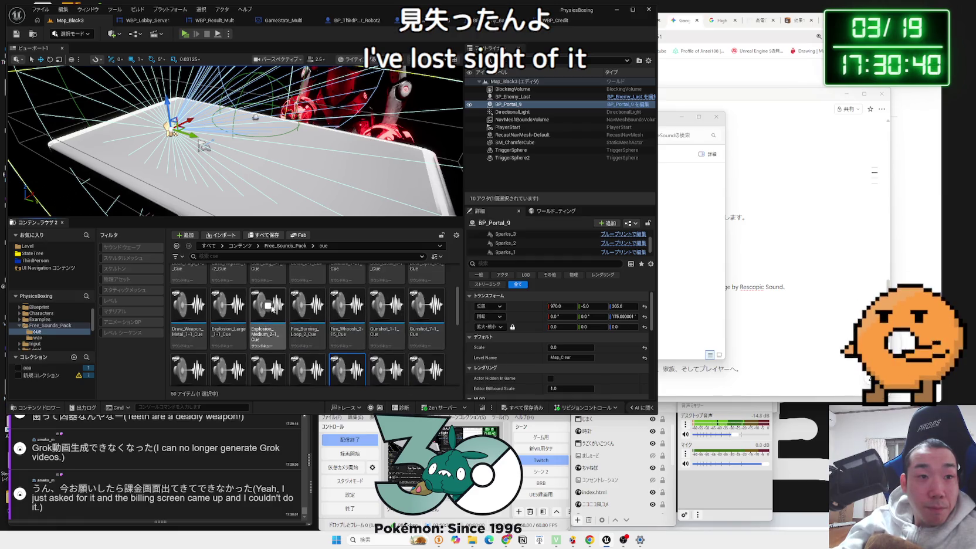
{"action": "scroll", "coordinate": [200, 307], "scroll_direction": "up", "scroll_amount": 2}
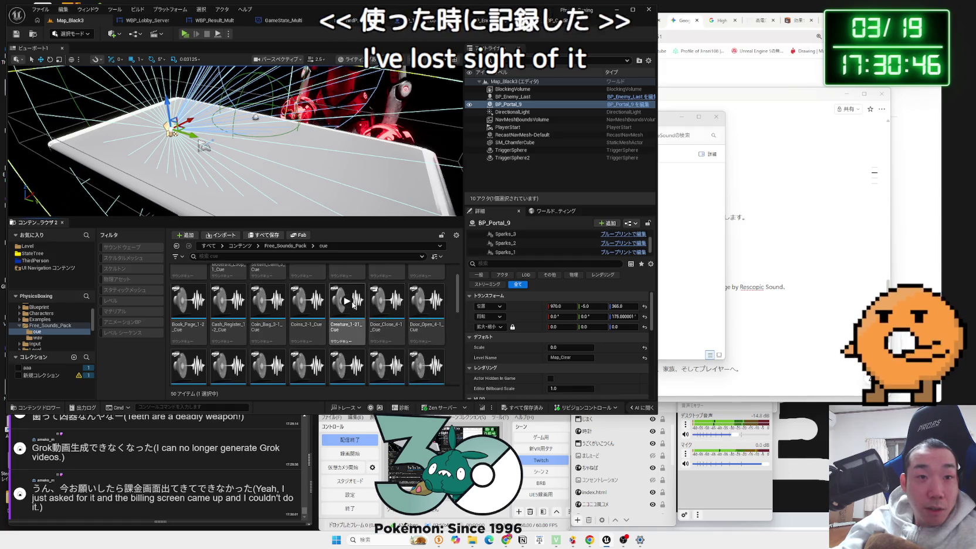
{"action": "scroll", "coordinate": [397, 303], "scroll_direction": "up", "scroll_amount": 2}
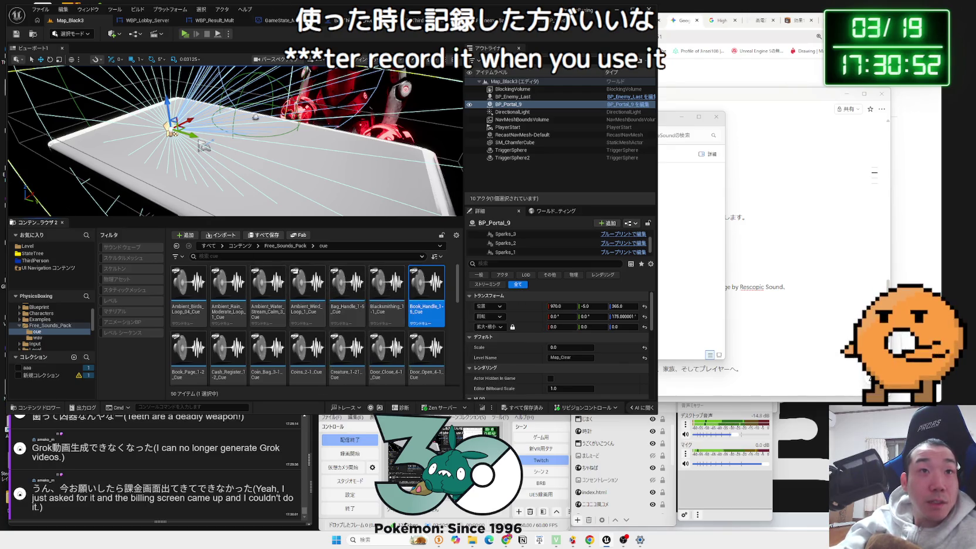
{"action": "left_click", "coordinate": [296, 20]}
{"action": "scroll", "coordinate": [352, 152], "scroll_direction": "up", "scroll_amount": 3}
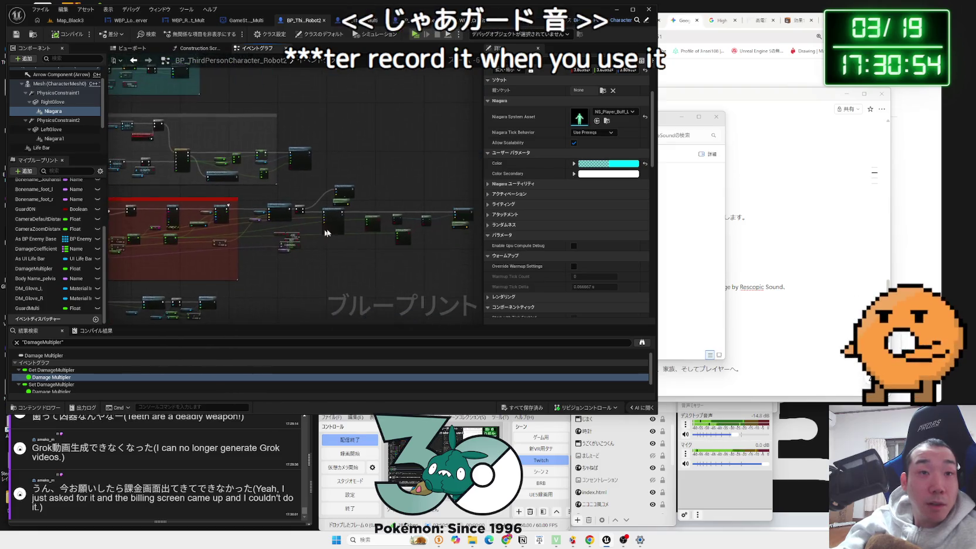
{"action": "left_click", "coordinate": [347, 166]}
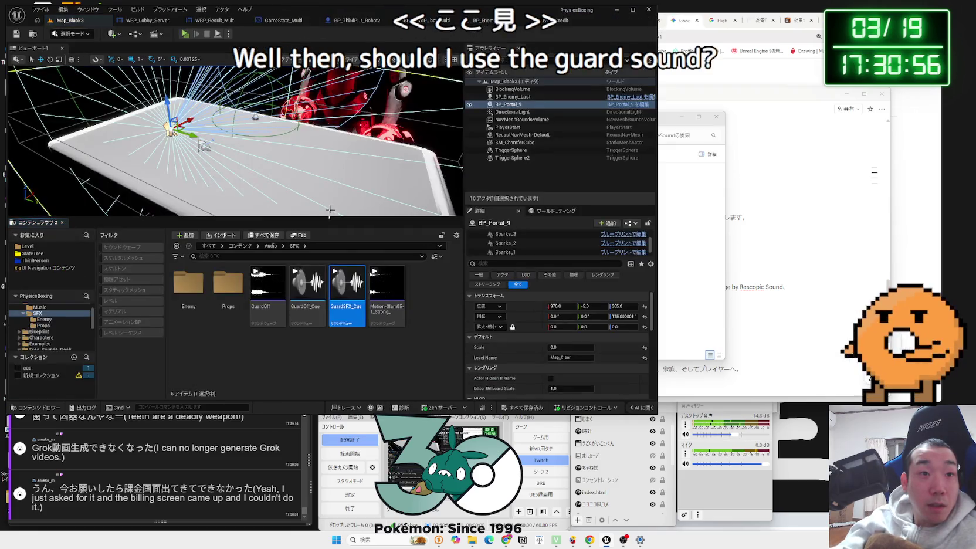
{"action": "left_click", "coordinate": [389, 285]}
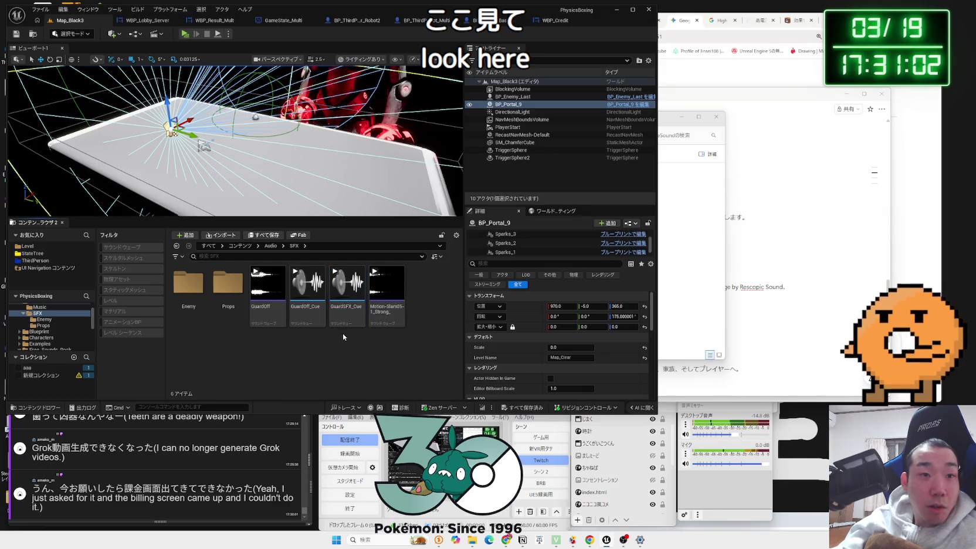
{"action": "key", "text": "alt+Left"}
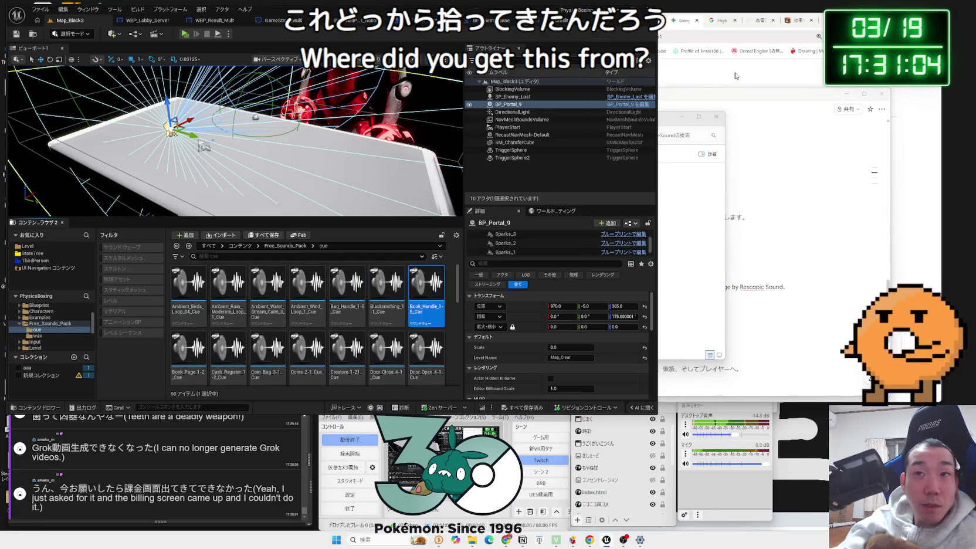
{"action": "key", "text": "alt+Tab"}
Step: Search 'otolo' in a new Chrome tab and open the OtoLogic free sound-effects site
{"action": "left_click", "coordinate": [516, 53]}
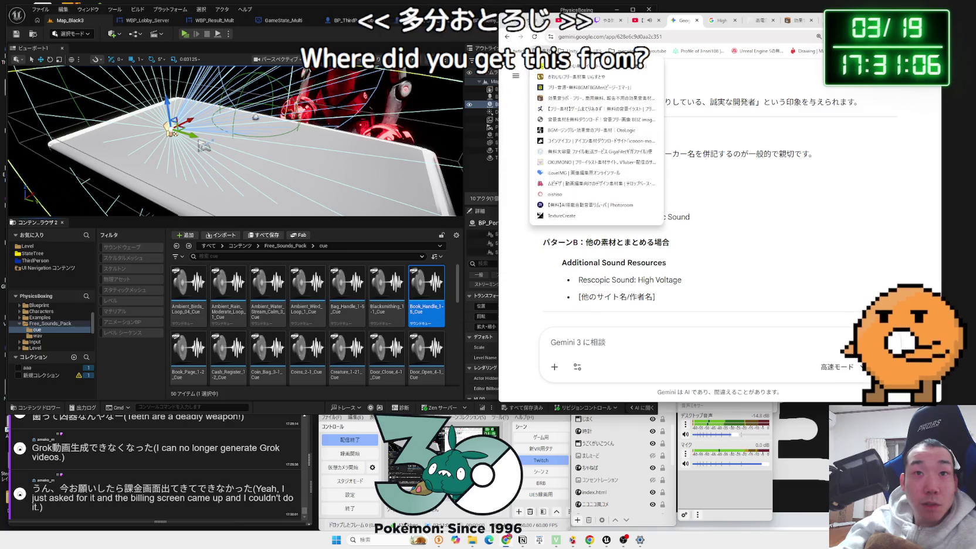
{"action": "left_click", "coordinate": [709, 79]}
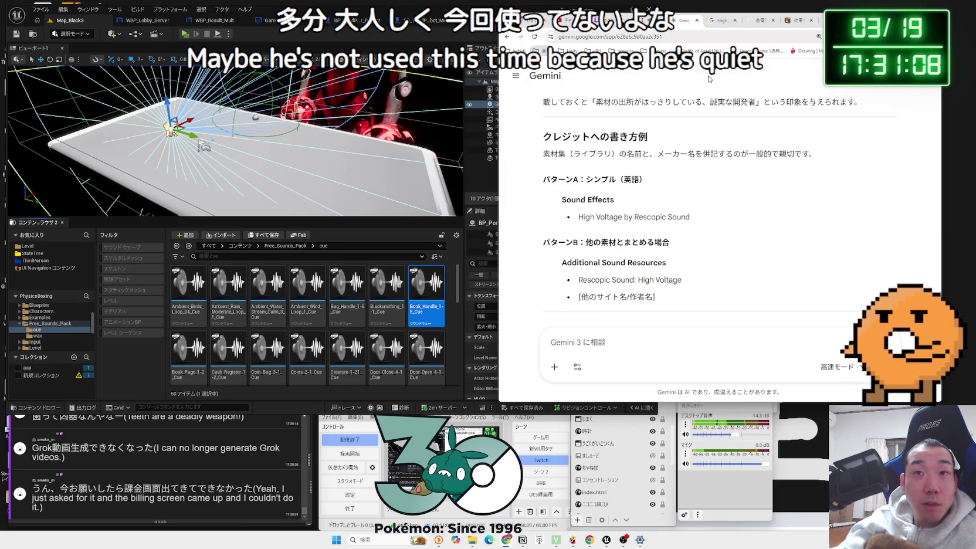
{"action": "key", "text": "ctrl+t"}
{"action": "type", "text": "お"}
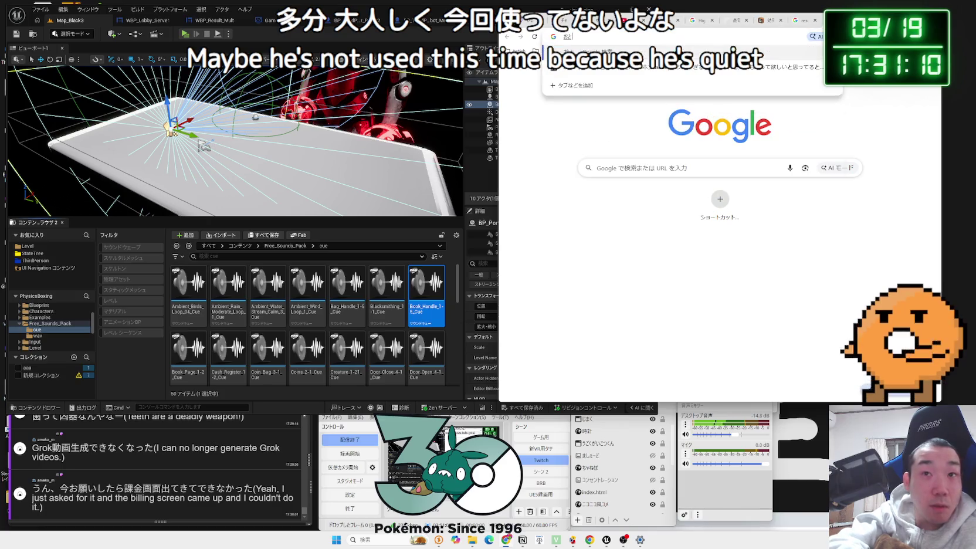
{"action": "type", "text": "otologic"}
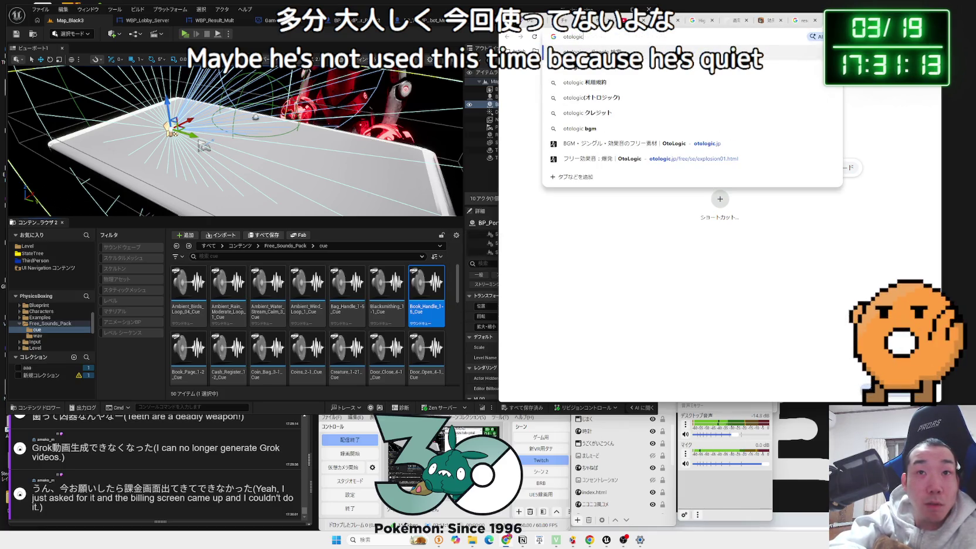
{"action": "key", "text": "Return"}
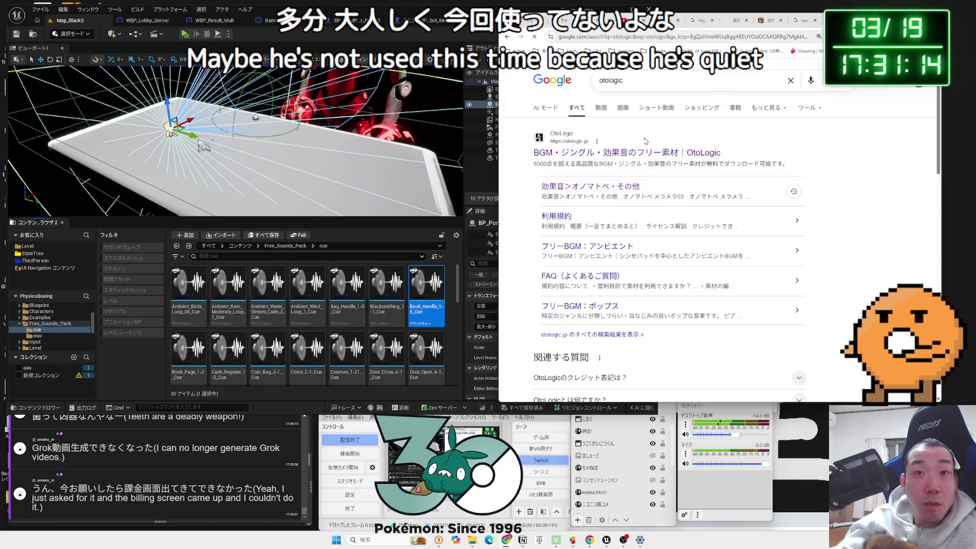
{"action": "left_click", "coordinate": [643, 152]}
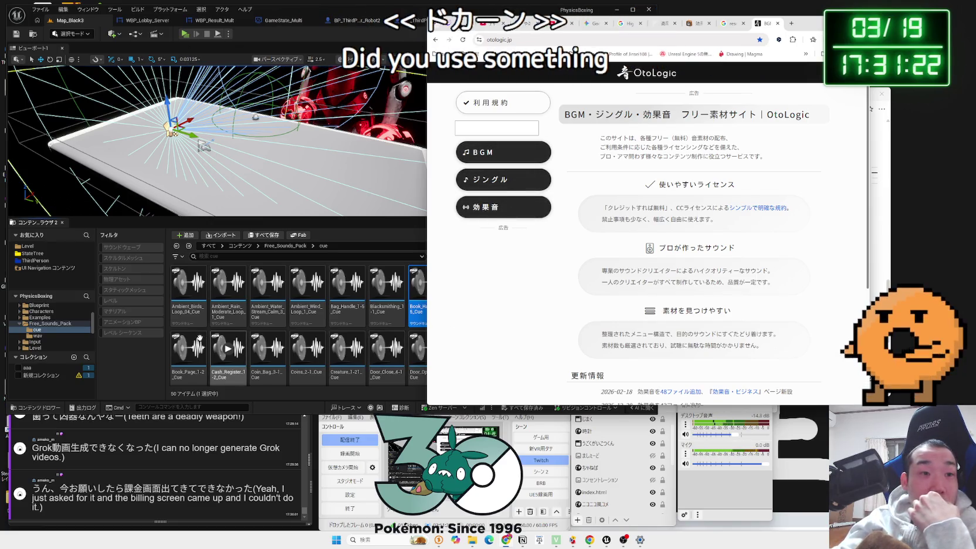
{"action": "left_click", "coordinate": [262, 284]}
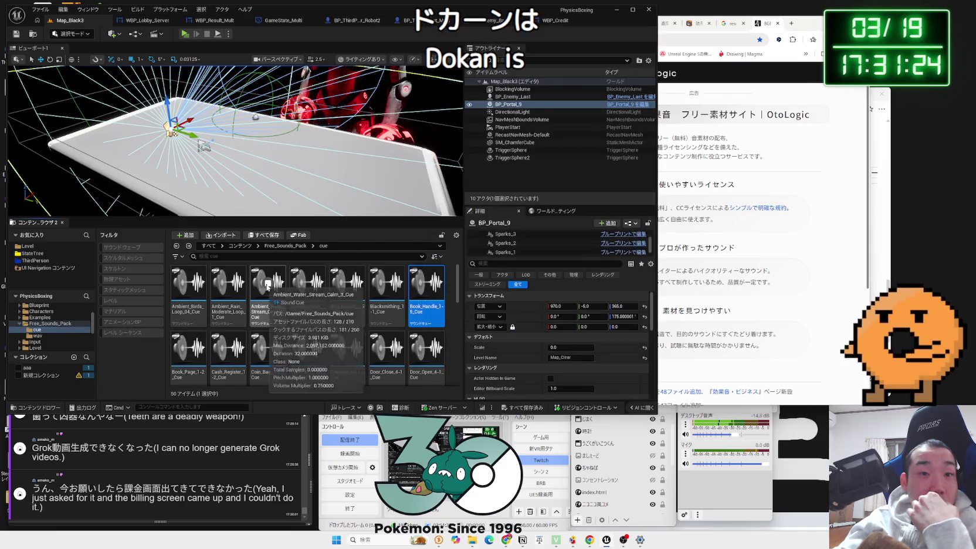
Step: Open the BP_Enemy_Last Blueprint from the level, then return to Map_Black3
{"action": "left_click", "coordinate": [40, 319]}
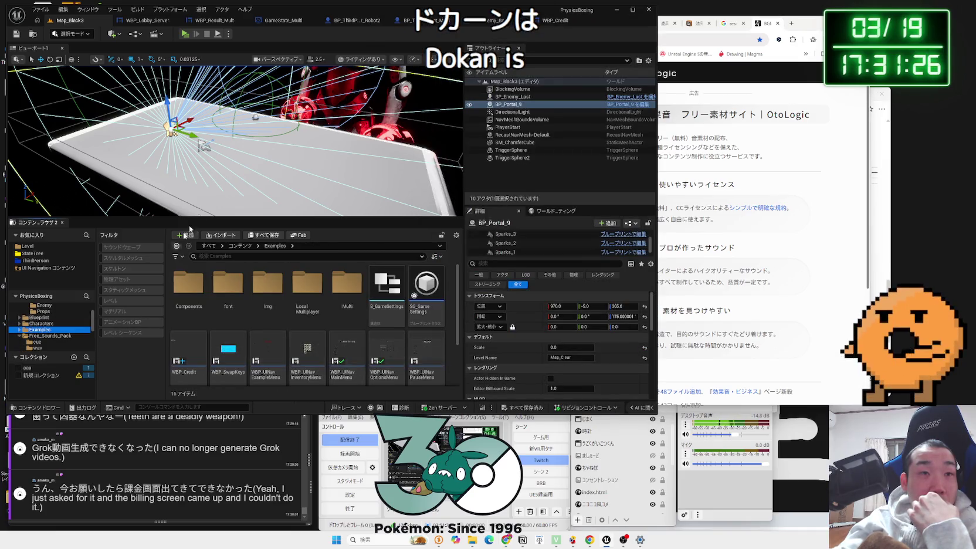
{"action": "left_click", "coordinate": [636, 97]}
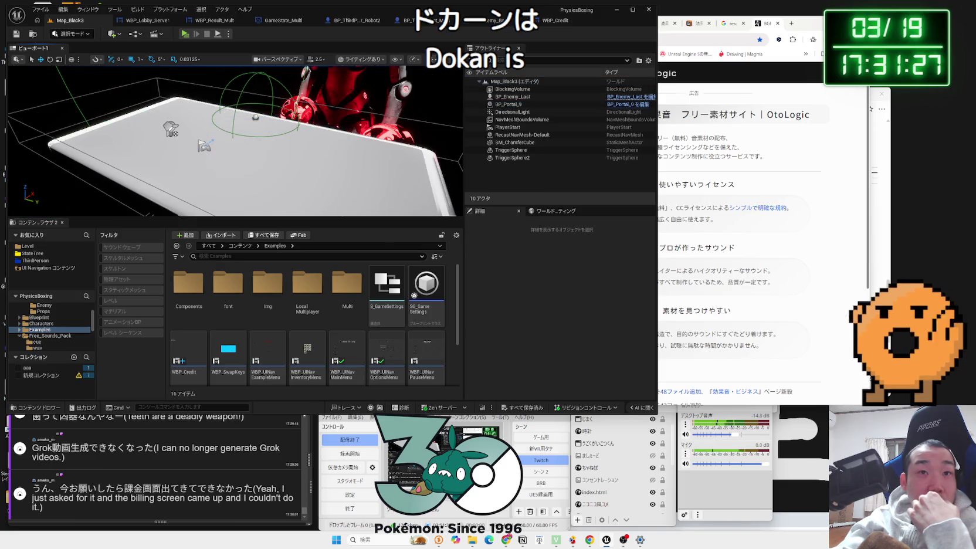
{"action": "left_click", "coordinate": [636, 97]}
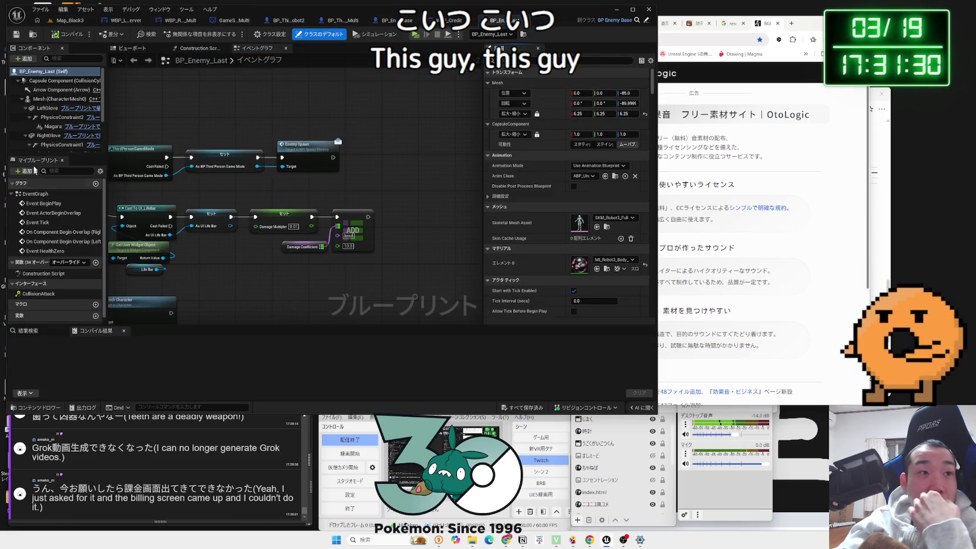
{"action": "scroll", "coordinate": [35, 151], "scroll_direction": "down", "scroll_amount": 3}
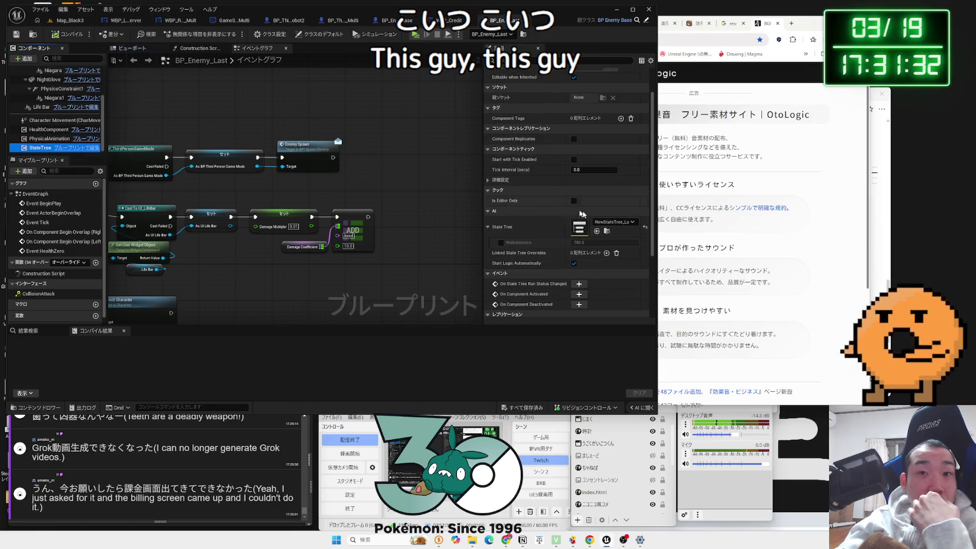
{"action": "left_click", "coordinate": [70, 20]}
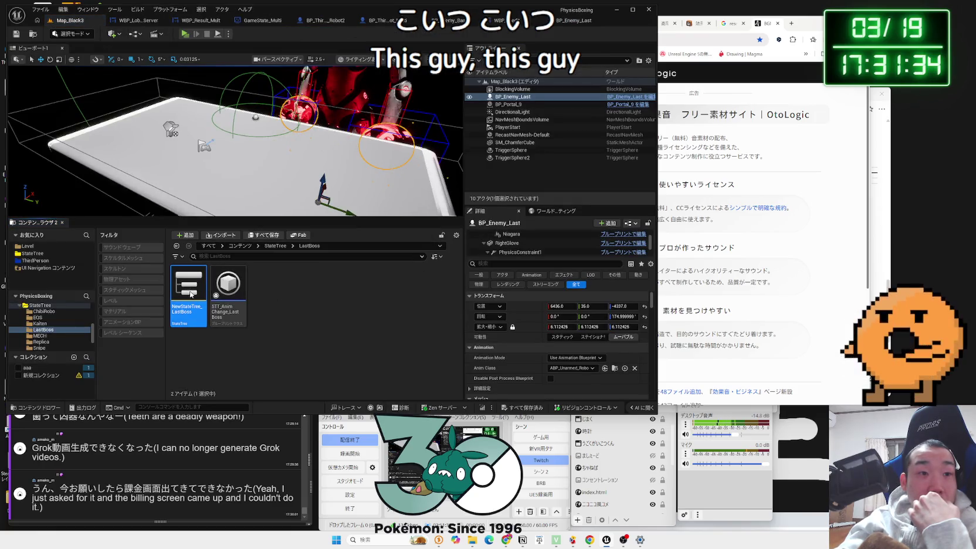
Step: In NewStateTree_LastBoss, inspect RightHook and LeftHook and the STT Anim Change Last Boss task
{"action": "double_click", "coordinate": [190, 294]}
{"action": "left_click", "coordinate": [257, 187]}
{"action": "left_click", "coordinate": [255, 161]}
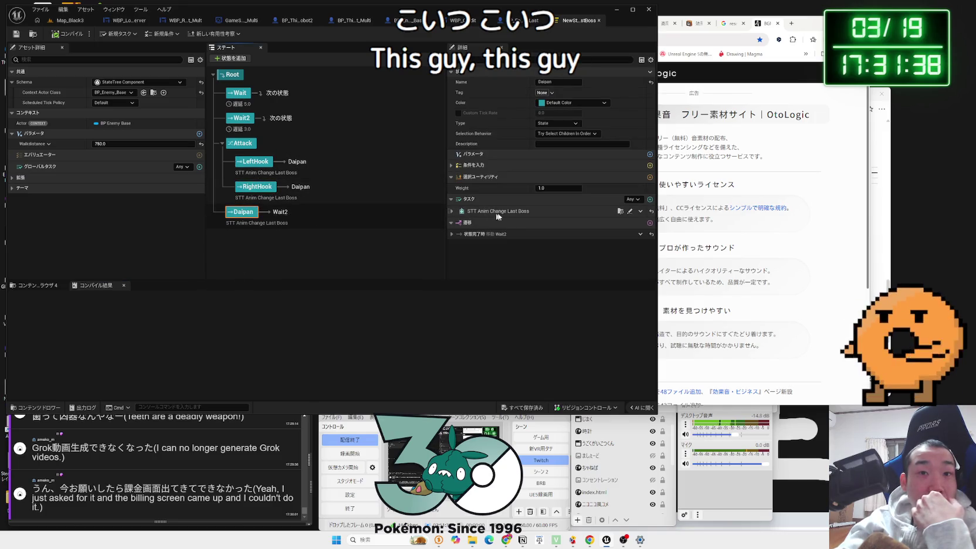
{"action": "left_click", "coordinate": [451, 213]}
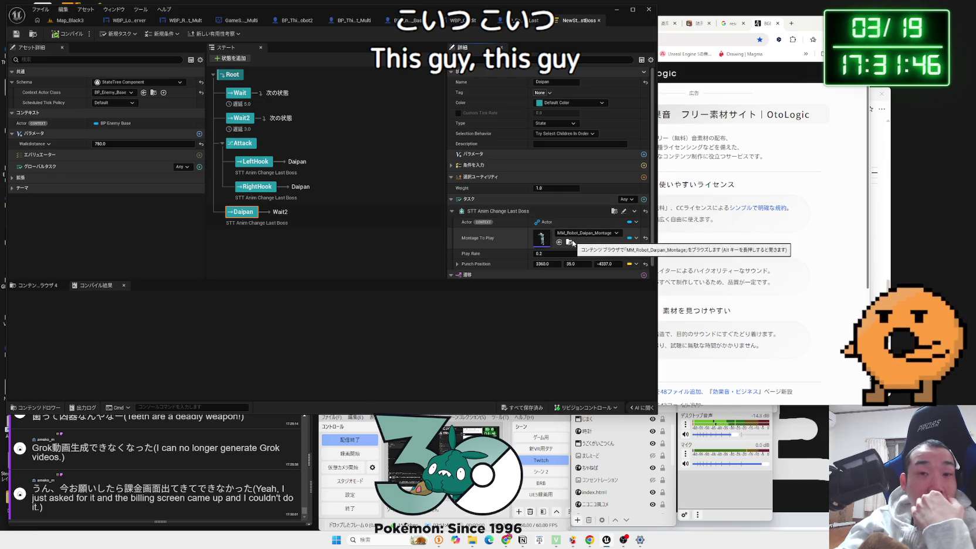
{"action": "left_click", "coordinate": [569, 242]}
Step: Open the MM_Robot_Daipan montage and view its LastBossAttack_Cue notify's Play Sound settings
{"action": "double_click", "coordinate": [190, 366]}
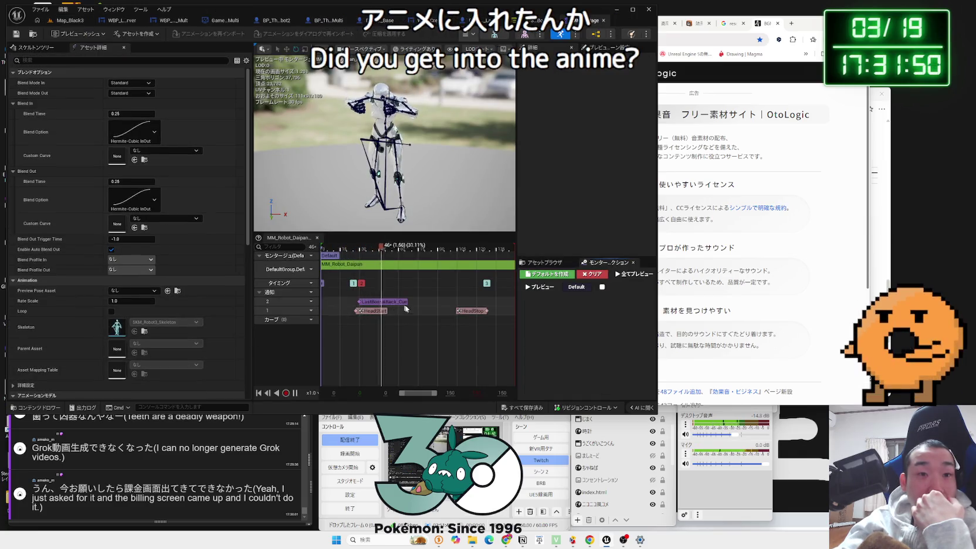
{"action": "left_click", "coordinate": [369, 302]}
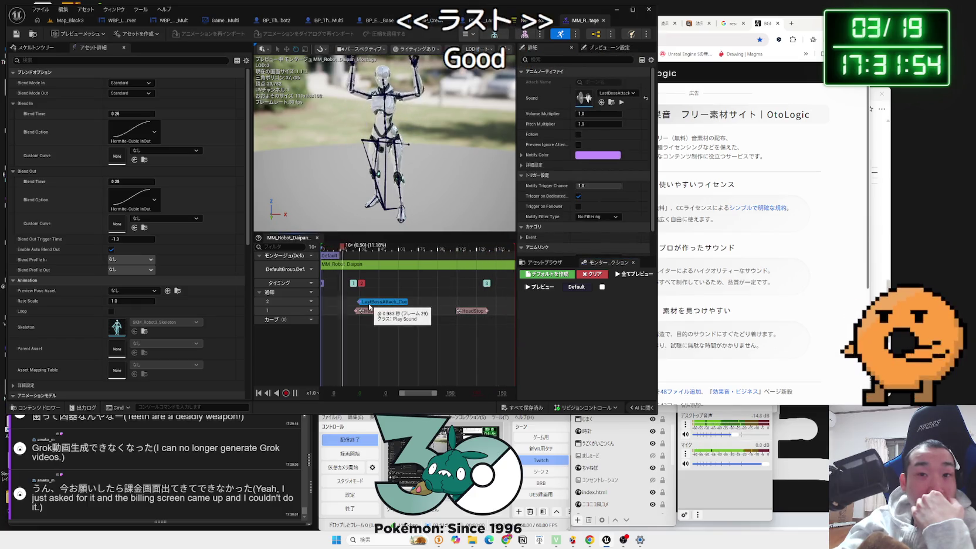
{"action": "left_click", "coordinate": [611, 102]}
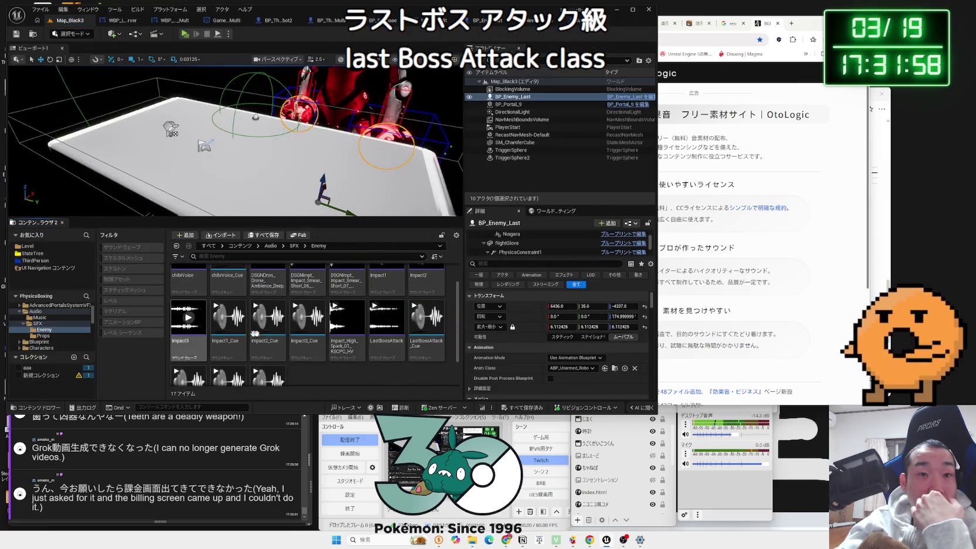
Step: Preview LastBossAttack_Cue, LastBossAttack and Impact3_Cue in the Audio/SFX/Enemy folder
{"action": "left_click", "coordinate": [427, 319]}
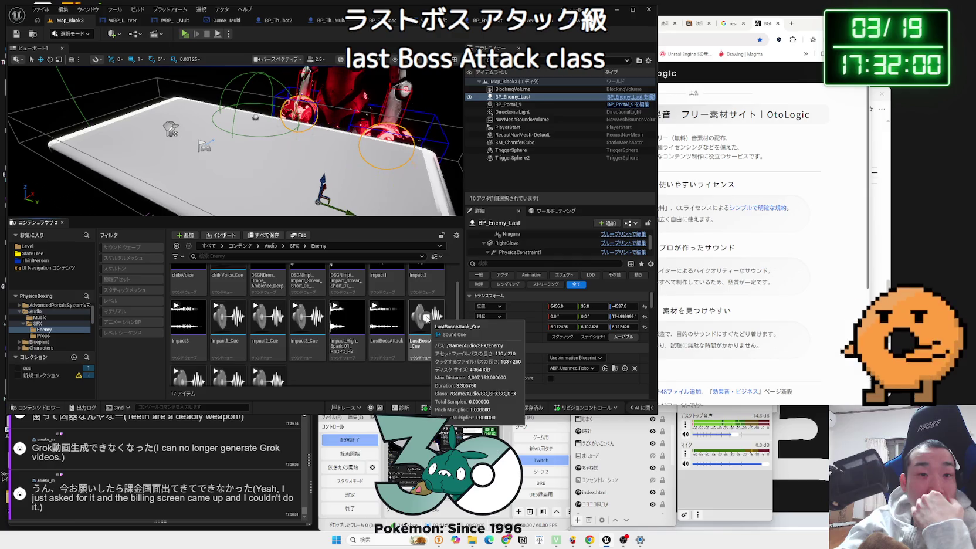
{"action": "left_click", "coordinate": [383, 317]}
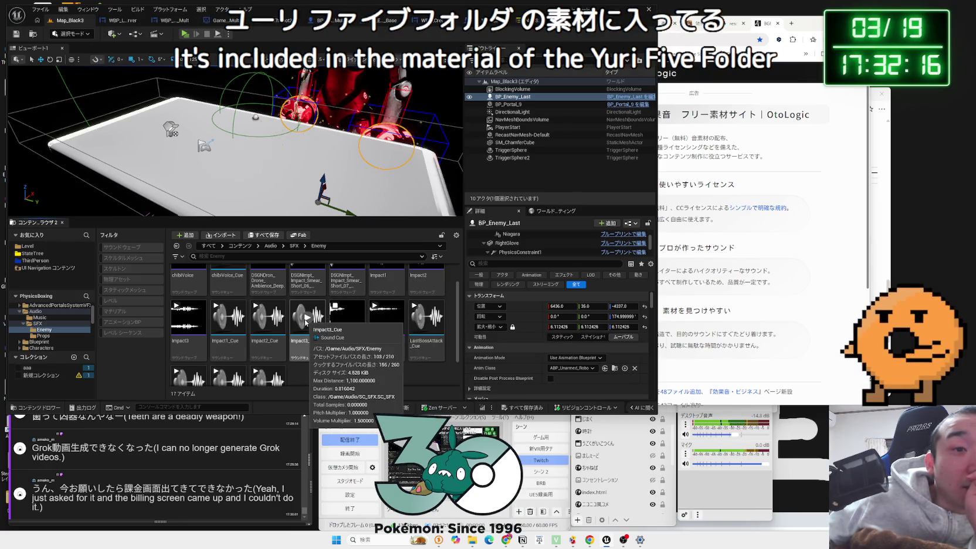
{"action": "left_click", "coordinate": [304, 319]}
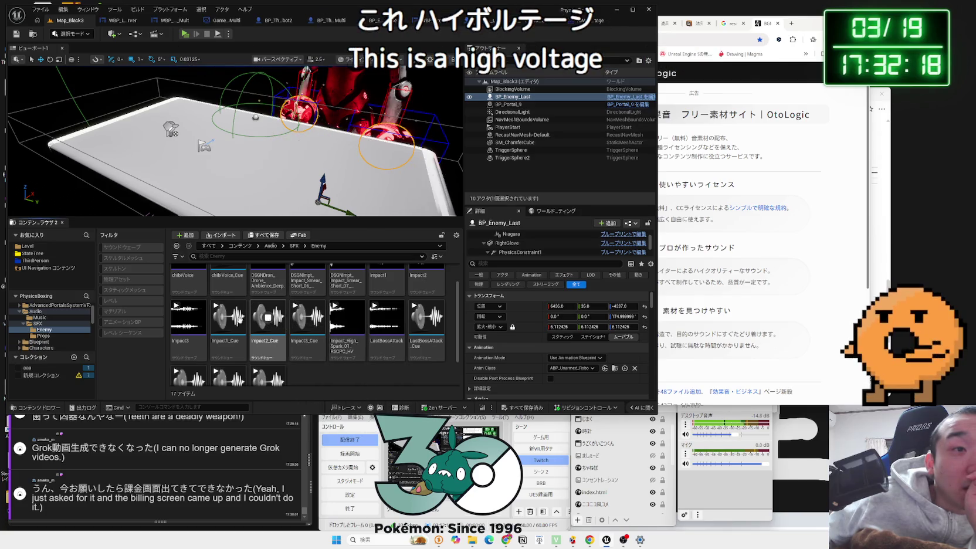
{"action": "scroll", "coordinate": [234, 322], "scroll_direction": "down", "scroll_amount": 1}
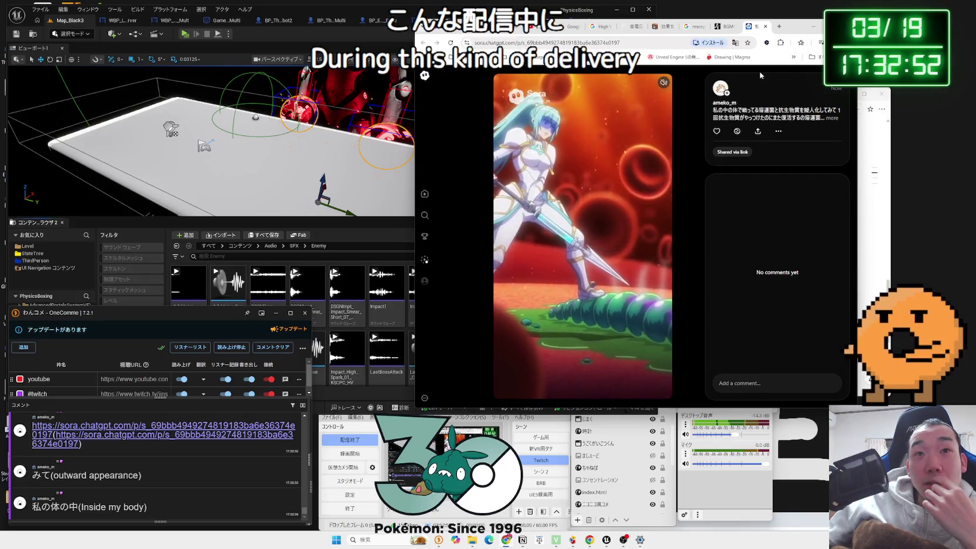
Step: Pause and unmute the Sora video, select parts of the post caption, then resume playback
{"action": "left_click", "coordinate": [592, 192]}
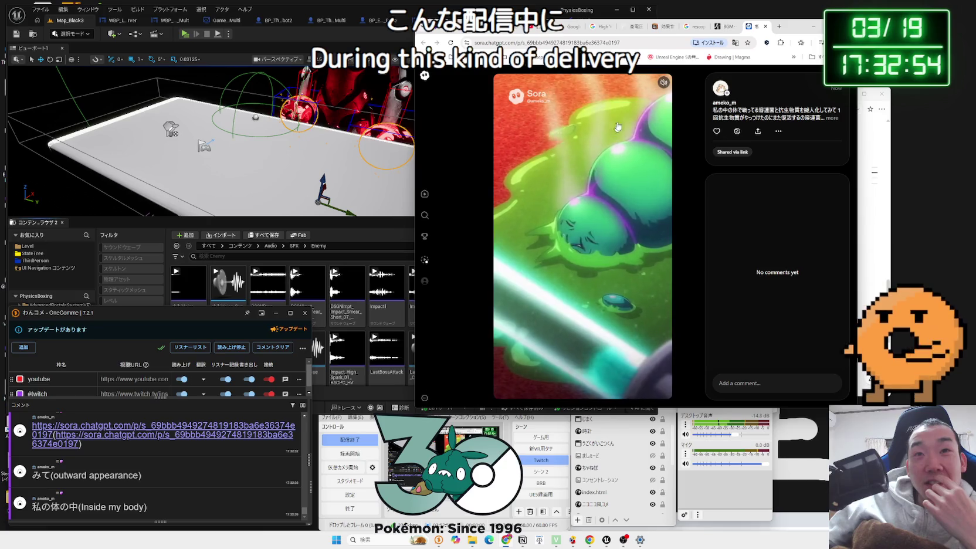
{"action": "left_click", "coordinate": [664, 83]}
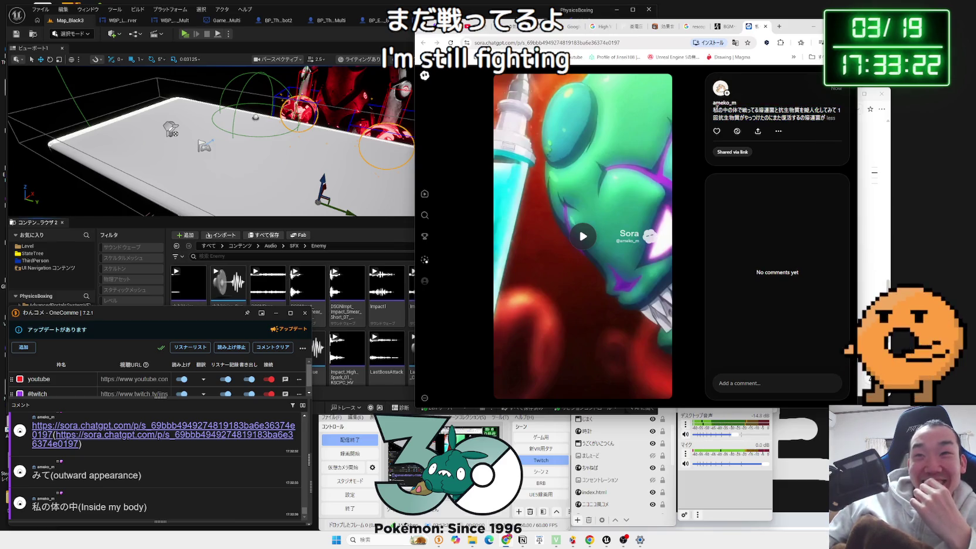
{"action": "triple_click", "coordinate": [716, 110]}
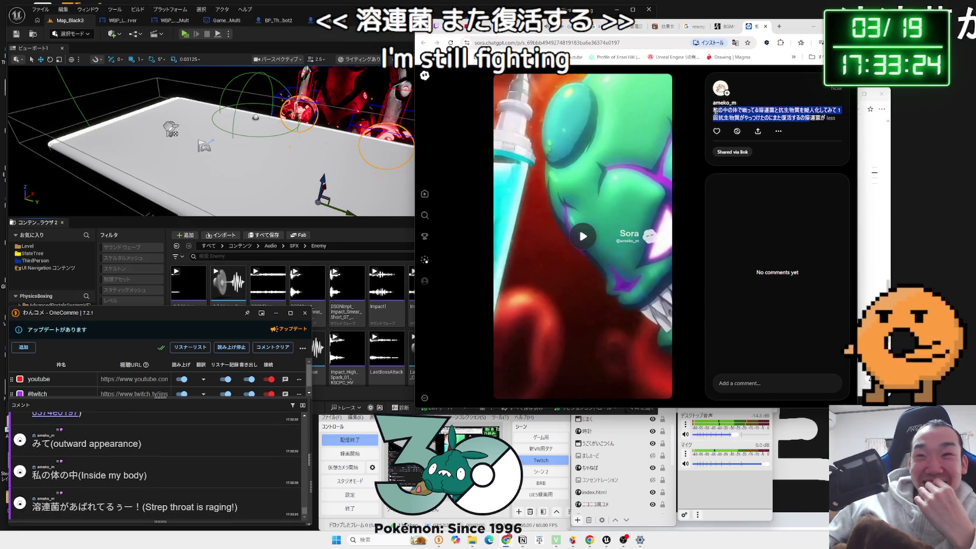
{"action": "left_click", "coordinate": [712, 112]}
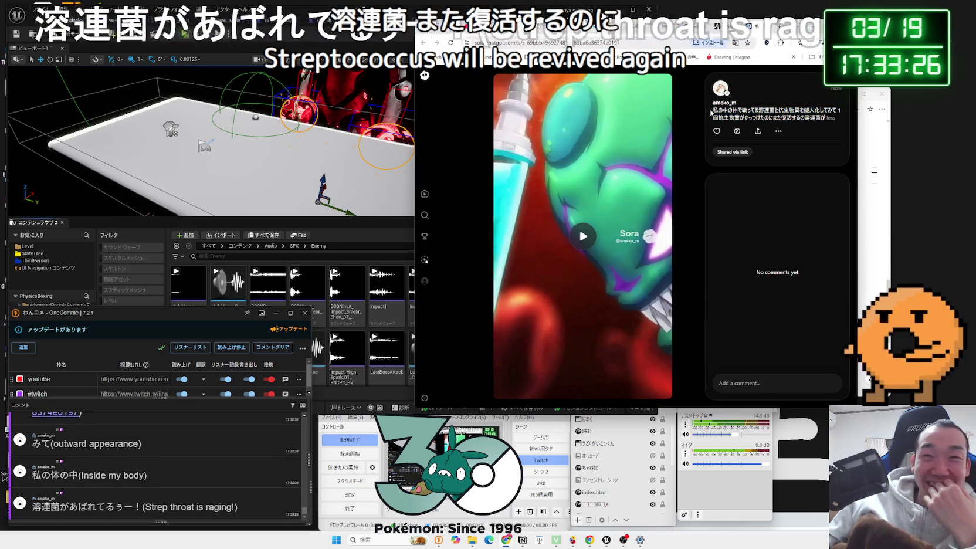
{"action": "left_click_drag", "start_coordinate": [825, 118], "coordinate": [750, 116]}
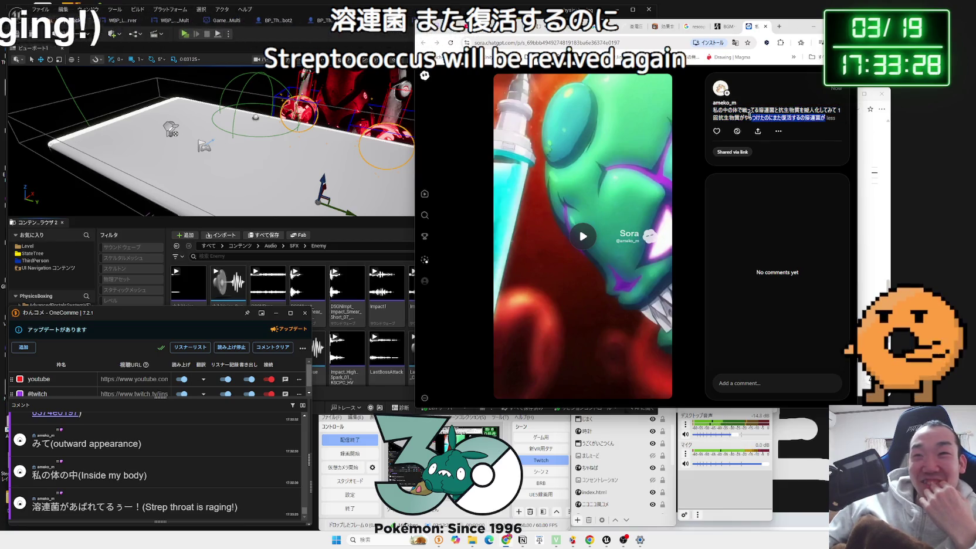
{"action": "left_click", "coordinate": [817, 118]}
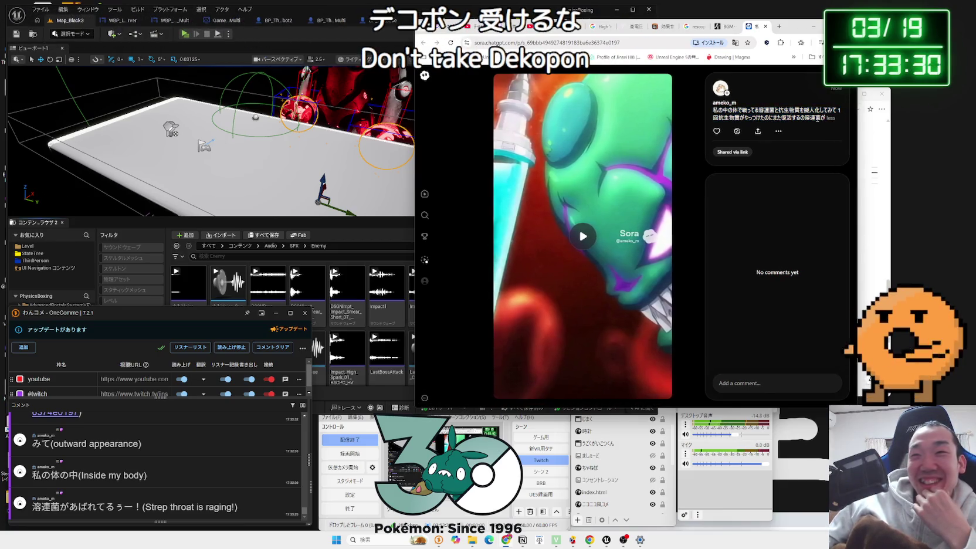
{"action": "left_click", "coordinate": [616, 174]}
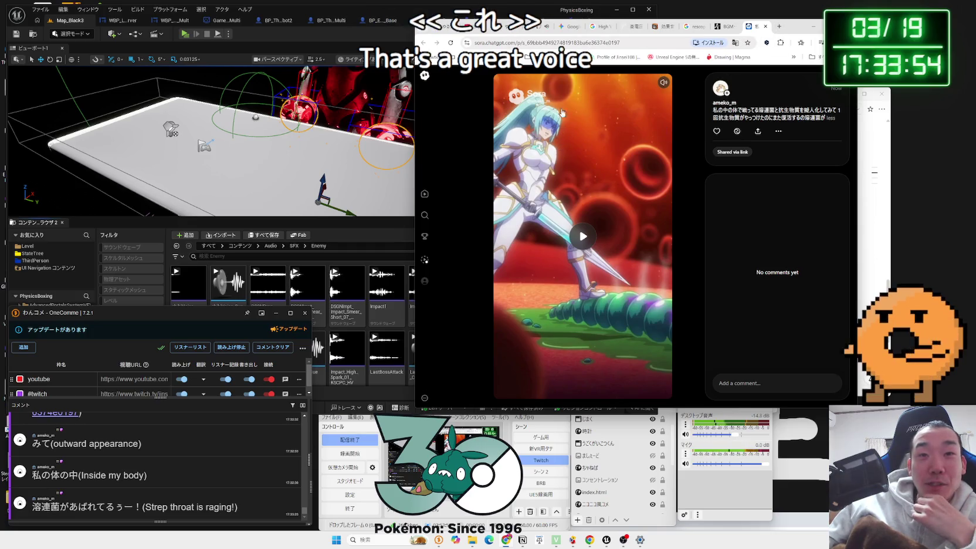
Step: Shift the browser window right and switch to the OtoLogic sound-effects tab
{"action": "left_click_drag", "start_coordinate": [791, 26], "coordinate": [830, 27]}
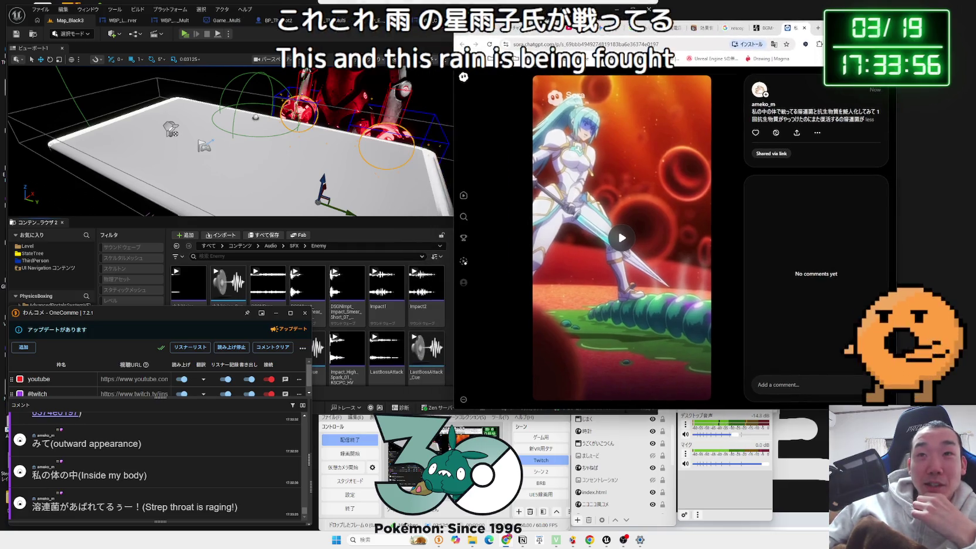
{"action": "left_click", "coordinate": [757, 27]}
{"action": "scroll", "coordinate": [533, 249], "scroll_direction": "down", "scroll_amount": 2}
{"action": "scroll", "coordinate": [533, 249], "scroll_direction": "up", "scroll_amount": 2}
Step: Expand OtoLogic's 演出 category, briefly checking Unreal Editor before returning to the browser
{"action": "left_click", "coordinate": [513, 178]}
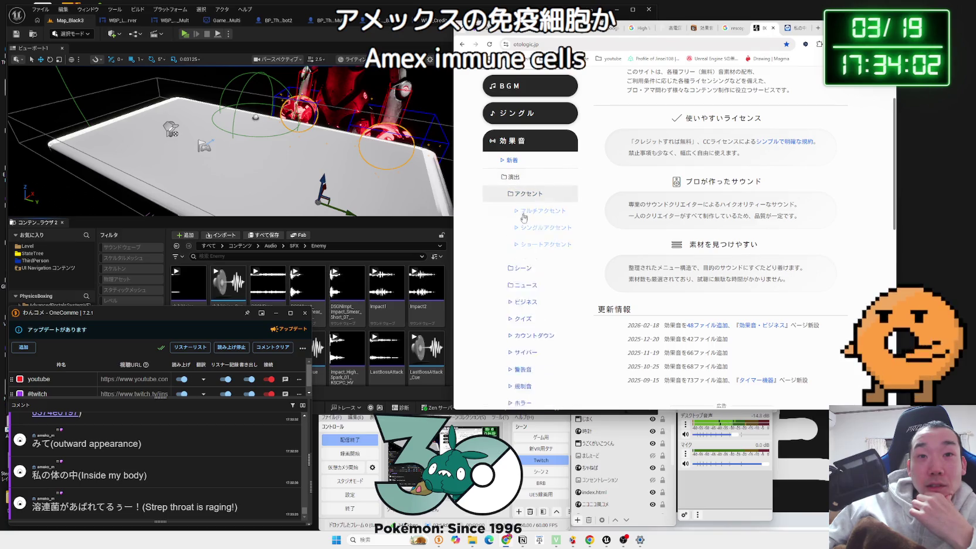
{"action": "left_click", "coordinate": [399, 394]}
{"action": "mouse_move", "coordinate": [429, 357]}
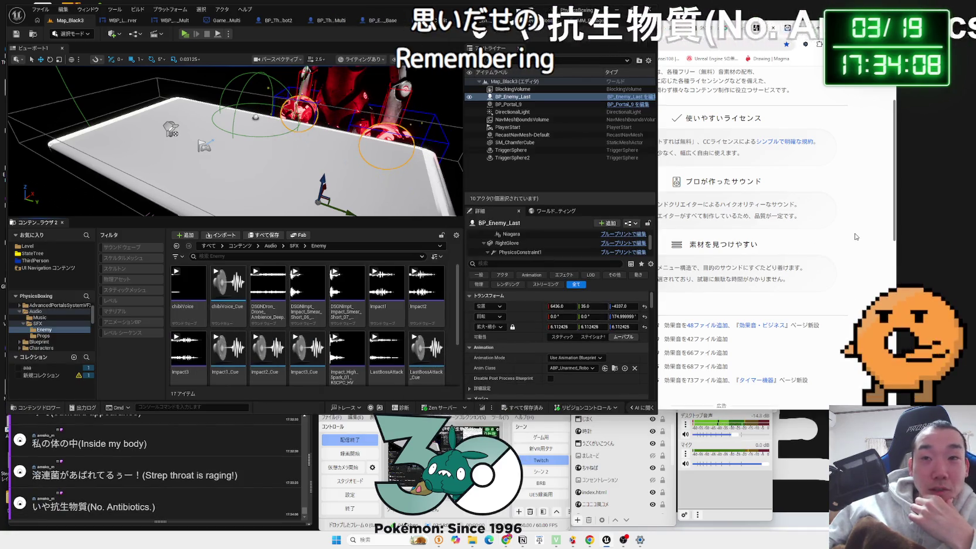
{"action": "key", "text": "alt+Tab"}
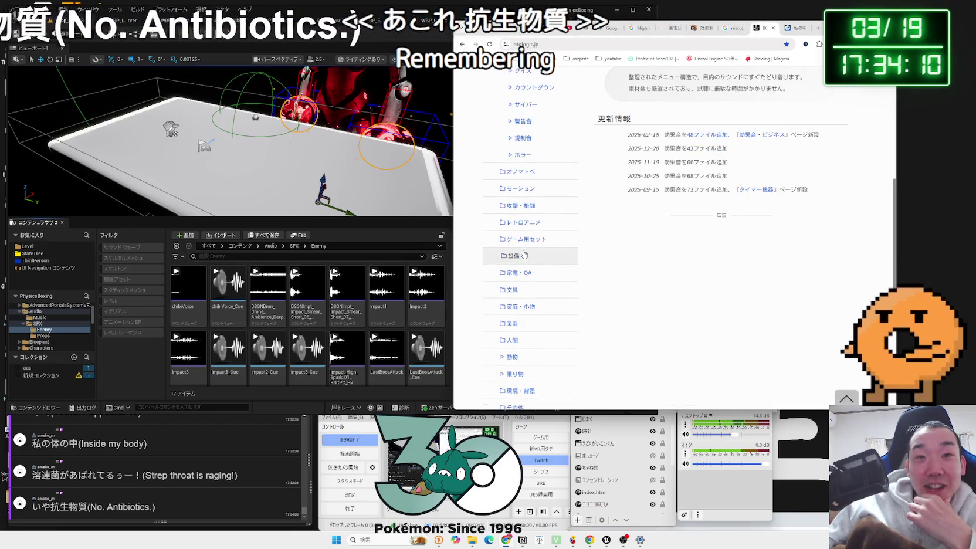
Step: Open the 爆発 explosion list and preview 爆発08, 爆発07 and 爆発04
{"action": "left_click", "coordinate": [521, 205]}
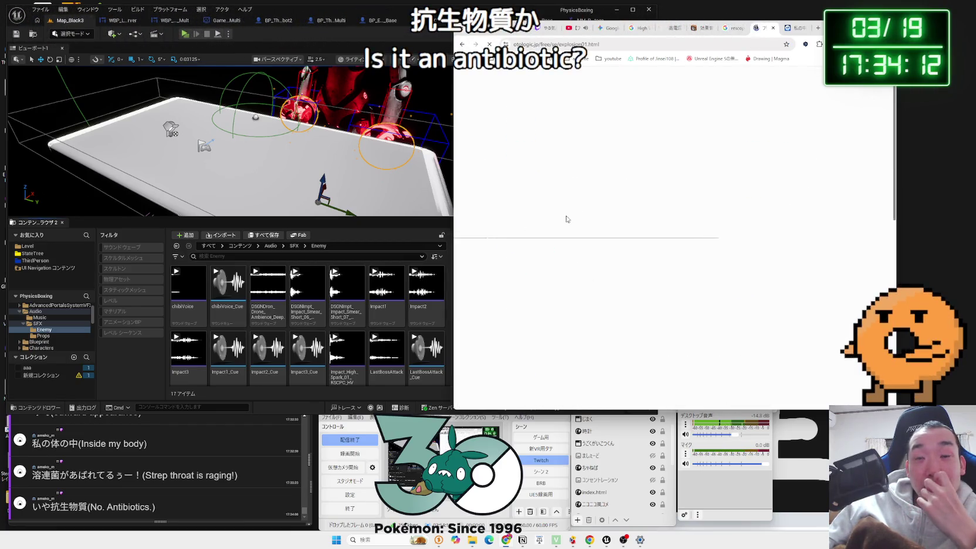
{"action": "left_click", "coordinate": [616, 237]}
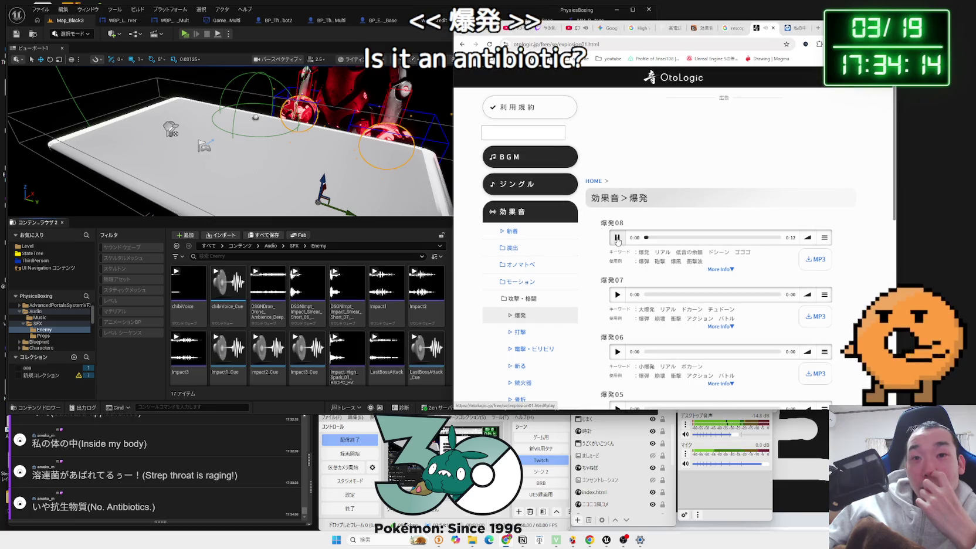
{"action": "left_click", "coordinate": [619, 295]}
{"action": "left_click", "coordinate": [619, 296]}
{"action": "scroll", "coordinate": [621, 298], "scroll_direction": "down", "scroll_amount": 3}
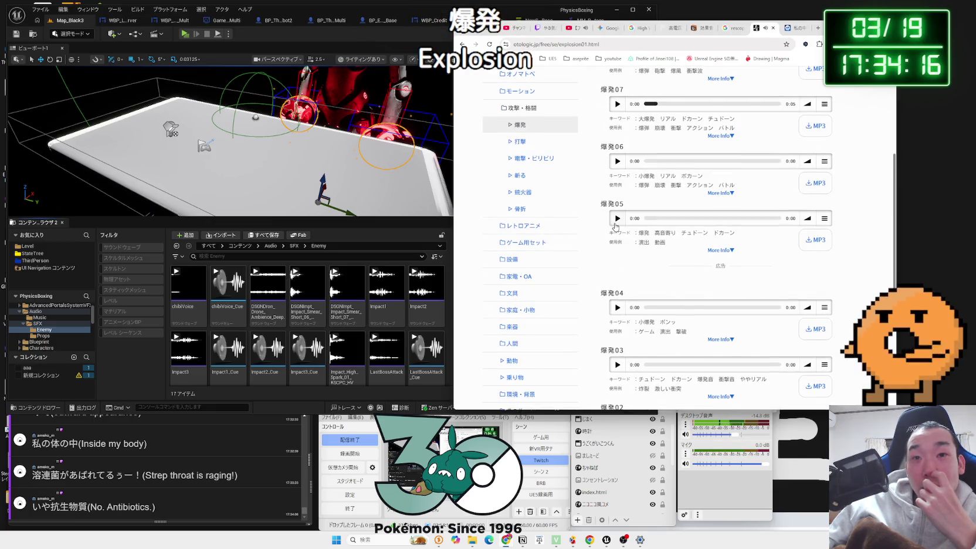
{"action": "scroll", "coordinate": [619, 163], "scroll_direction": "down", "scroll_amount": 3}
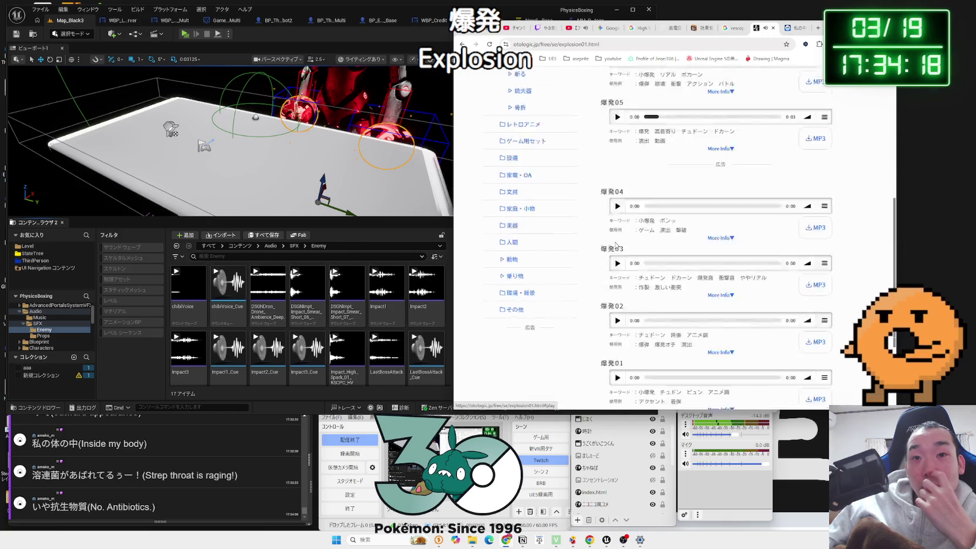
{"action": "left_click", "coordinate": [617, 156]}
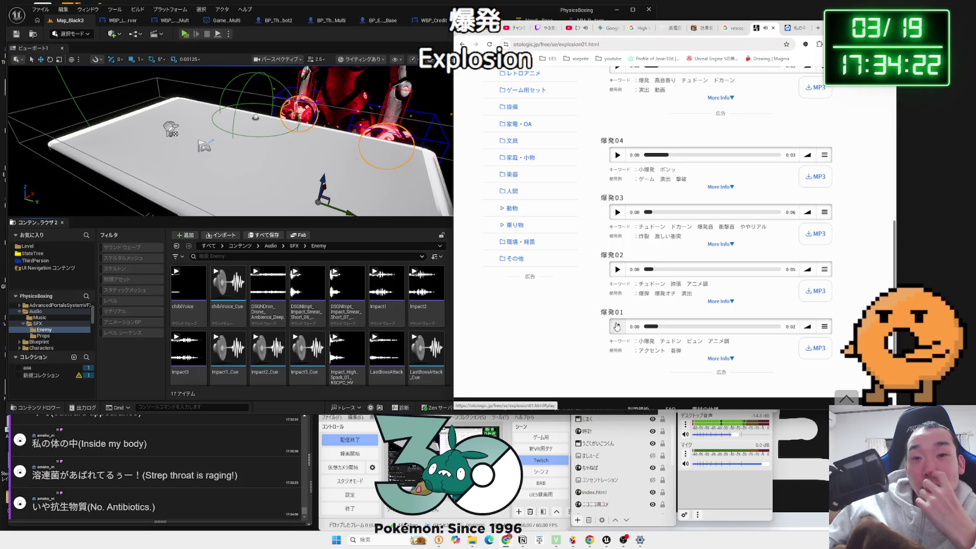
{"action": "scroll", "coordinate": [617, 311], "scroll_direction": "up", "scroll_amount": 10}
Step: Open the 打撃 hit sounds page and preview a punch sample
{"action": "left_click", "coordinate": [516, 218]}
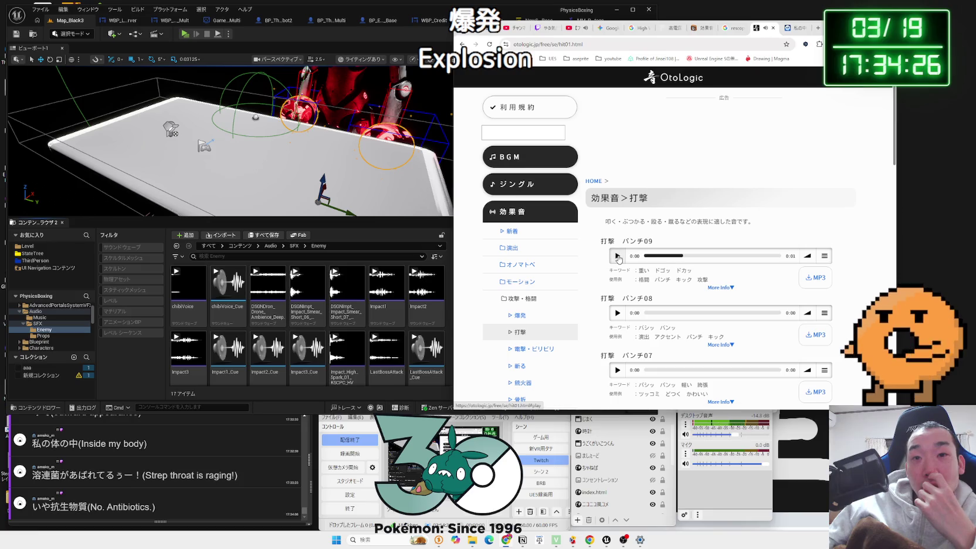
{"action": "scroll", "coordinate": [619, 259], "scroll_direction": "down", "scroll_amount": 1}
{"action": "left_click", "coordinate": [618, 241]}
{"action": "scroll", "coordinate": [618, 238], "scroll_direction": "down", "scroll_amount": 2}
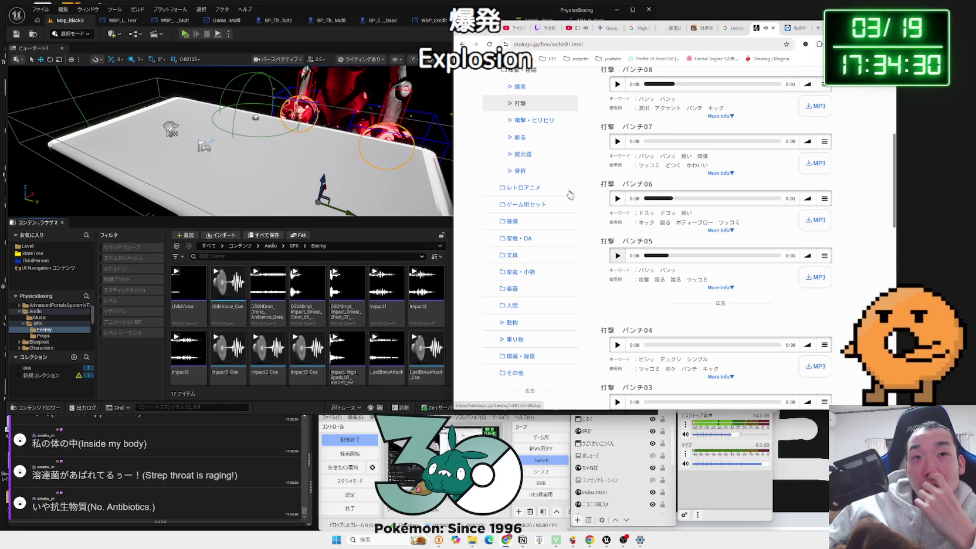
Step: Open the 電撃・ビリビリ page and preview 電撃05 and 電撃01
{"action": "left_click", "coordinate": [531, 120]}
{"action": "left_click", "coordinate": [618, 295]}
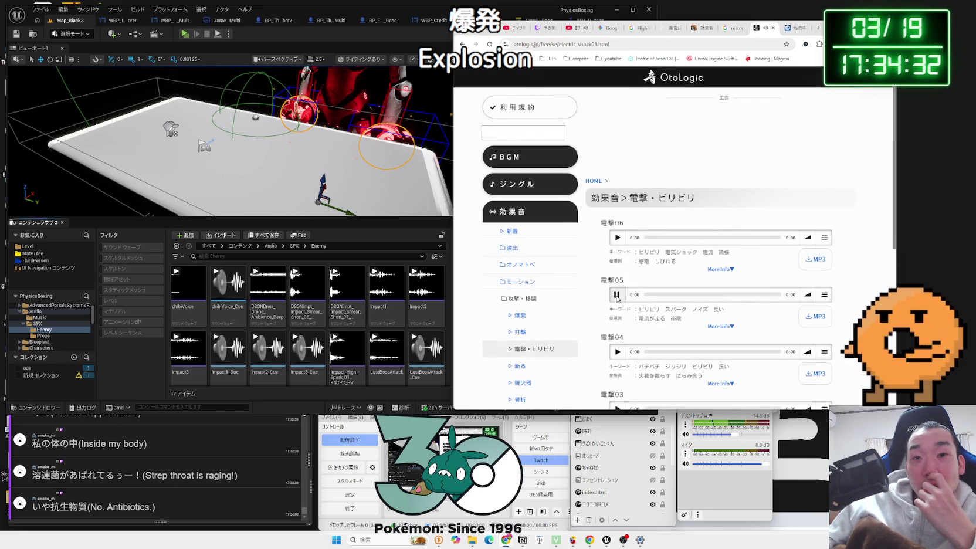
{"action": "scroll", "coordinate": [614, 237], "scroll_direction": "down", "scroll_amount": 2}
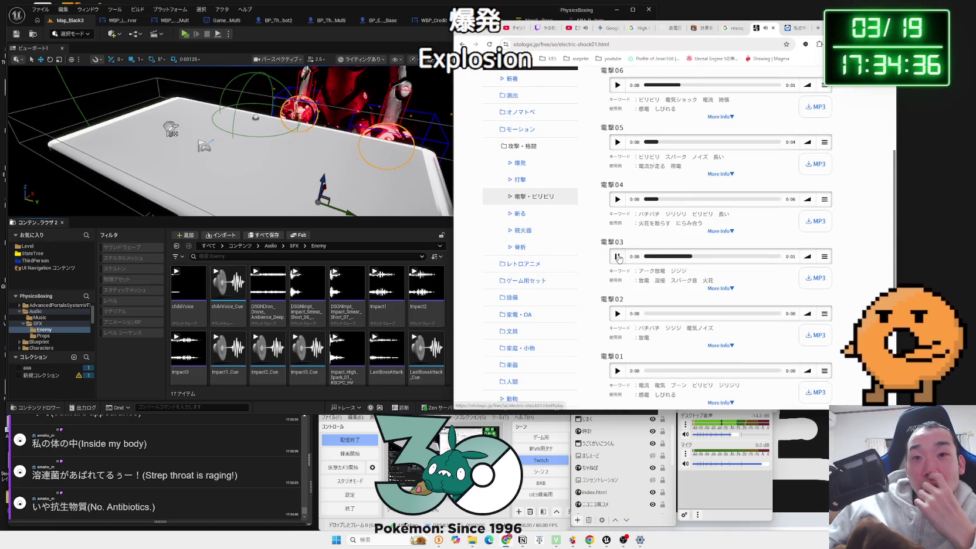
{"action": "scroll", "coordinate": [619, 259], "scroll_direction": "down", "scroll_amount": 2}
{"action": "left_click", "coordinate": [617, 223]}
{"action": "scroll", "coordinate": [587, 211], "scroll_direction": "up", "scroll_amount": 2}
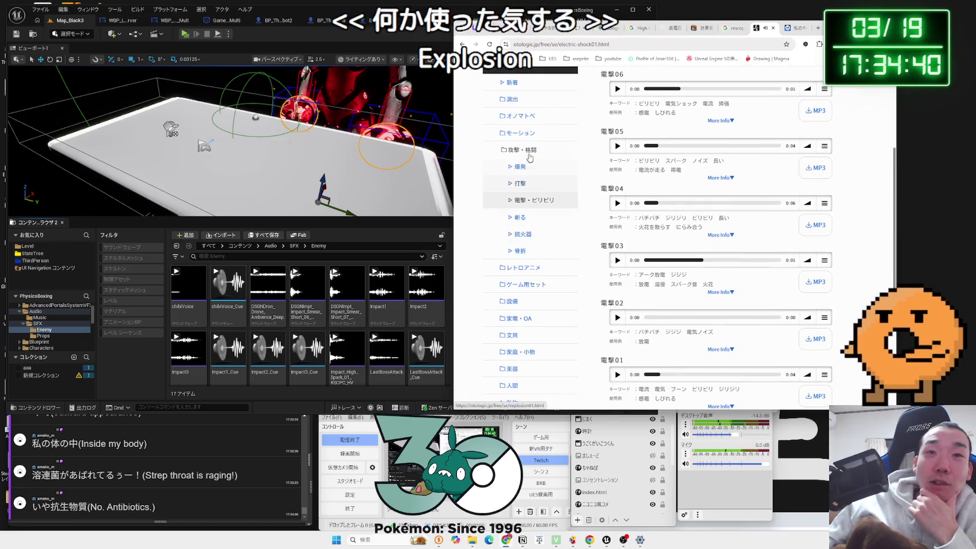
{"action": "left_click", "coordinate": [523, 133]}
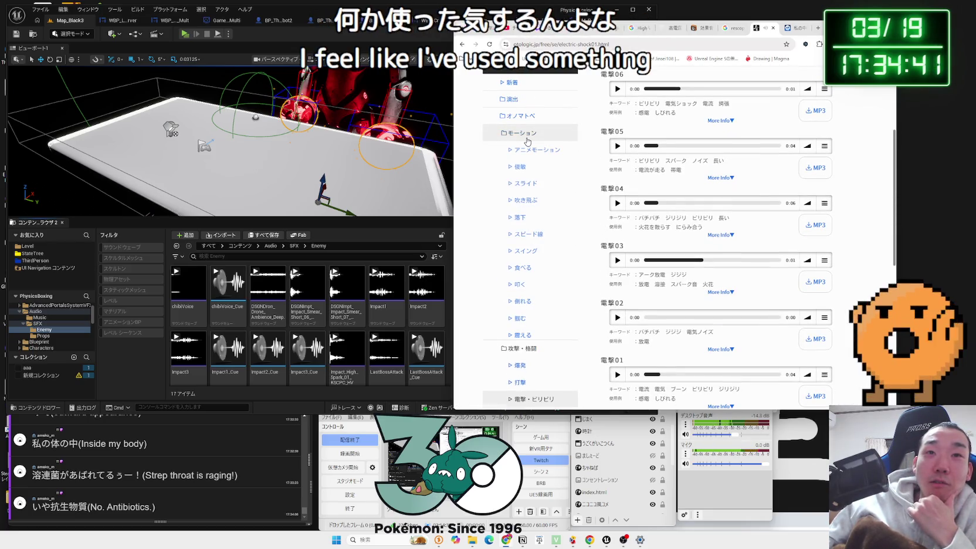
Step: Open the 俊敏 motion page and preview 俊敏15, 俊敏12 and 俊敏11
{"action": "left_click", "coordinate": [520, 167]}
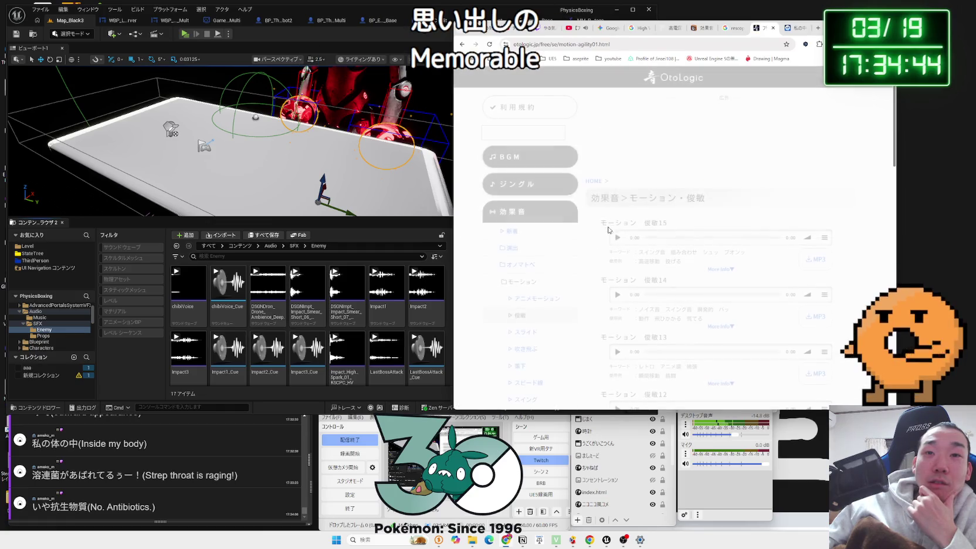
{"action": "left_click", "coordinate": [618, 238]}
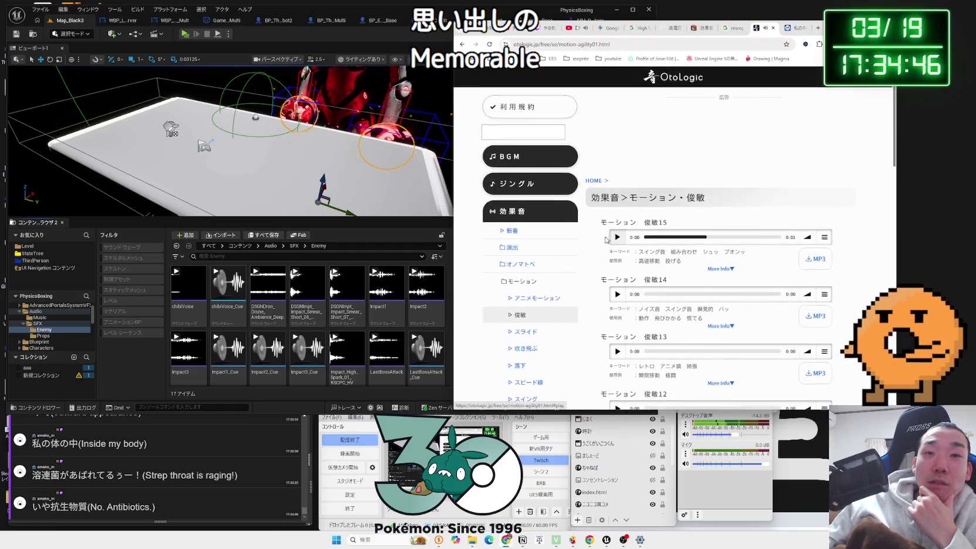
{"action": "scroll", "coordinate": [556, 229], "scroll_direction": "down", "scroll_amount": 2}
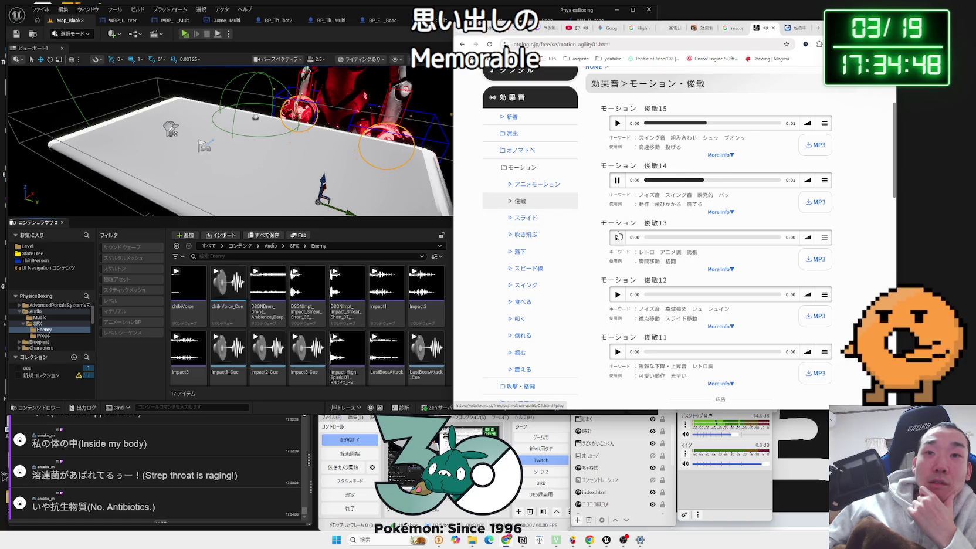
{"action": "left_click", "coordinate": [617, 295]}
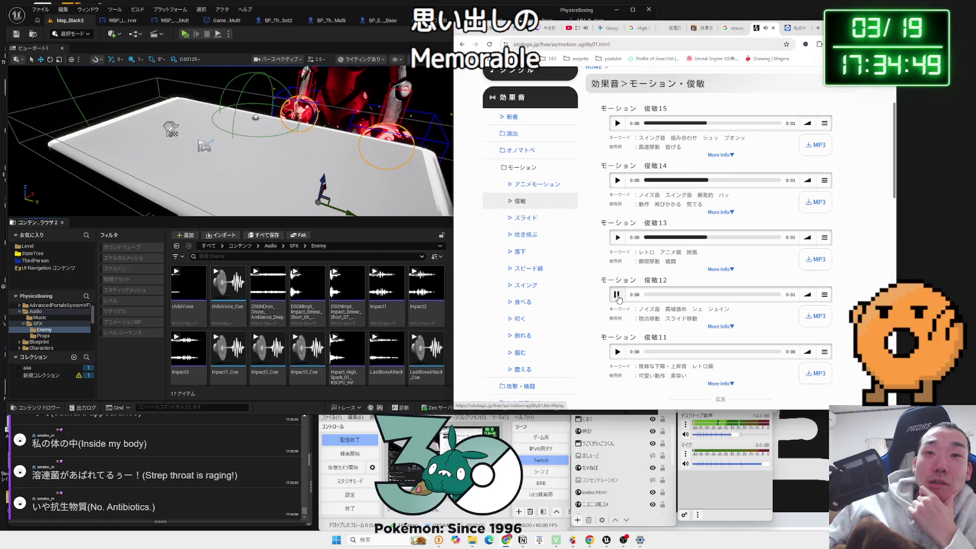
{"action": "left_click", "coordinate": [617, 352]}
{"action": "scroll", "coordinate": [622, 329], "scroll_direction": "down", "scroll_amount": 3}
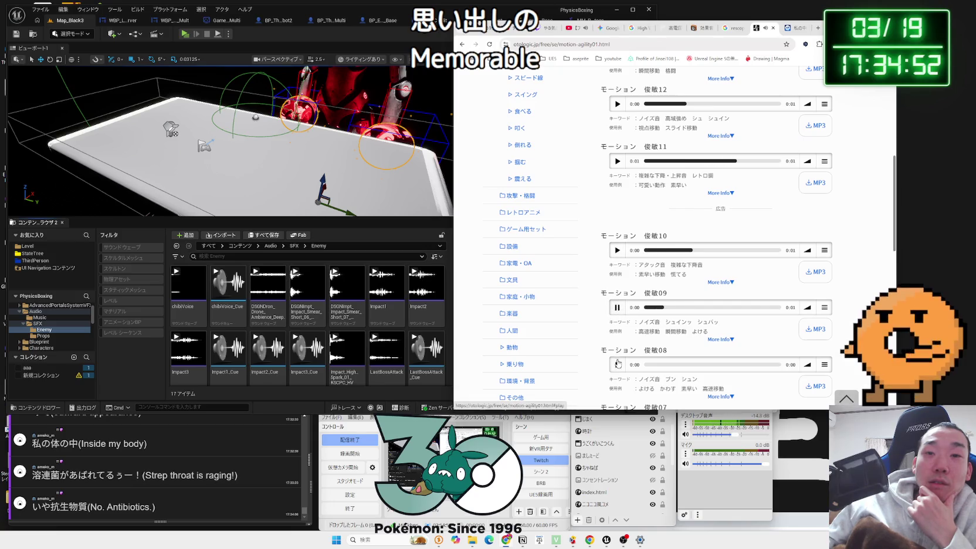
{"action": "scroll", "coordinate": [578, 246], "scroll_direction": "up", "scroll_amount": 2}
Step: Browse the スライド list, then open 吹き飛ぶ and preview 吹き飛ぶ04
{"action": "left_click", "coordinate": [532, 144]}
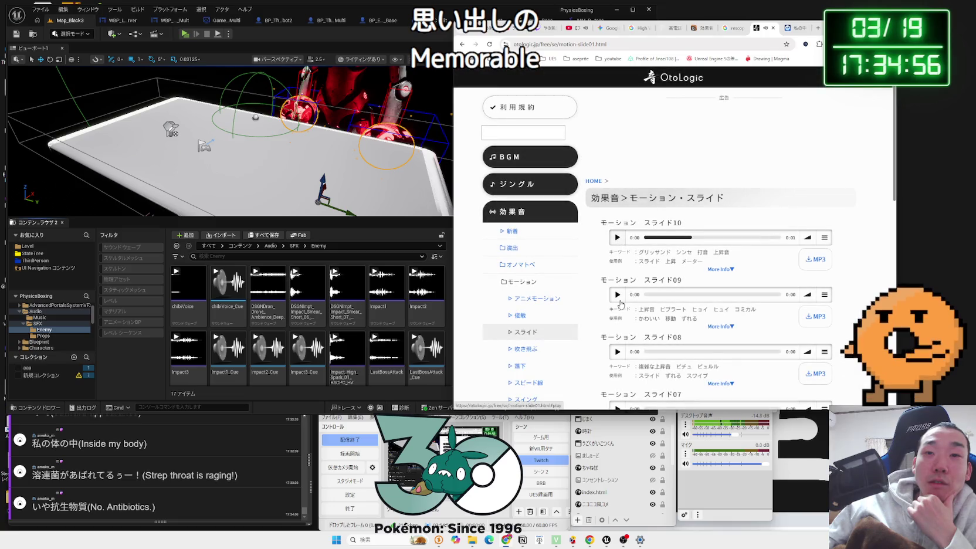
{"action": "scroll", "coordinate": [539, 245], "scroll_direction": "down", "scroll_amount": 2}
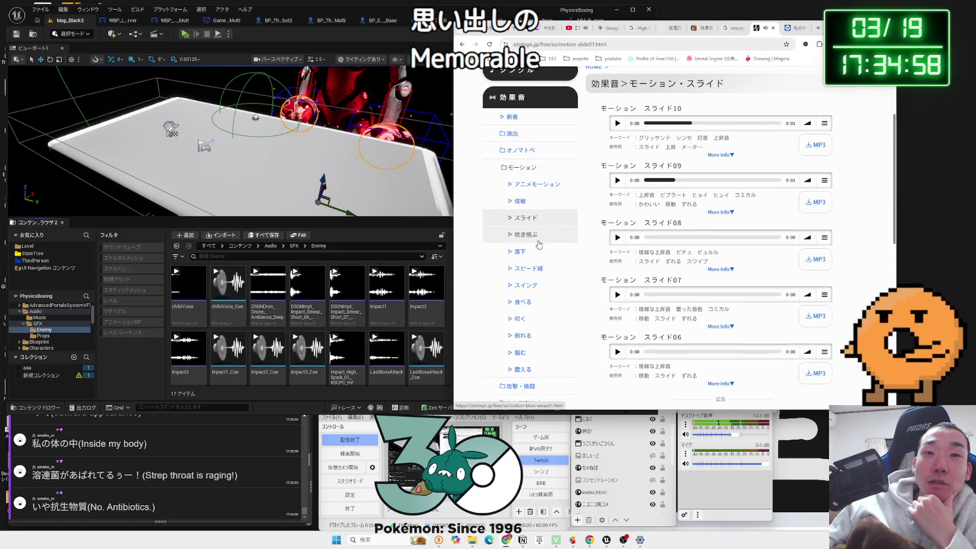
{"action": "left_click", "coordinate": [538, 242]}
{"action": "left_click", "coordinate": [616, 238]}
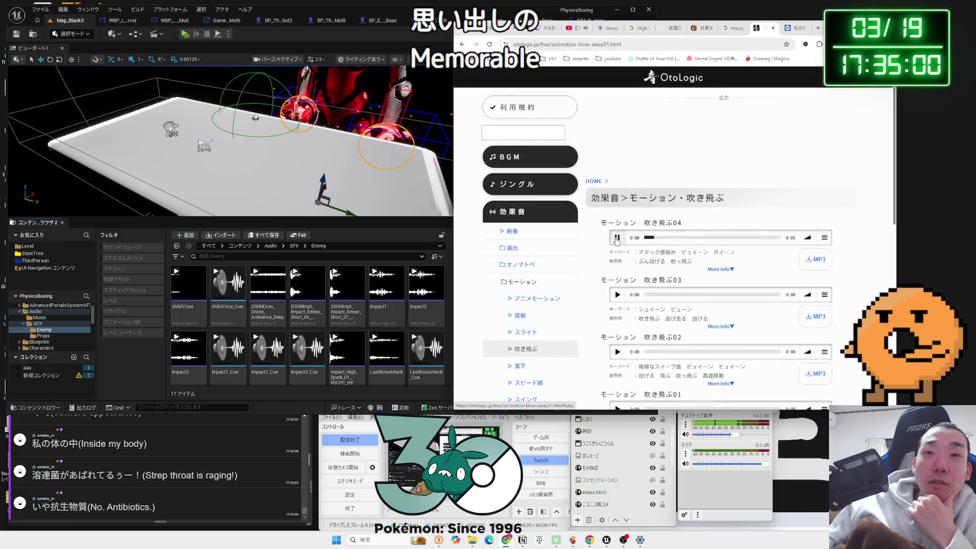
{"action": "scroll", "coordinate": [617, 281], "scroll_direction": "down", "scroll_amount": 3}
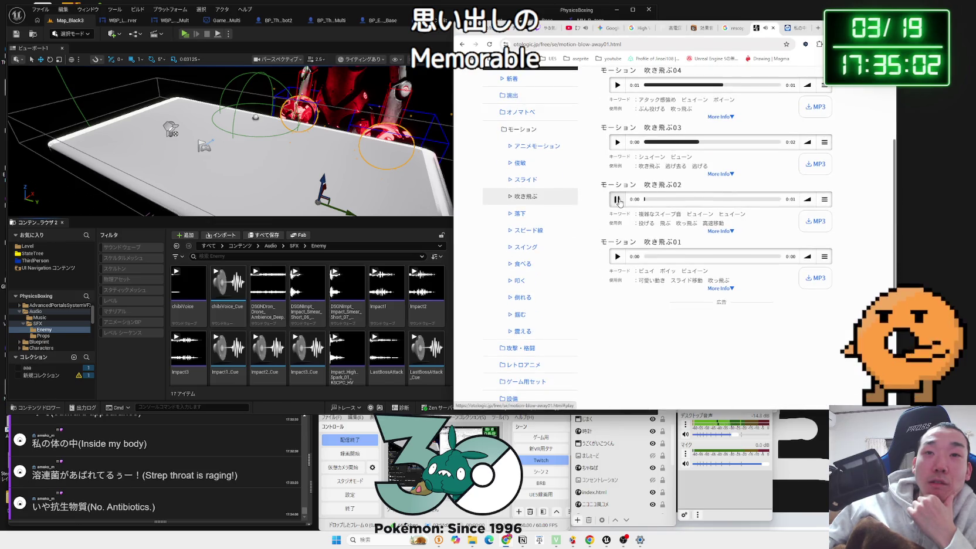
Step: Browse スイング, preview 震える04 and 震える02, then open File Explorer
{"action": "left_click", "coordinate": [544, 252]}
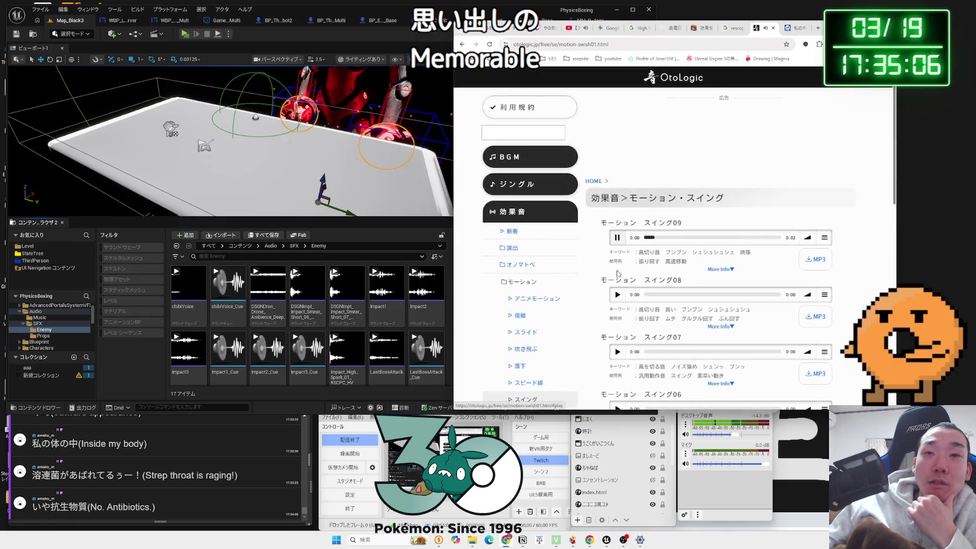
{"action": "scroll", "coordinate": [618, 296], "scroll_direction": "down", "scroll_amount": 3}
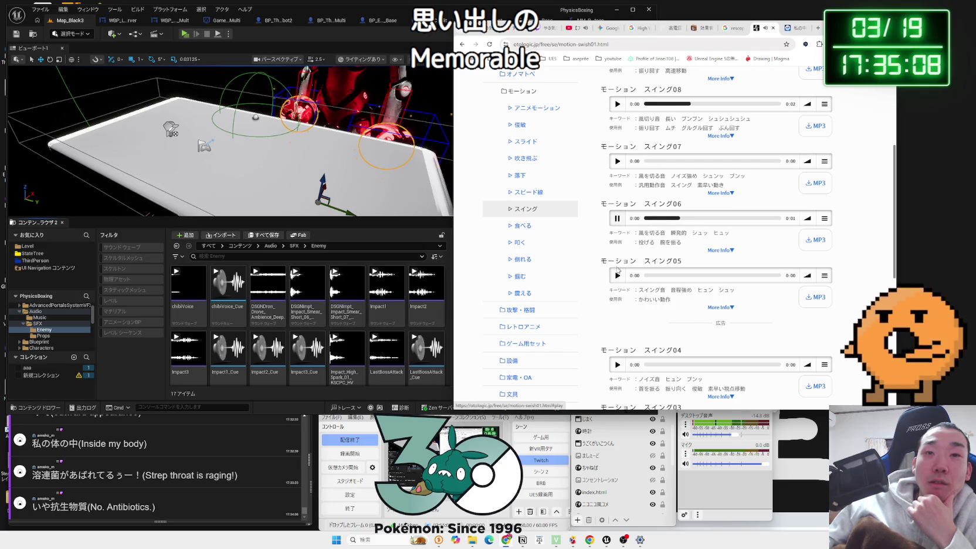
{"action": "left_click", "coordinate": [522, 293]}
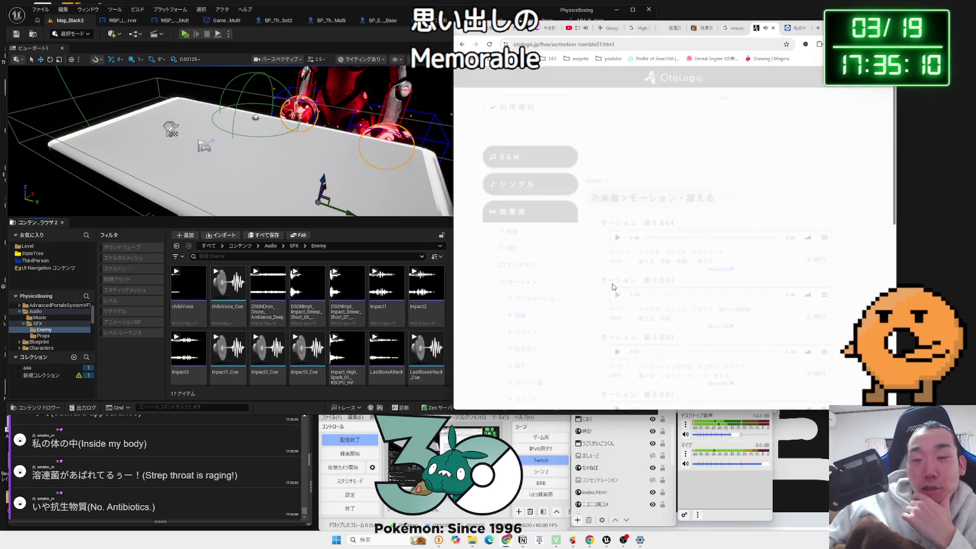
{"action": "left_click", "coordinate": [617, 237]}
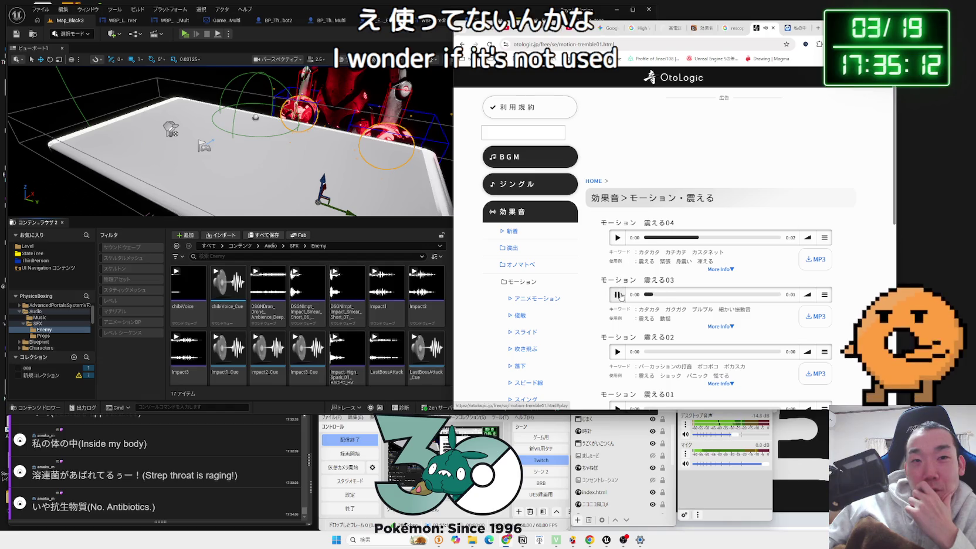
{"action": "scroll", "coordinate": [621, 306], "scroll_direction": "down", "scroll_amount": 2}
{"action": "left_click", "coordinate": [617, 237]}
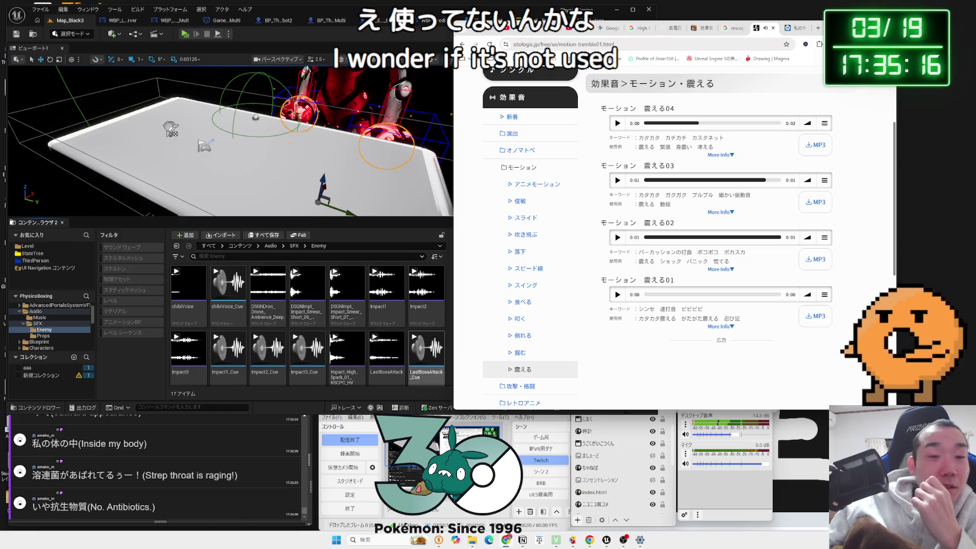
{"action": "left_click", "coordinate": [388, 368]}
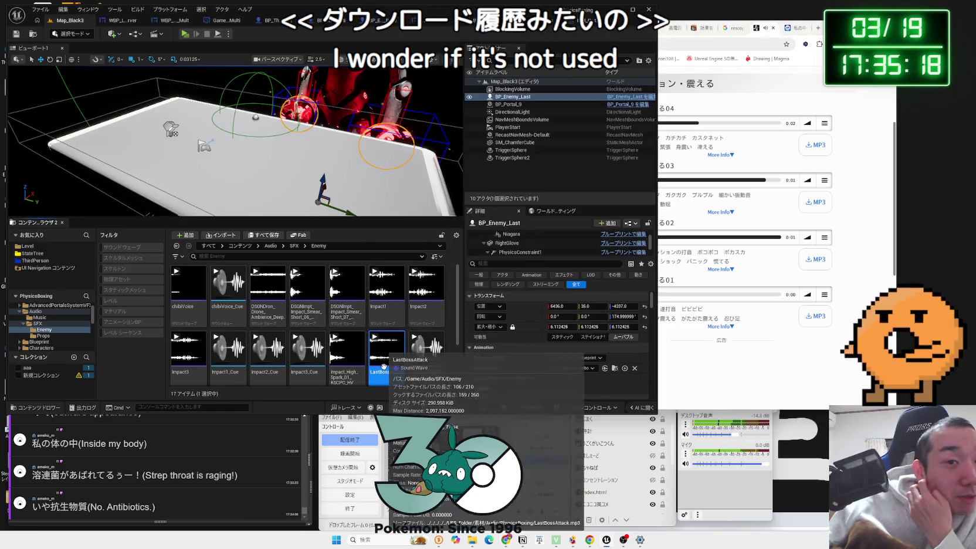
{"action": "left_click", "coordinate": [473, 540]}
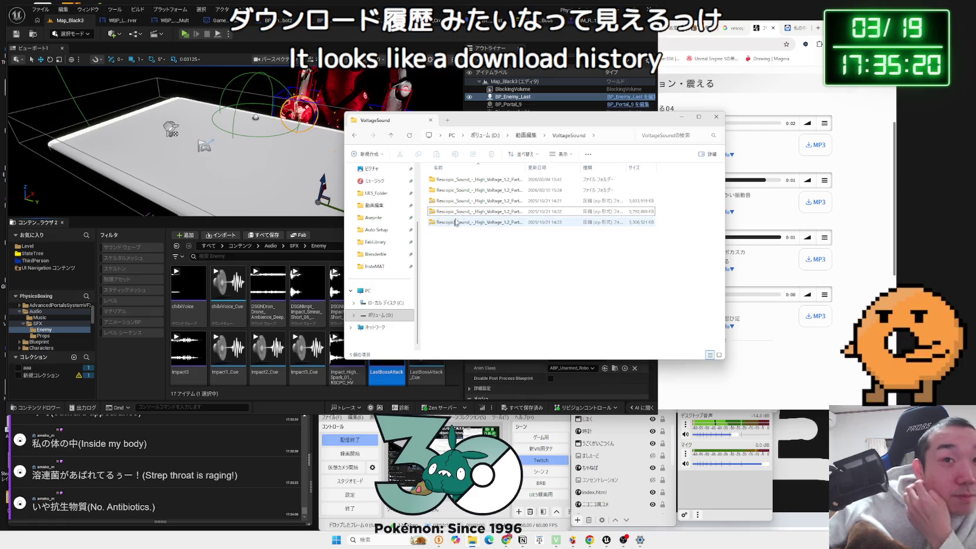
Step: In UE5_Folder > 素材 > 書いたやつ, view the ちいかわ.png drawing, then close it
{"action": "scroll", "coordinate": [383, 229], "scroll_direction": "up", "scroll_amount": 2}
{"action": "left_click", "coordinate": [376, 241]}
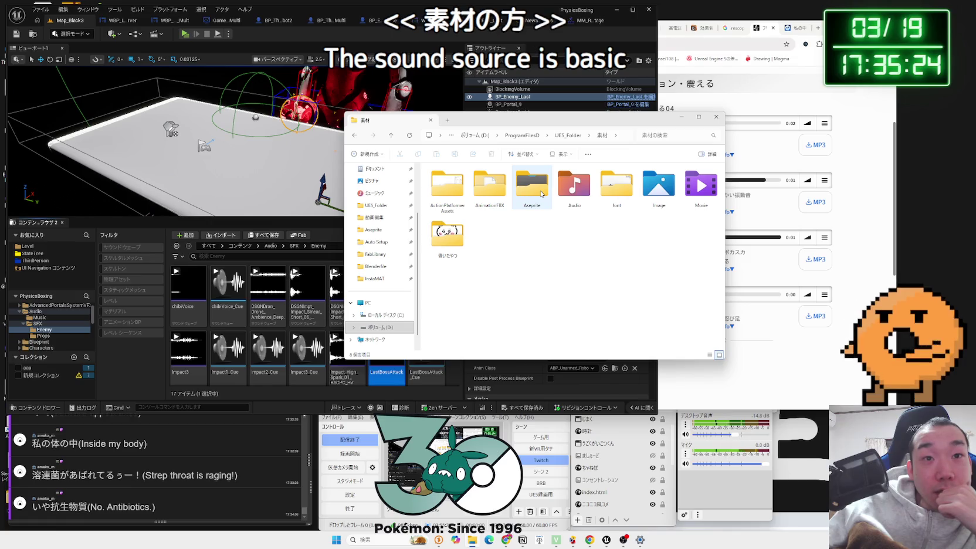
{"action": "double_click", "coordinate": [448, 234]}
{"action": "double_click", "coordinate": [530, 333]}
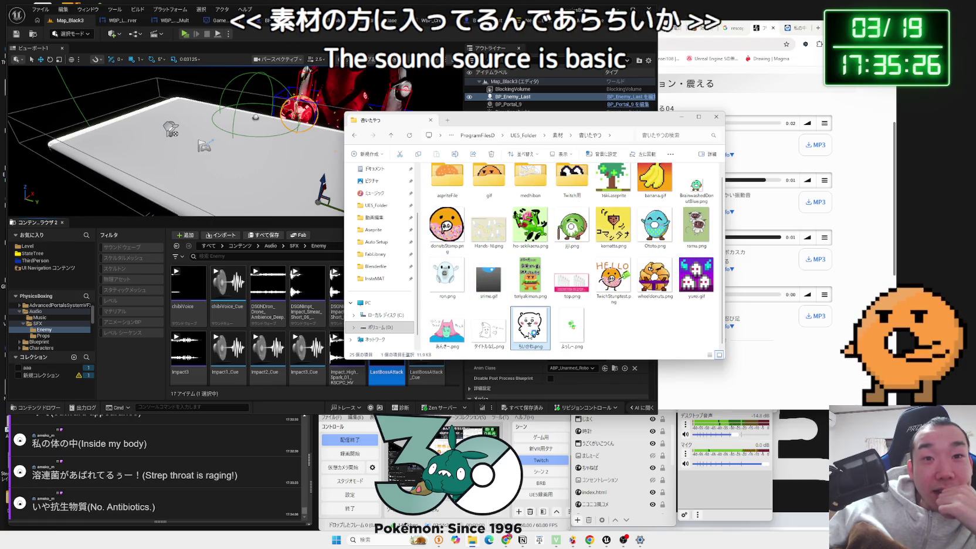
{"action": "scroll", "coordinate": [495, 303], "scroll_direction": "up", "scroll_amount": 5}
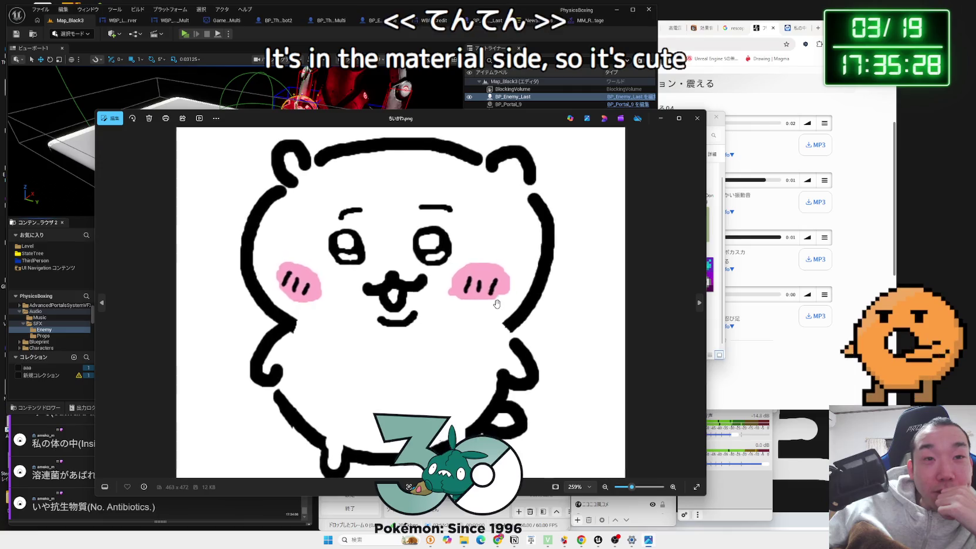
{"action": "scroll", "coordinate": [498, 303], "scroll_direction": "down", "scroll_amount": 2}
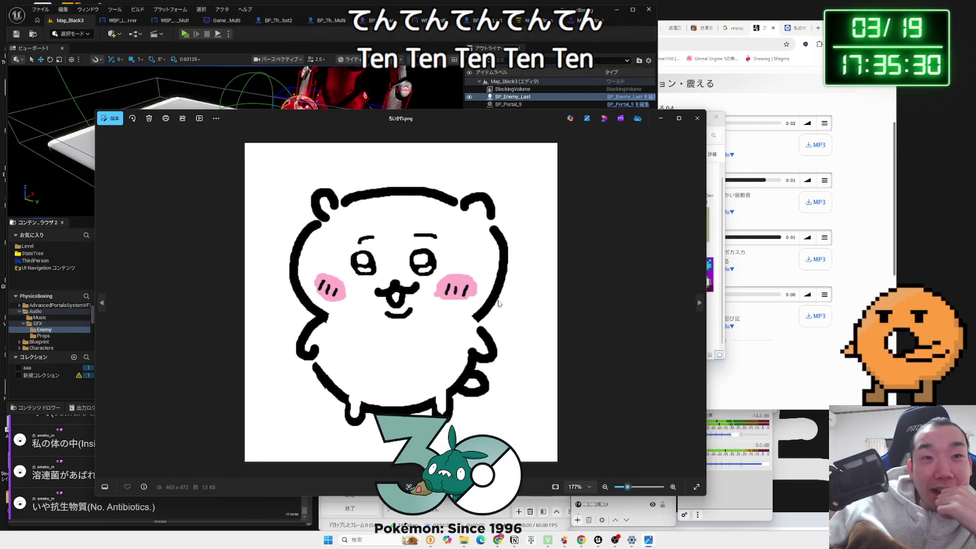
{"action": "left_click", "coordinate": [694, 119]}
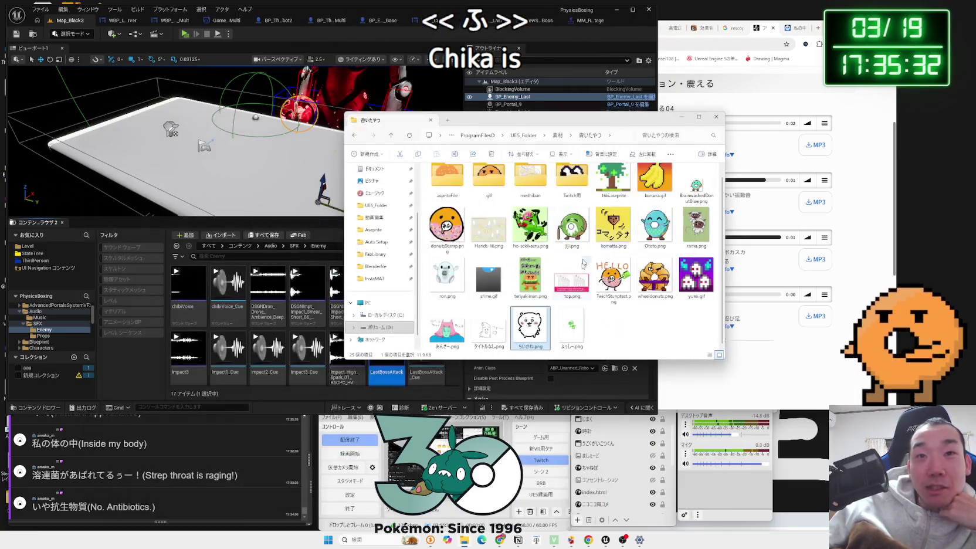
Step: In 素材 > Audio > PhysicsBoxing, play Motion-Slam05-1(Strong).mp3, then close the player
{"action": "key", "text": "BackSpace"}
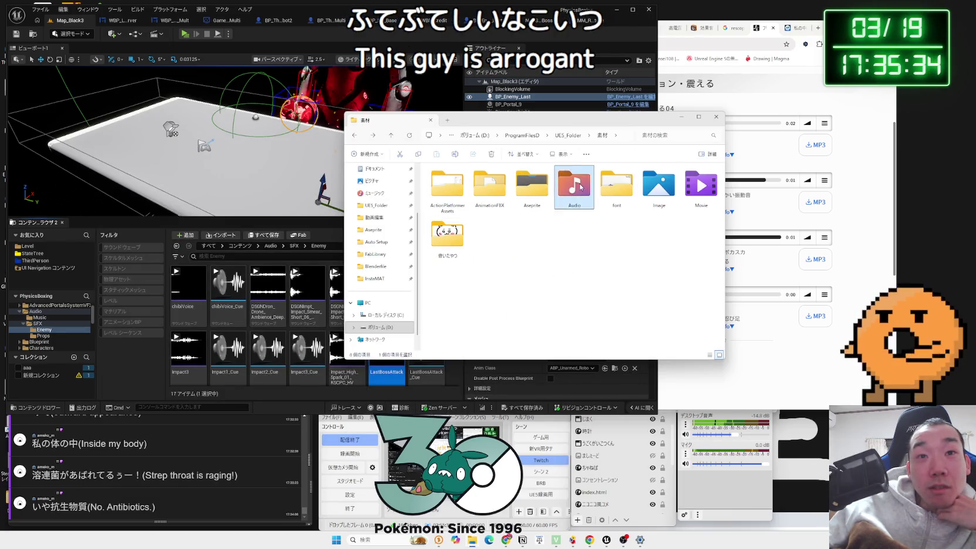
{"action": "double_click", "coordinate": [575, 185]}
{"action": "double_click", "coordinate": [458, 190]}
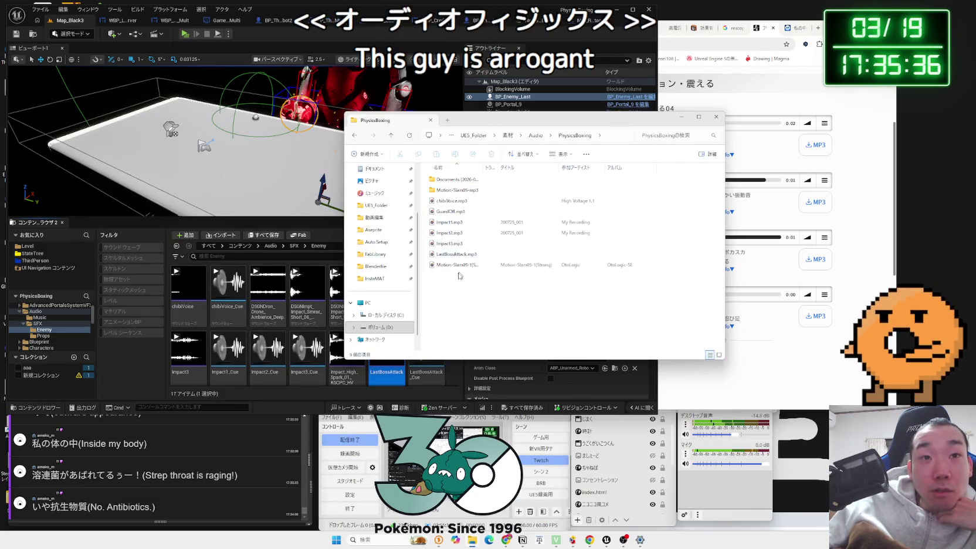
{"action": "left_click_drag", "start_coordinate": [464, 287], "coordinate": [445, 205]}
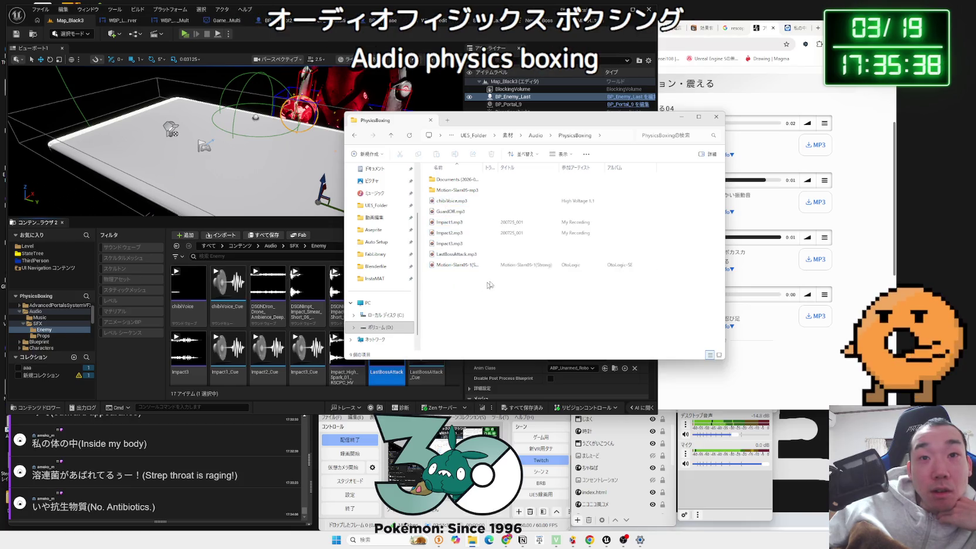
{"action": "left_click", "coordinate": [576, 234]}
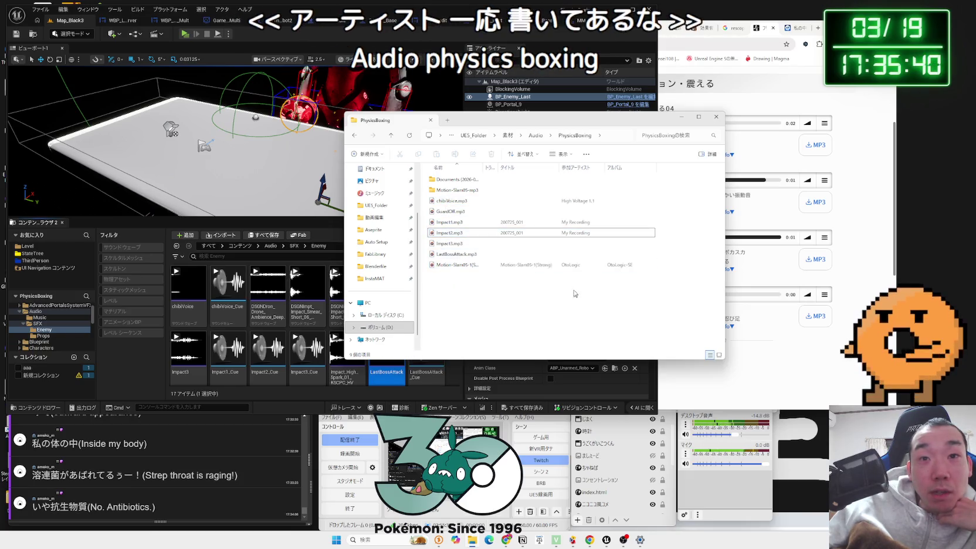
{"action": "left_click", "coordinate": [461, 266]}
{"action": "double_click", "coordinate": [461, 268]}
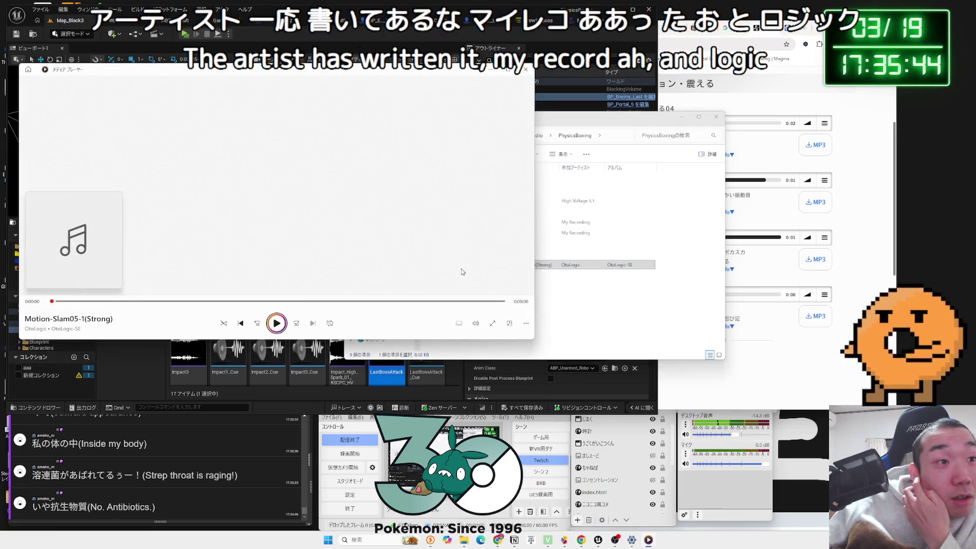
{"action": "key", "text": "alt+F4"}
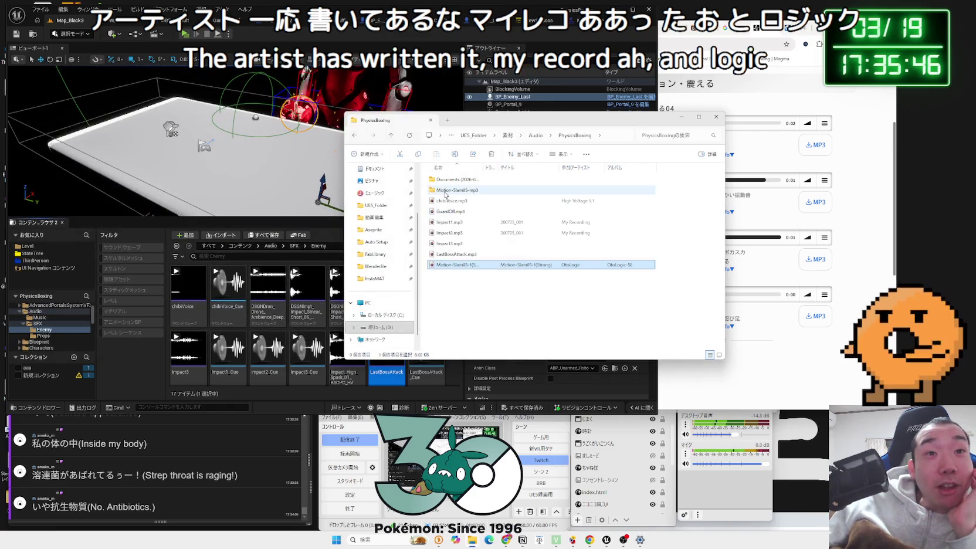
Step: Shift the Explorer window left and bring up the Gemini credits chat in Chrome
{"action": "left_click_drag", "start_coordinate": [587, 120], "coordinate": [477, 120]}
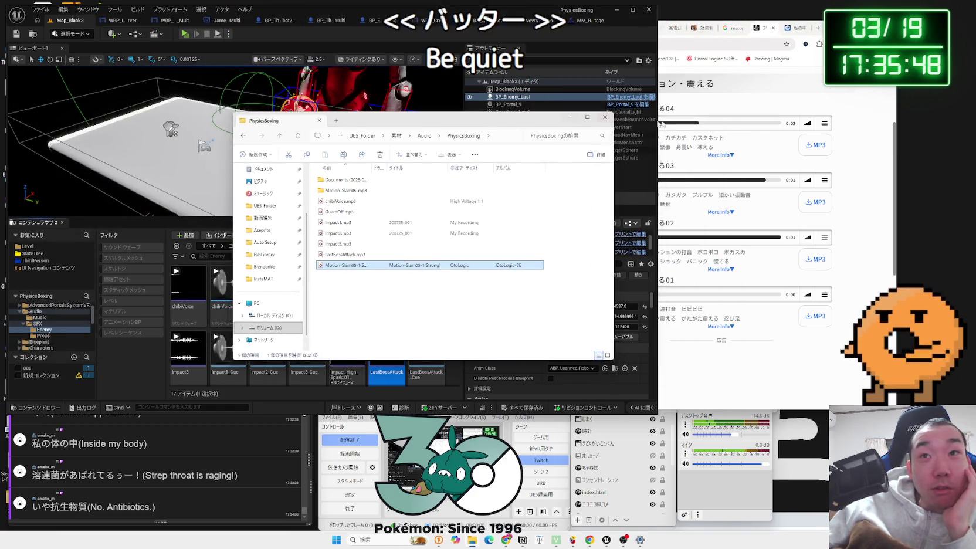
{"action": "left_click", "coordinate": [669, 44]}
{"action": "left_click", "coordinate": [609, 33]}
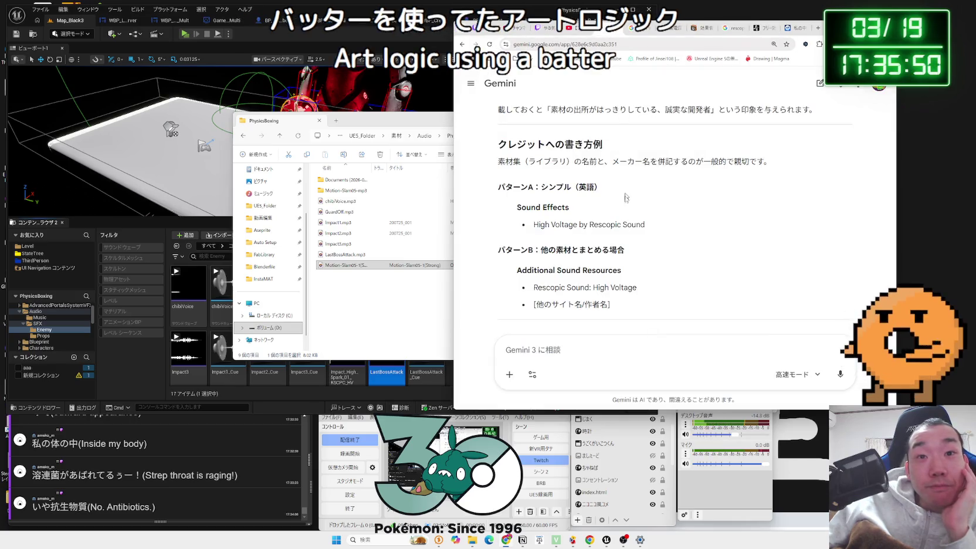
Step: Add OtoLogic to the Sound Effects & BGM credits in the Notion draft
{"action": "left_click", "coordinate": [522, 540]}
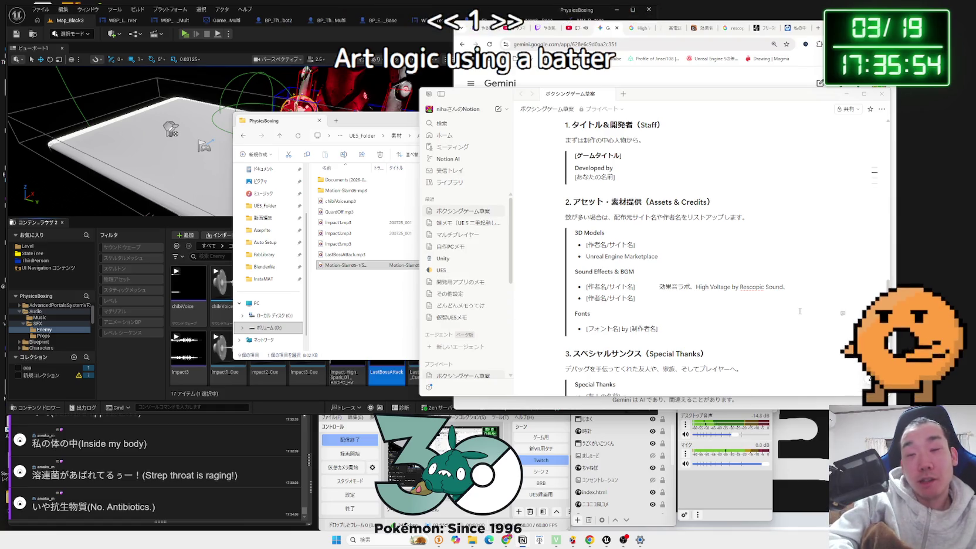
{"action": "type", "text": "Otologic"}
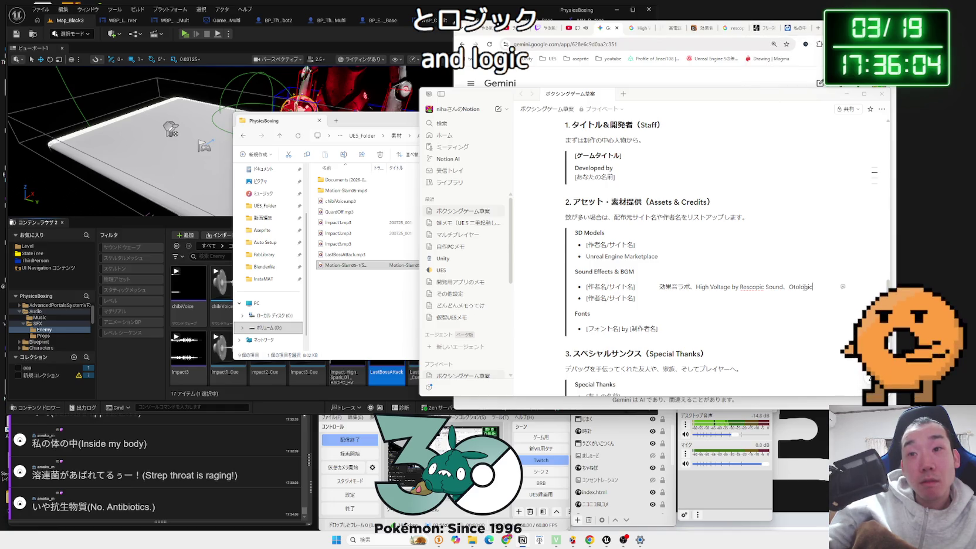
{"action": "key", "text": "Delete"}
{"action": "type", "text": "L"}
{"action": "left_click", "coordinate": [816, 297]}
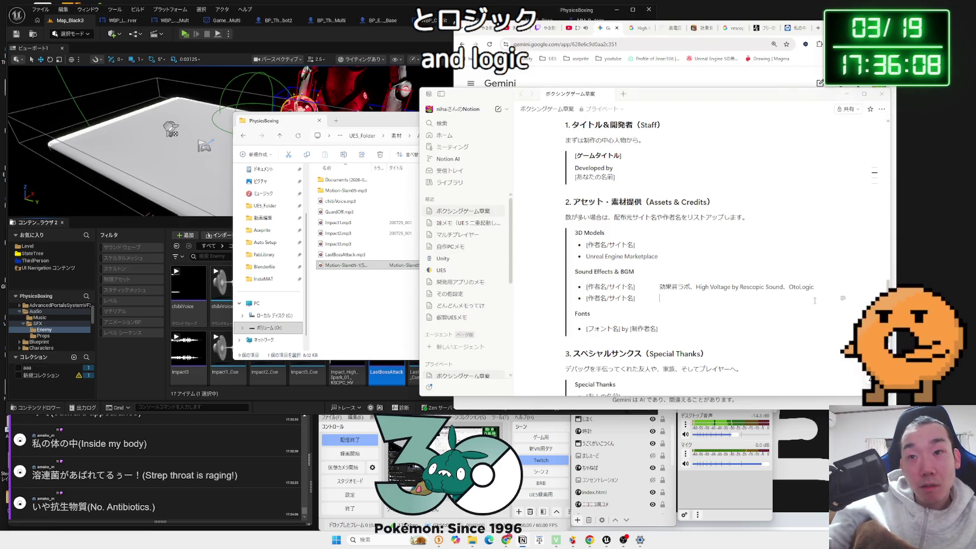
Step: Select the sound-effects credit line, place Notion beside Gemini, and close the audio folder window
{"action": "left_click_drag", "start_coordinate": [804, 291], "coordinate": [796, 307]}
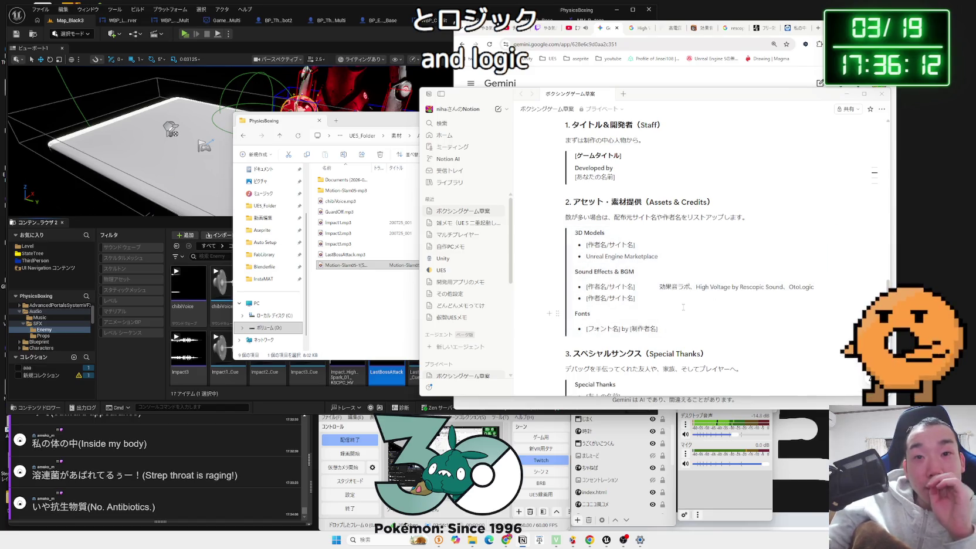
{"action": "scroll", "coordinate": [671, 286], "scroll_direction": "down", "scroll_amount": 1}
{"action": "left_click_drag", "start_coordinate": [669, 99], "coordinate": [368, 131]}
{"action": "left_click", "coordinate": [581, 82]}
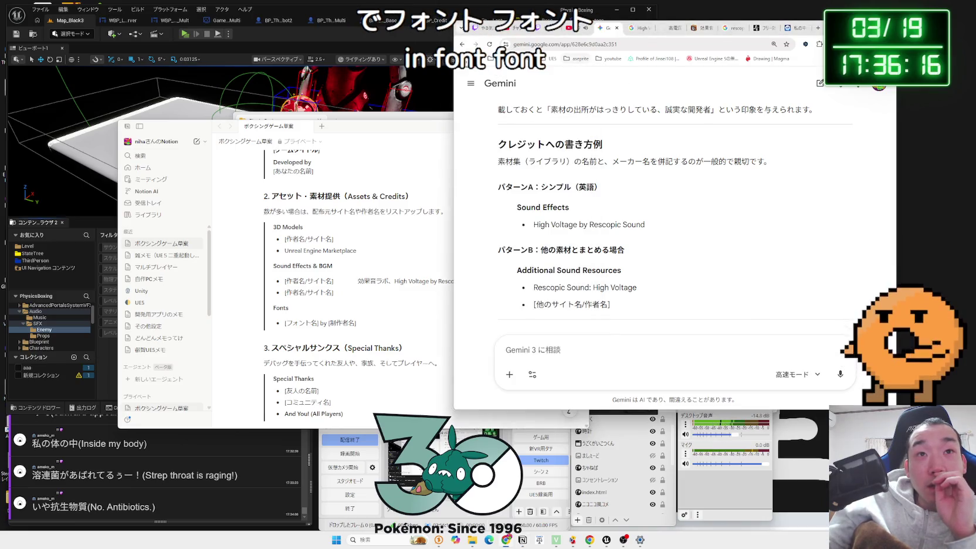
{"action": "mouse_move", "coordinate": [406, 130]}
{"action": "left_mouse_down"}
{"action": "mouse_move", "coordinate": [505, 124]}
{"action": "mouse_move", "coordinate": [591, 183]}
{"action": "left_mouse_up"}
{"action": "left_click", "coordinate": [608, 121]}
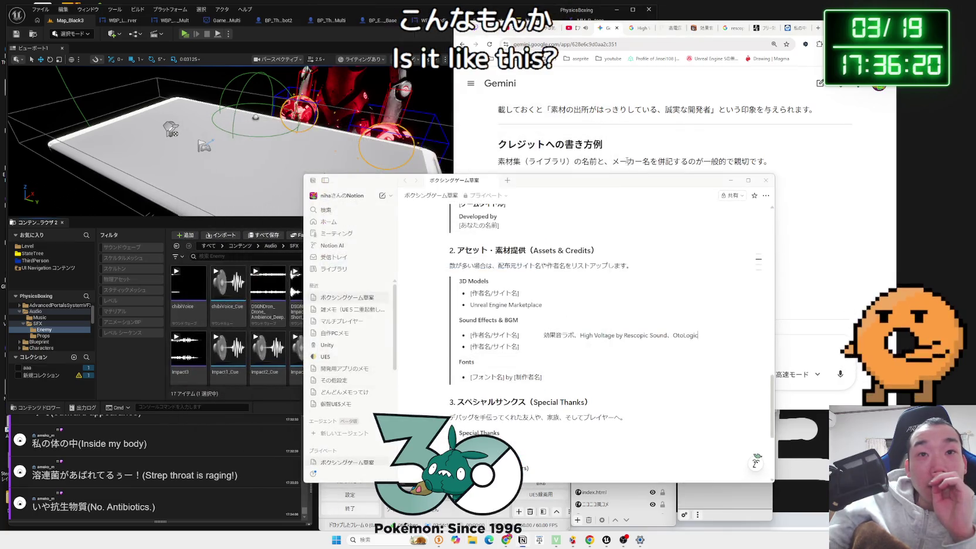
{"action": "left_click_drag", "start_coordinate": [675, 180], "coordinate": [508, 132]}
{"action": "left_click", "coordinate": [703, 346]}
{"action": "type", "text": "g"}
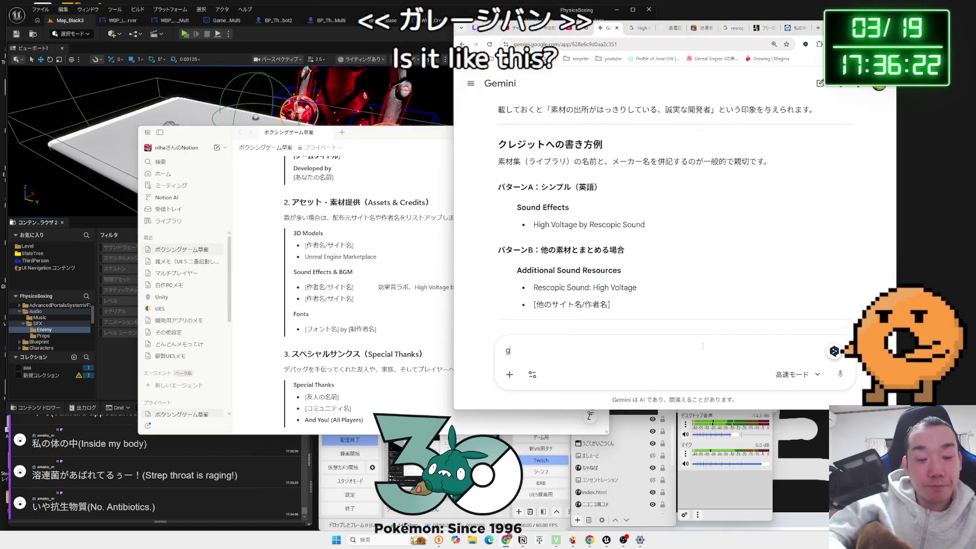
Step: Ask Gemini in Japanese whether music made with iPad GarageBand needs a credit
{"action": "type", "text": "l"}
{"action": "key", "text": "Zenkaku_Hankaku"}
{"action": "type", "text": "nogar"}
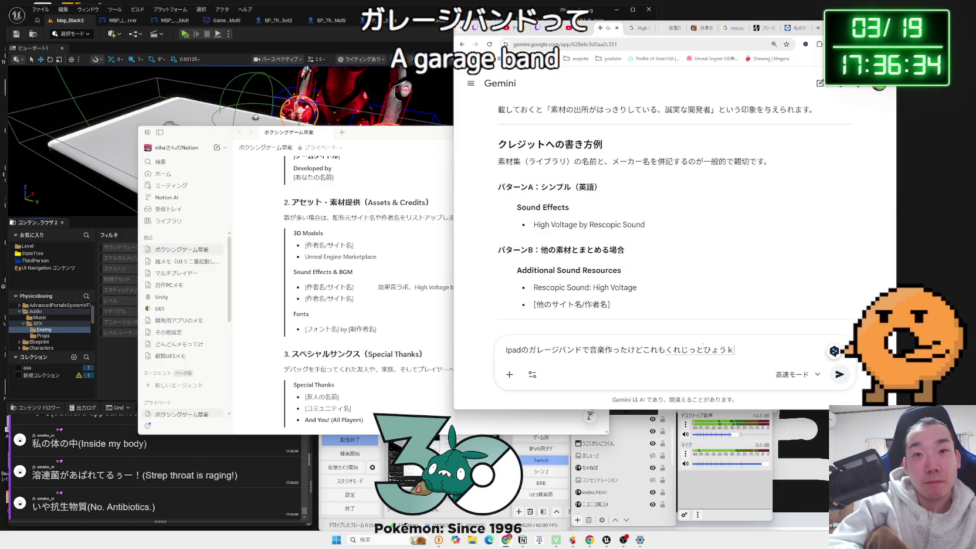
{"action": "key", "text": "Return"}
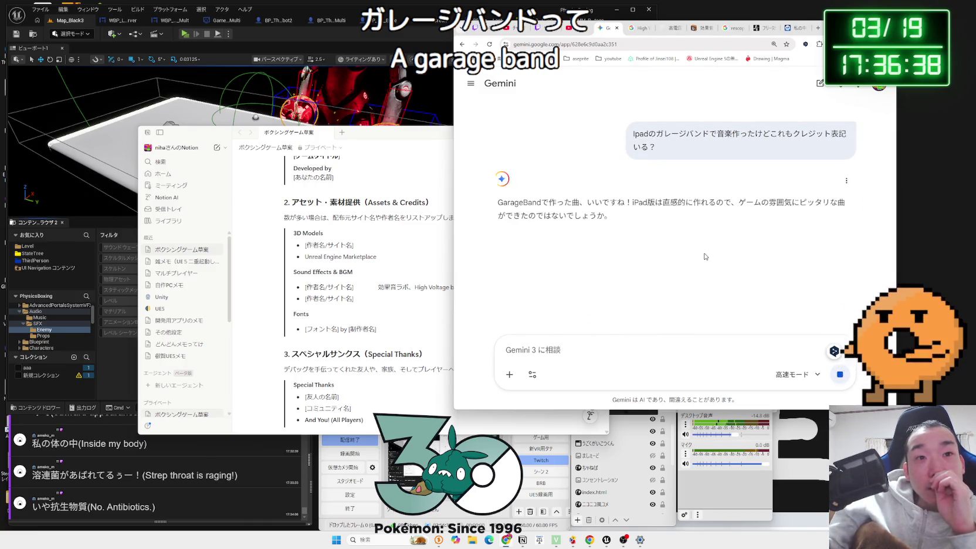
Step: Read Gemini's reply: no Apple credit is legally required, plus sample credit wording
{"action": "left_click_drag", "start_coordinate": [635, 226], "coordinate": [546, 203]}
{"action": "double_click", "coordinate": [519, 202]}
{"action": "left_click", "coordinate": [529, 202]}
{"action": "scroll", "coordinate": [675, 235], "scroll_direction": "down", "scroll_amount": 1}
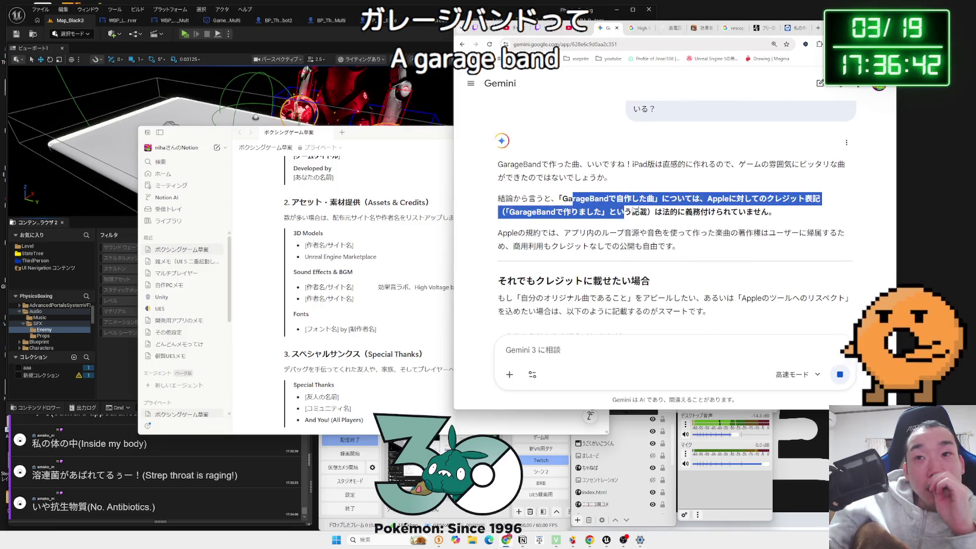
{"action": "scroll", "coordinate": [581, 200], "scroll_direction": "down", "scroll_amount": 3}
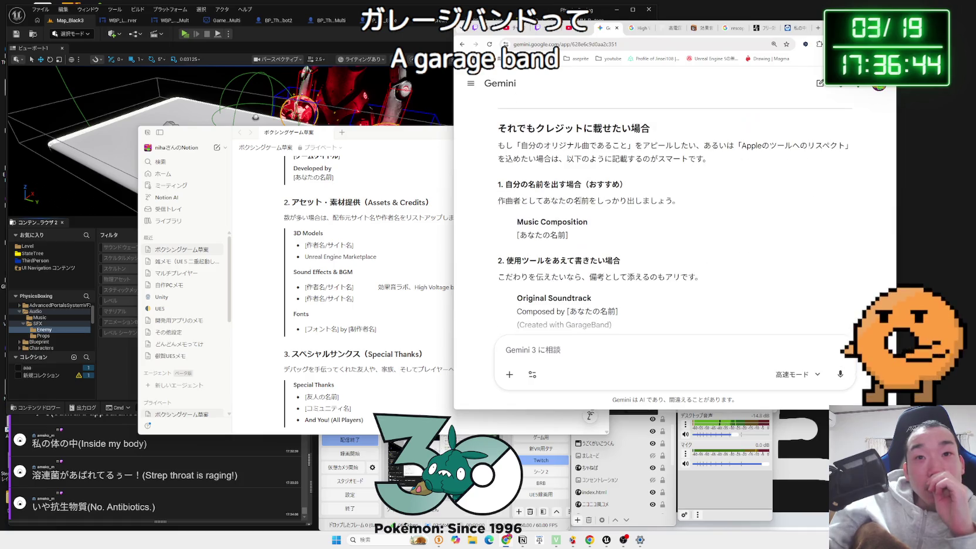
{"action": "scroll", "coordinate": [579, 203], "scroll_direction": "down", "scroll_amount": 1}
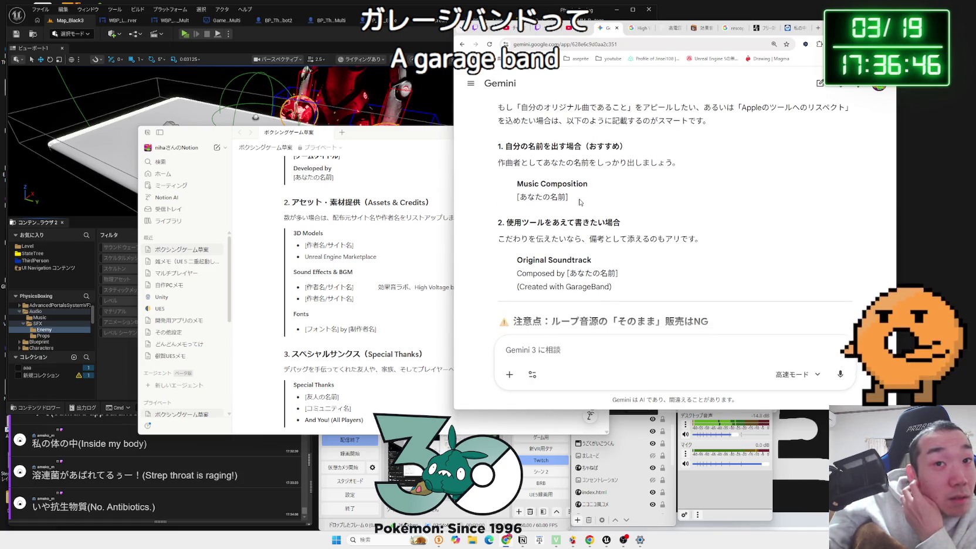
{"action": "scroll", "coordinate": [580, 202], "scroll_direction": "down", "scroll_amount": 4}
{"action": "scroll", "coordinate": [581, 199], "scroll_direction": "down", "scroll_amount": 3}
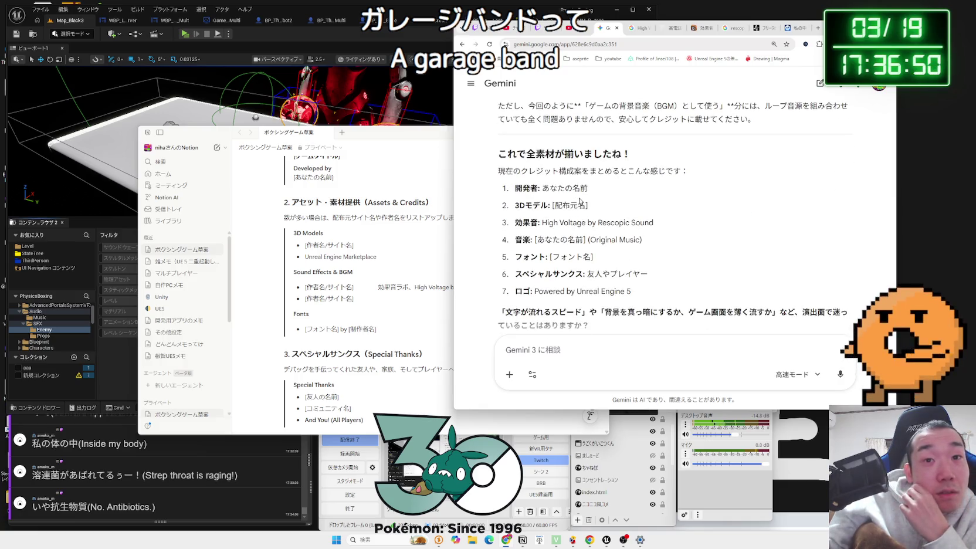
{"action": "scroll", "coordinate": [579, 202], "scroll_direction": "up", "scroll_amount": 5}
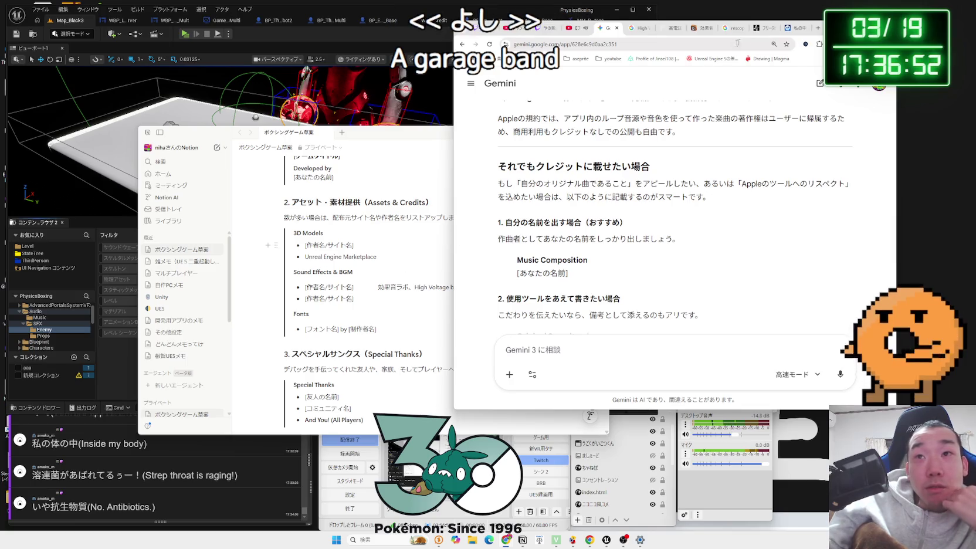
{"action": "key", "text": "alt+Tab"}
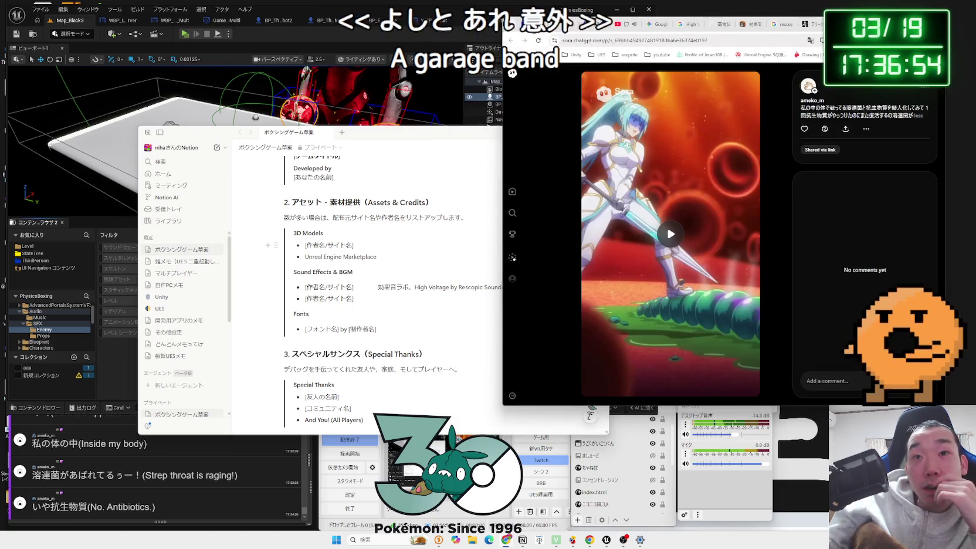
Step: Close the extra Chrome tabs, keeping the Google results for High Voltage by Rescopic Sound
{"action": "key", "text": "alt+Tab"}
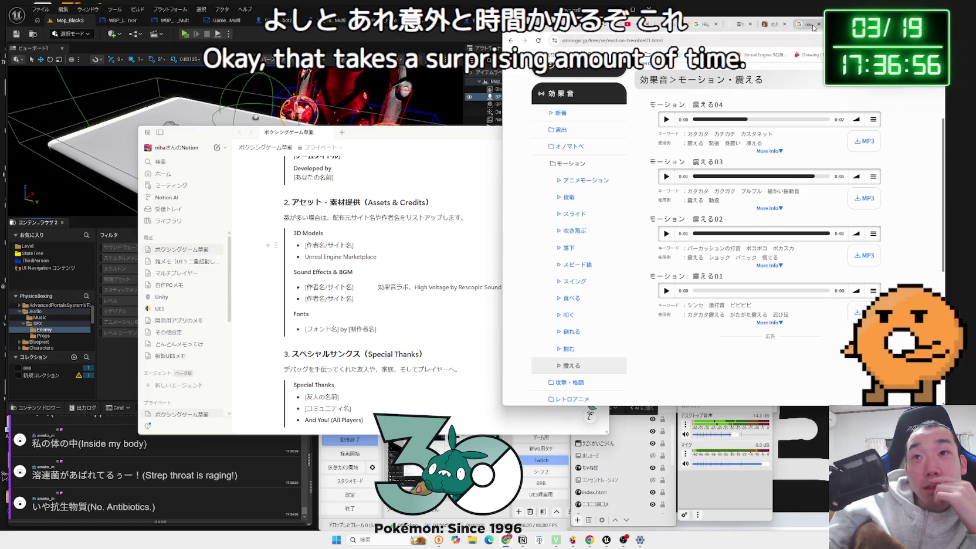
{"action": "left_click", "coordinate": [813, 27]}
{"action": "left_click", "coordinate": [819, 25]}
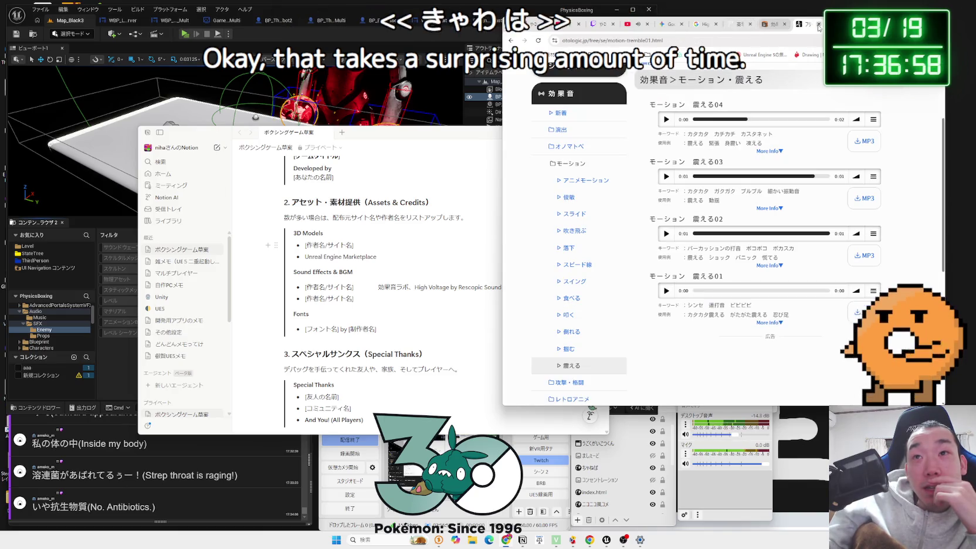
{"action": "left_click", "coordinate": [819, 25]}
{"action": "left_click", "coordinate": [819, 25]}
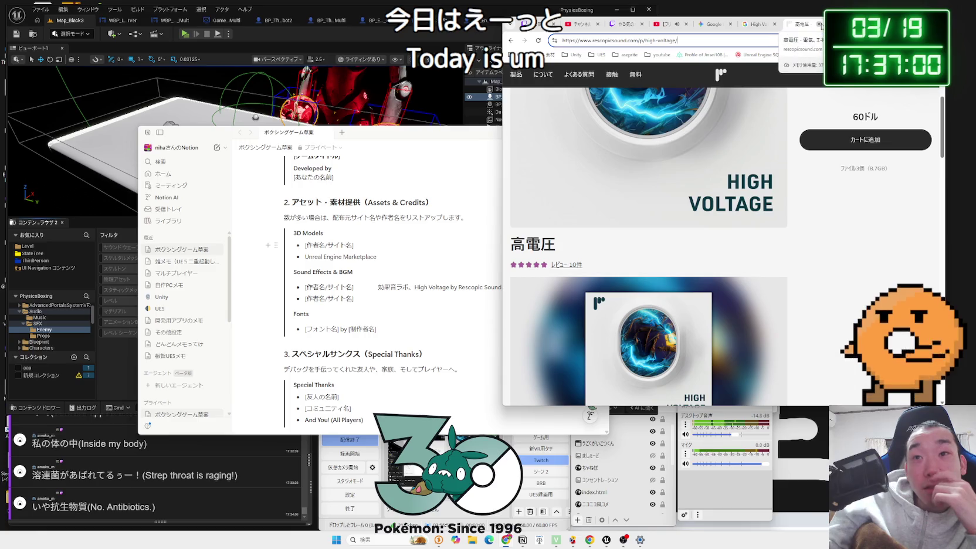
{"action": "left_click", "coordinate": [821, 26]}
Step: From the ゲーム制作素材 bookmarks, open the Dekogon Studios page on Fab
{"action": "left_click", "coordinate": [549, 55]}
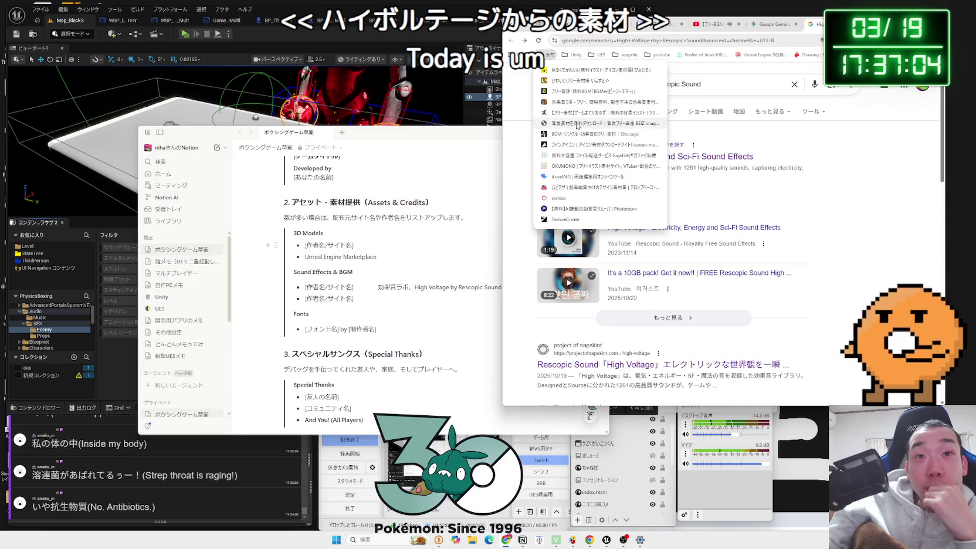
{"action": "left_click", "coordinate": [853, 149]}
{"action": "left_click", "coordinate": [933, 55]}
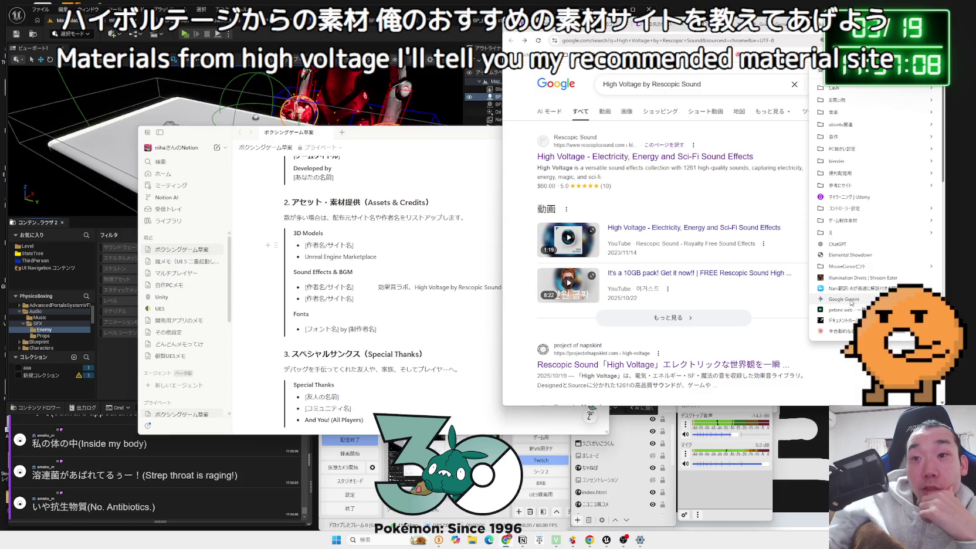
{"action": "mouse_move", "coordinate": [847, 266]}
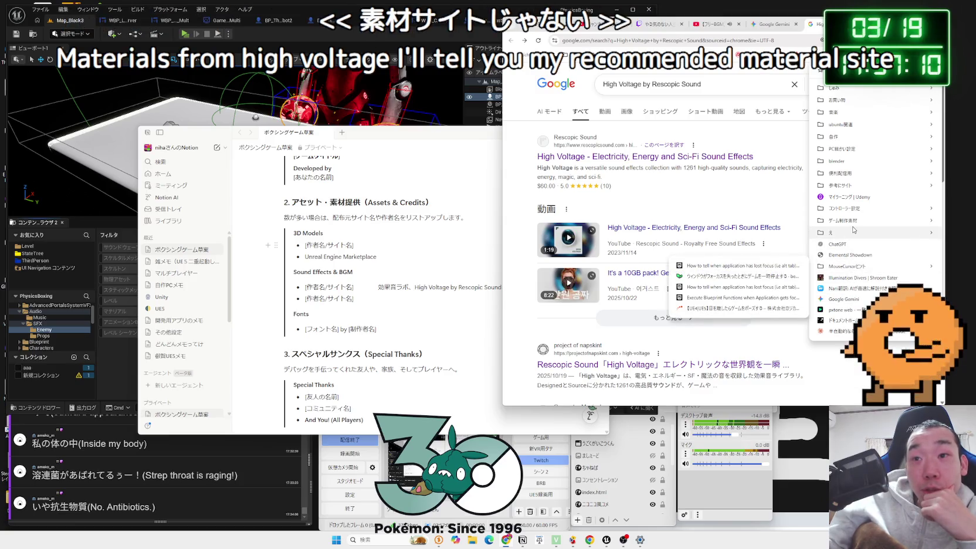
{"action": "mouse_move", "coordinate": [856, 223]}
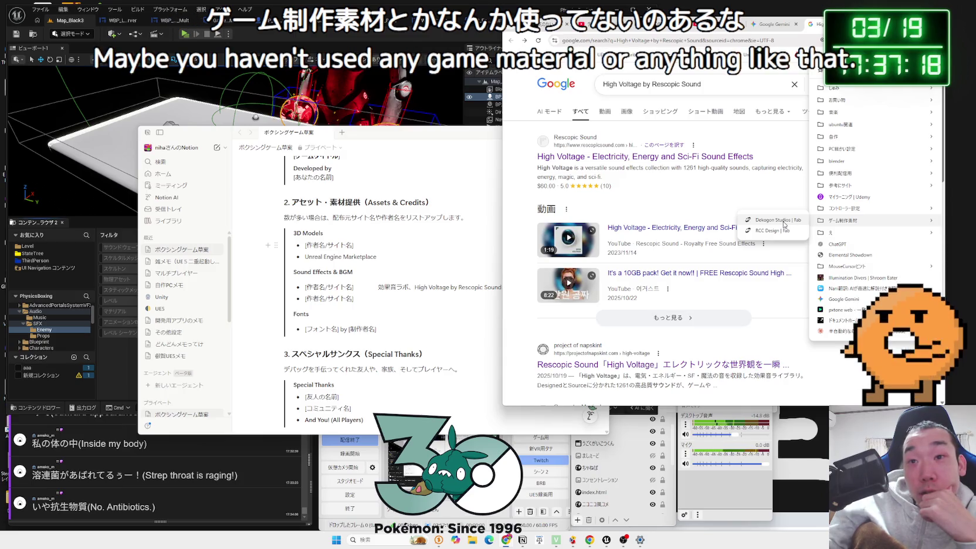
{"action": "left_click", "coordinate": [785, 222]}
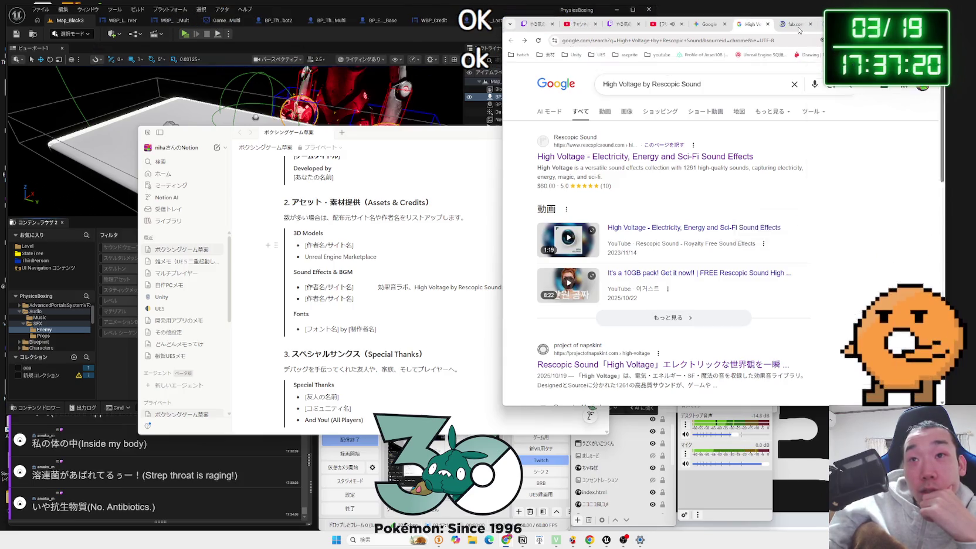
Step: Scroll through Dekogon Studios' free products on Fab, then close the page
{"action": "scroll", "coordinate": [780, 194], "scroll_direction": "down", "scroll_amount": 3}
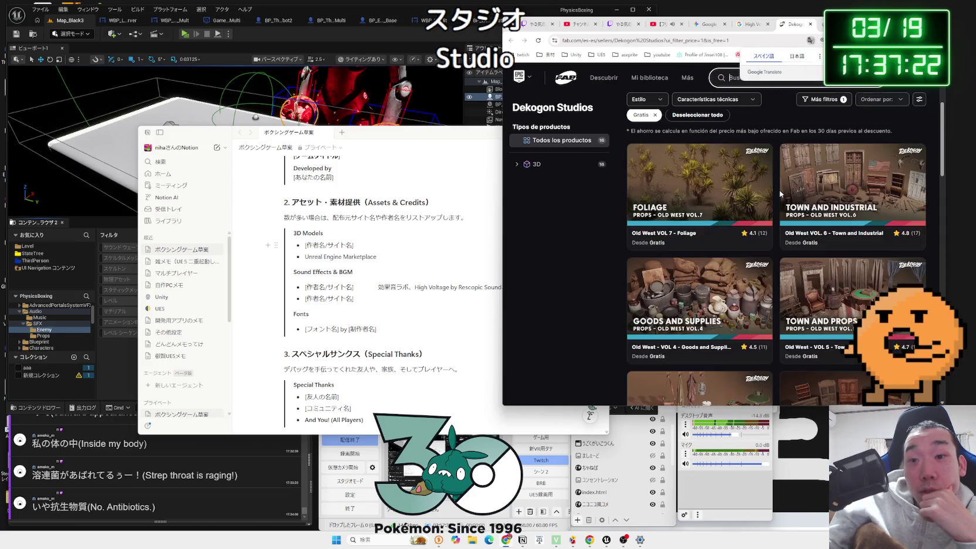
{"action": "scroll", "coordinate": [828, 193], "scroll_direction": "down", "scroll_amount": 2}
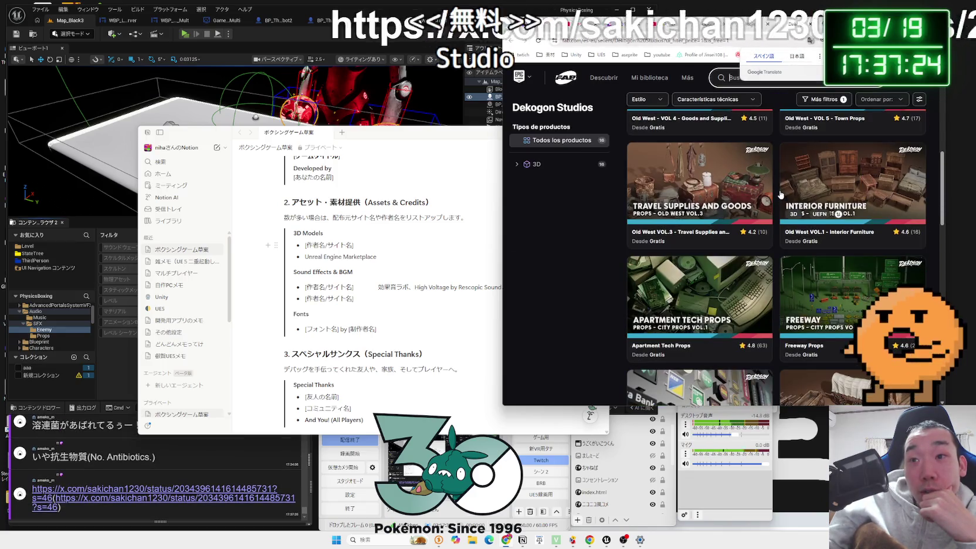
{"action": "scroll", "coordinate": [828, 193], "scroll_direction": "down", "scroll_amount": 5}
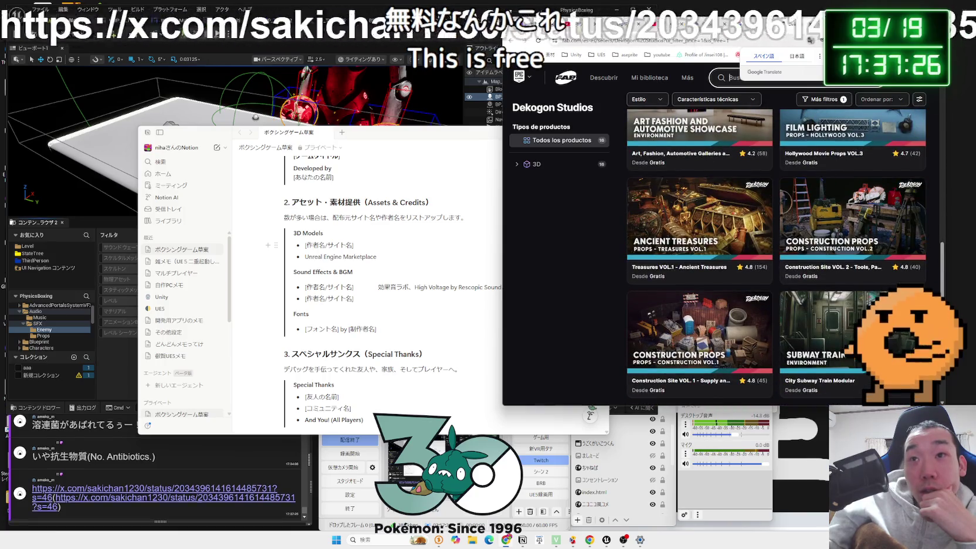
{"action": "left_click", "coordinate": [812, 25]}
Step: Browse the RCC Design Fab page, close it, and open the x.com link from chat
{"action": "scroll", "coordinate": [804, 200], "scroll_direction": "down", "scroll_amount": 10}
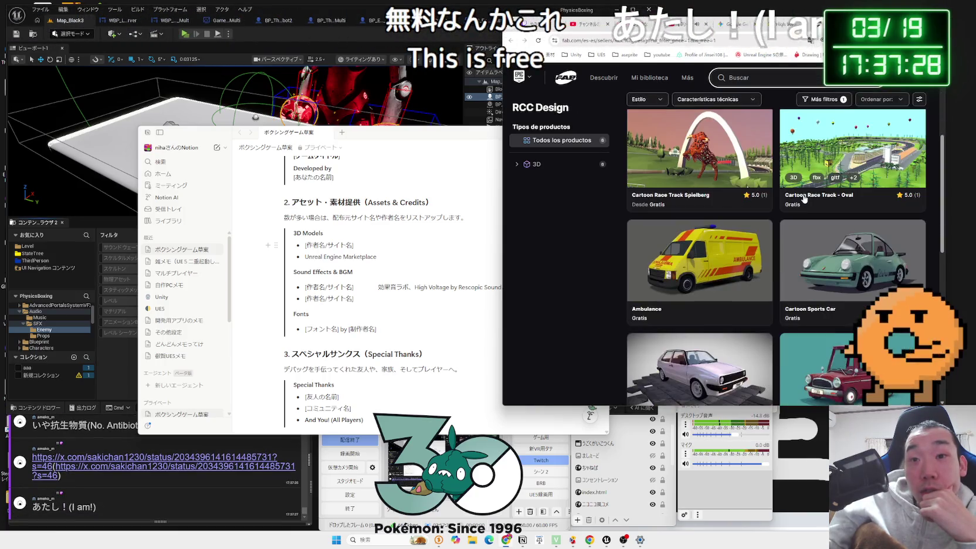
{"action": "scroll", "coordinate": [805, 199], "scroll_direction": "down", "scroll_amount": 3}
{"action": "scroll", "coordinate": [805, 198], "scroll_direction": "up", "scroll_amount": 3}
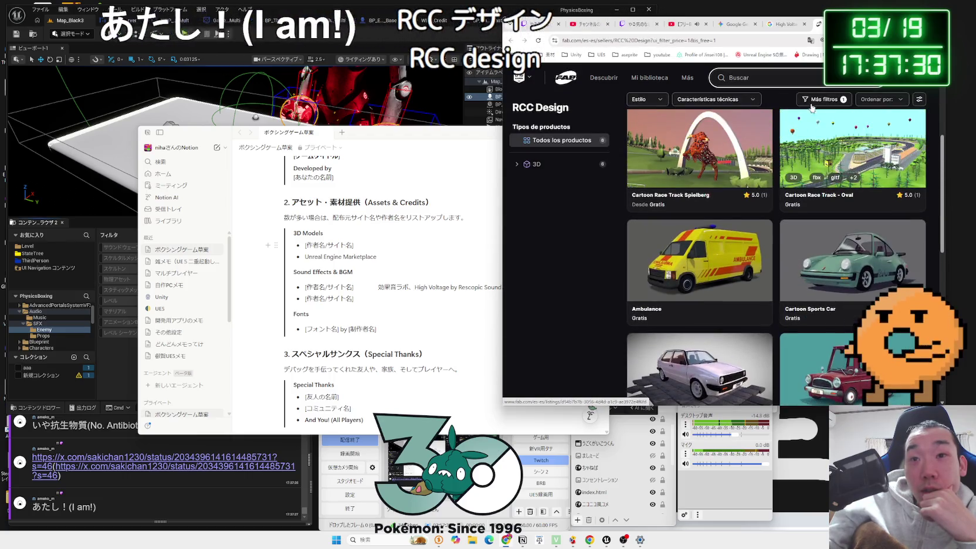
{"action": "key", "text": "ctrl+w"}
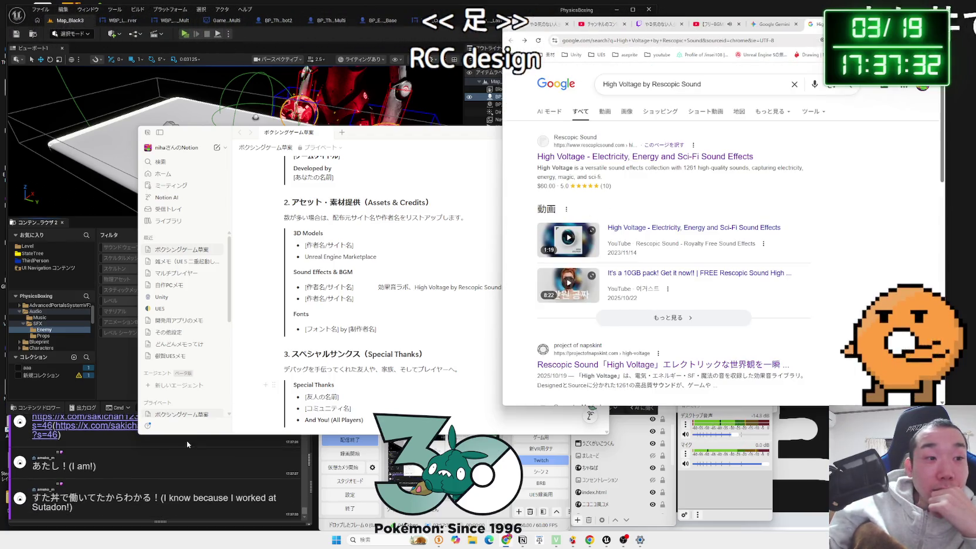
{"action": "left_click", "coordinate": [187, 441]}
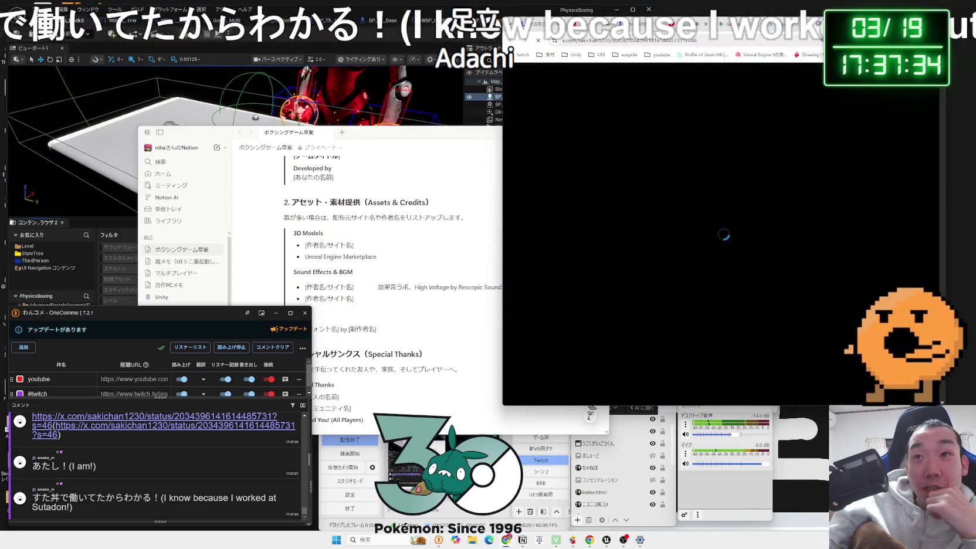
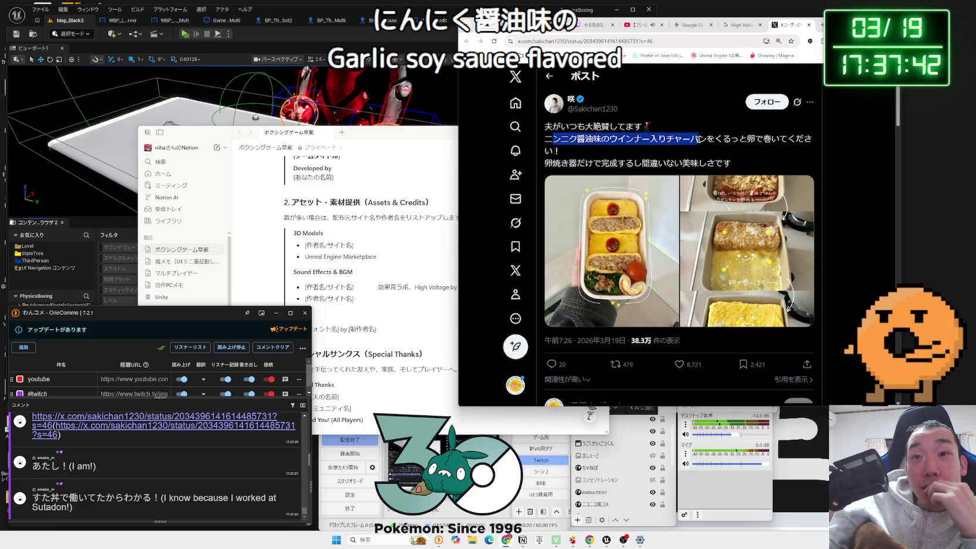
Step: Open the fried rice post's photos and step to the cooking-steps photo
{"action": "left_click_drag", "start_coordinate": [731, 164], "coordinate": [597, 142]}
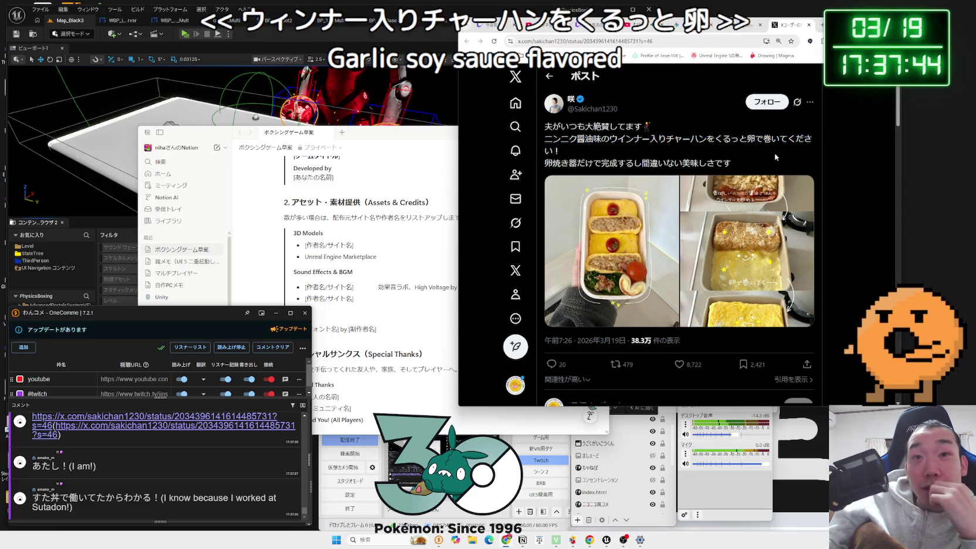
{"action": "left_click", "coordinate": [567, 145]}
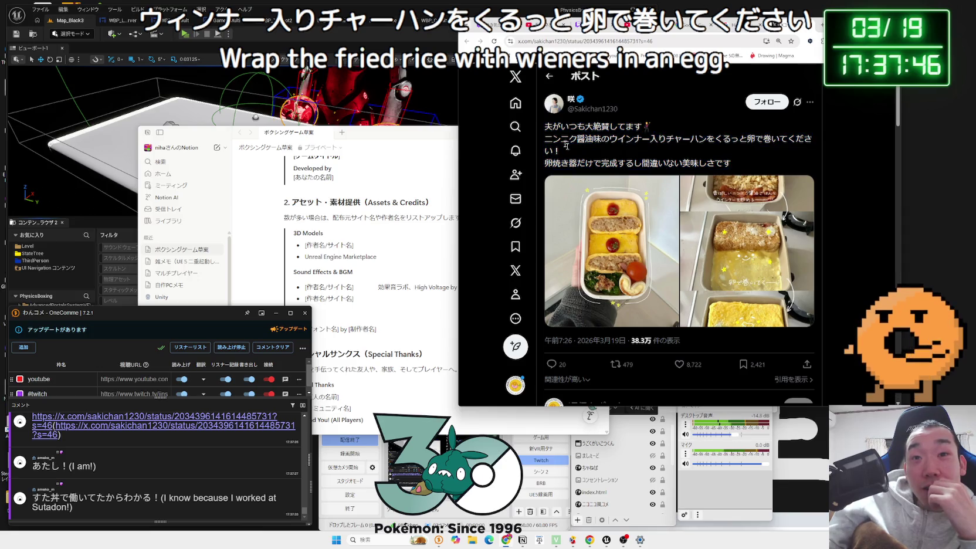
{"action": "left_click", "coordinate": [623, 212]}
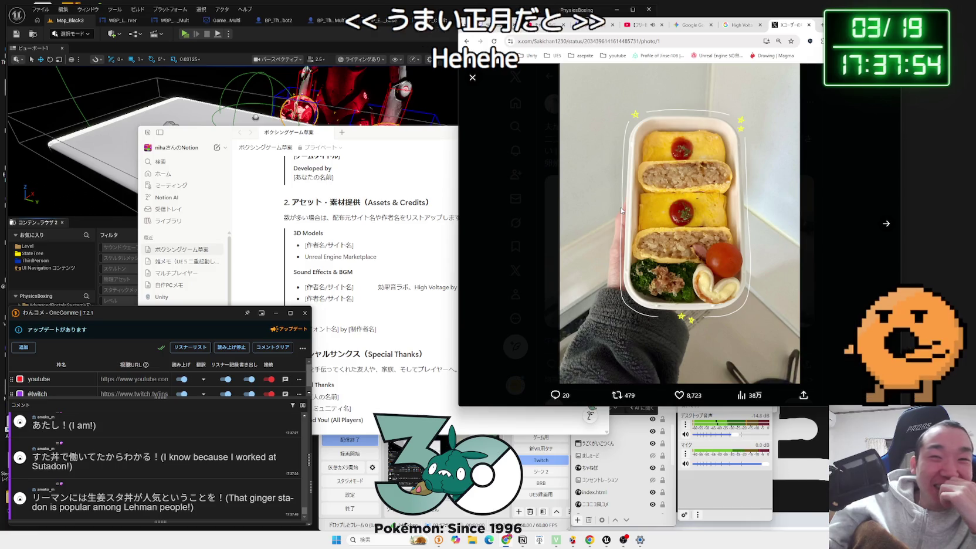
{"action": "left_click", "coordinate": [887, 223]}
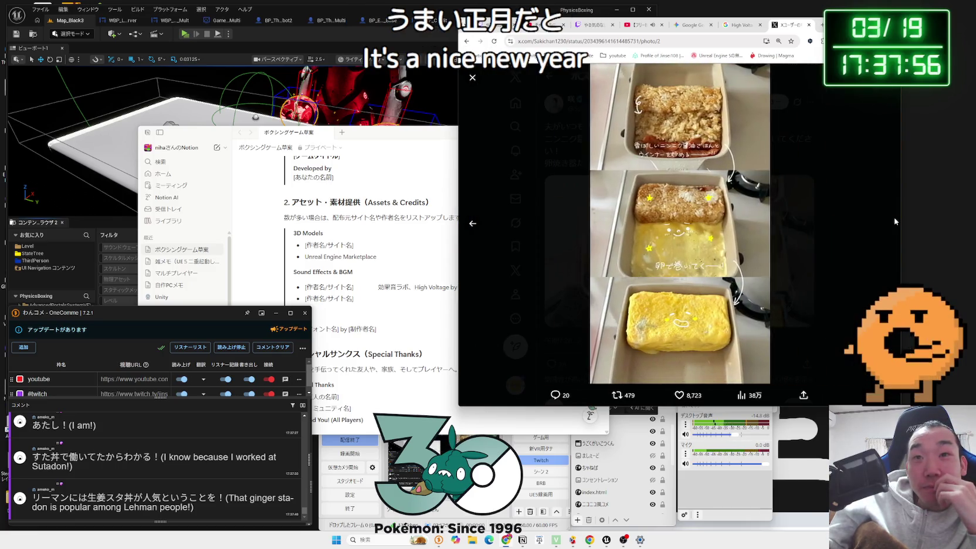
Step: Close the photo viewer and Google-search 生姜スタ丼 from the chat comment
{"action": "left_click", "coordinate": [845, 215]}
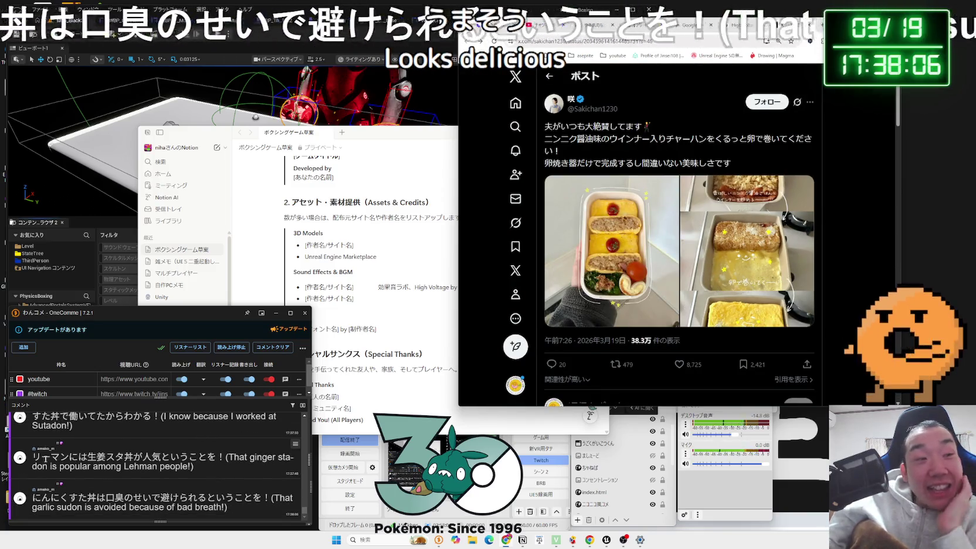
{"action": "left_click_drag", "start_coordinate": [88, 457], "coordinate": [132, 458]}
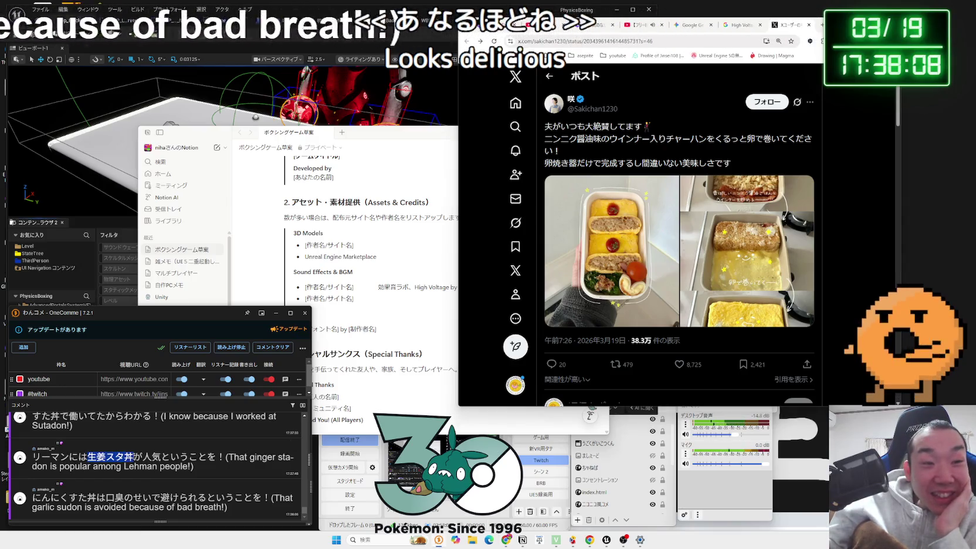
{"action": "left_click", "coordinate": [141, 476]}
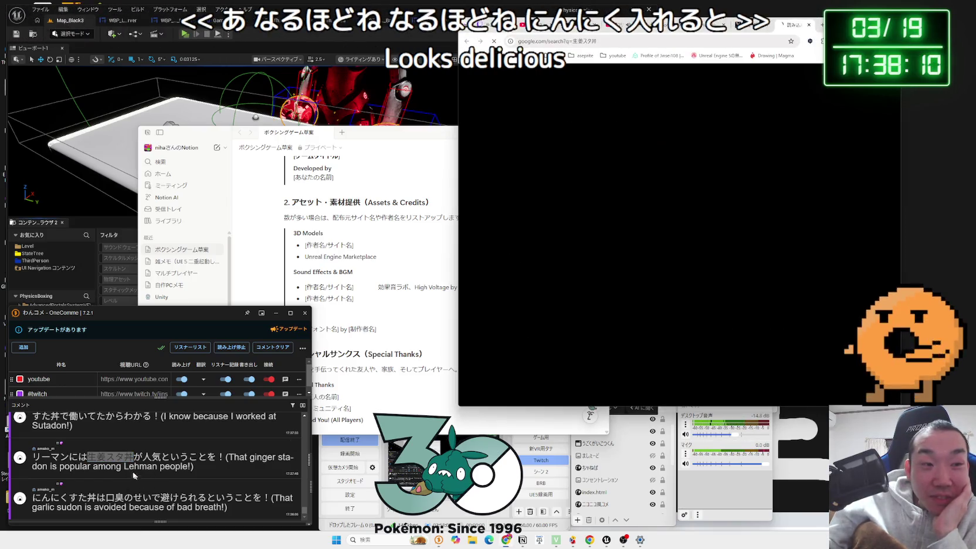
Step: Browse the テーブルマーク ginger stadon recipe, then return to the search results
{"action": "left_click", "coordinate": [535, 209]}
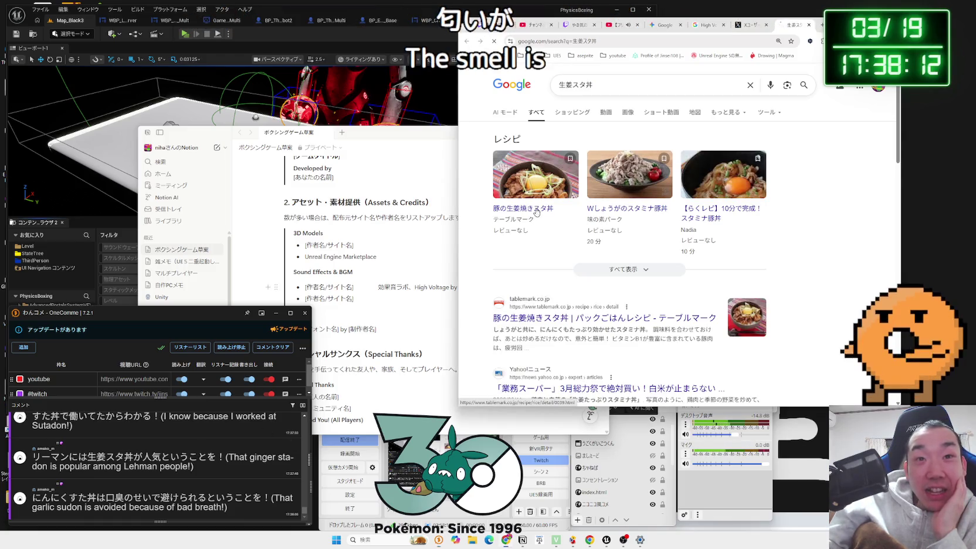
{"action": "scroll", "coordinate": [765, 209], "scroll_direction": "down", "scroll_amount": 5}
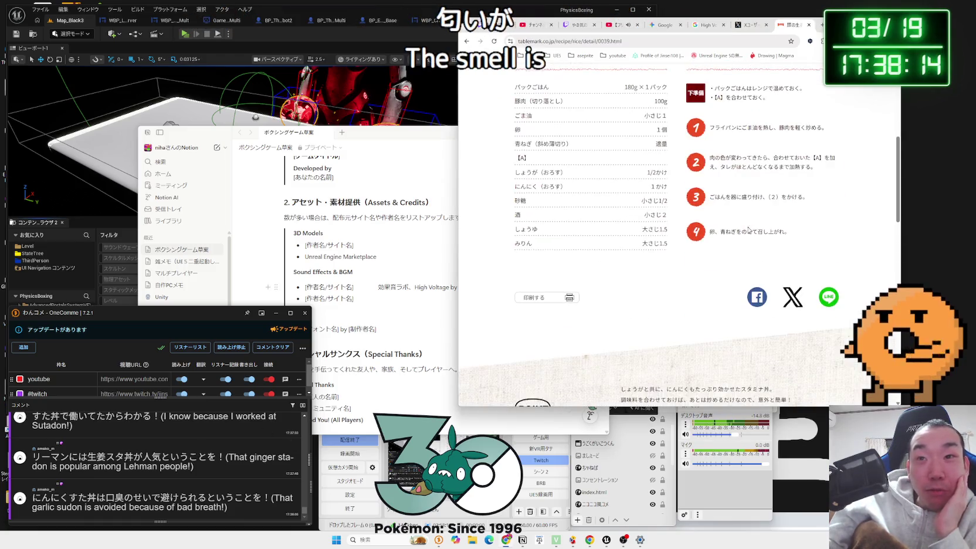
{"action": "key", "text": "alt+Left"}
{"action": "scroll", "coordinate": [748, 229], "scroll_direction": "down", "scroll_amount": 10}
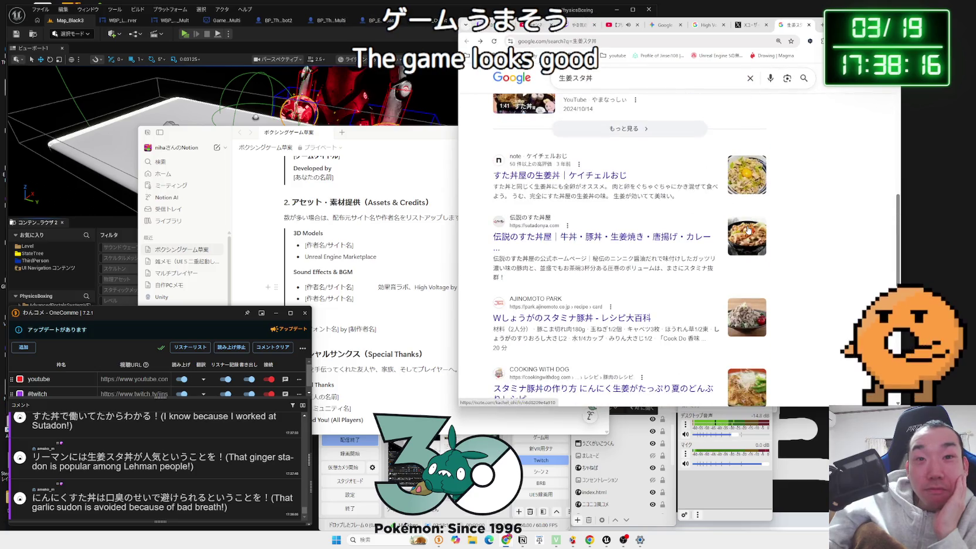
{"action": "scroll", "coordinate": [748, 230], "scroll_direction": "down", "scroll_amount": 3}
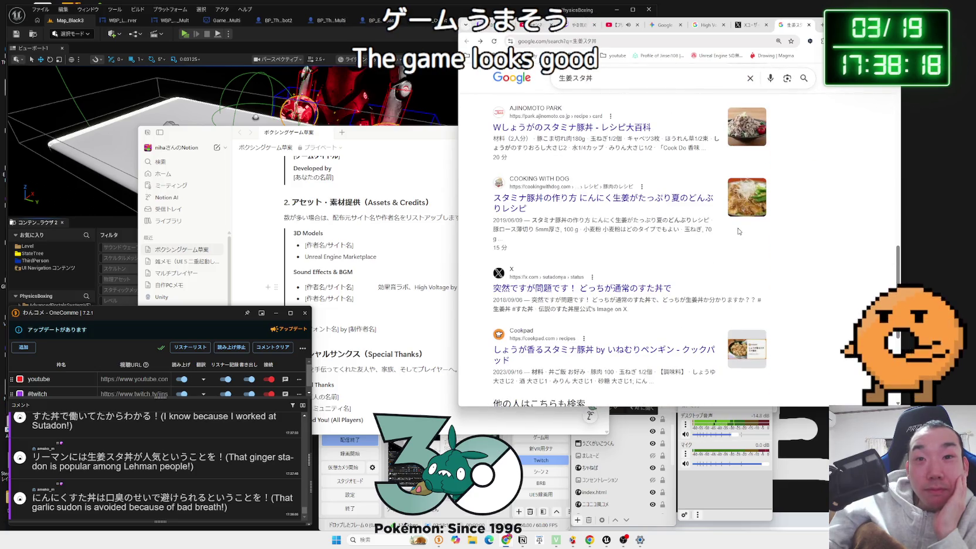
{"action": "scroll", "coordinate": [739, 231], "scroll_direction": "up", "scroll_amount": 10}
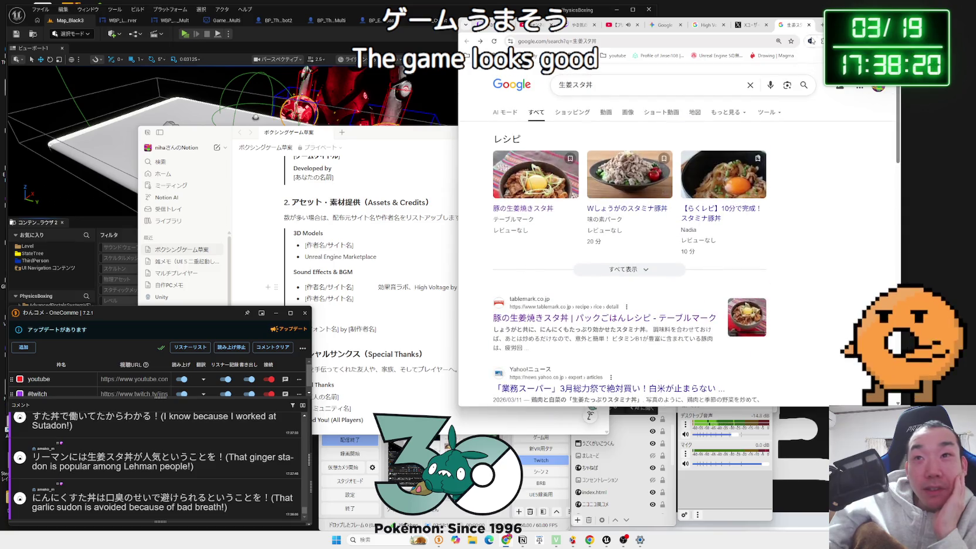
Step: Close the 生姜スタ丼 search tab and the X post tab
{"action": "left_click", "coordinate": [809, 25]}
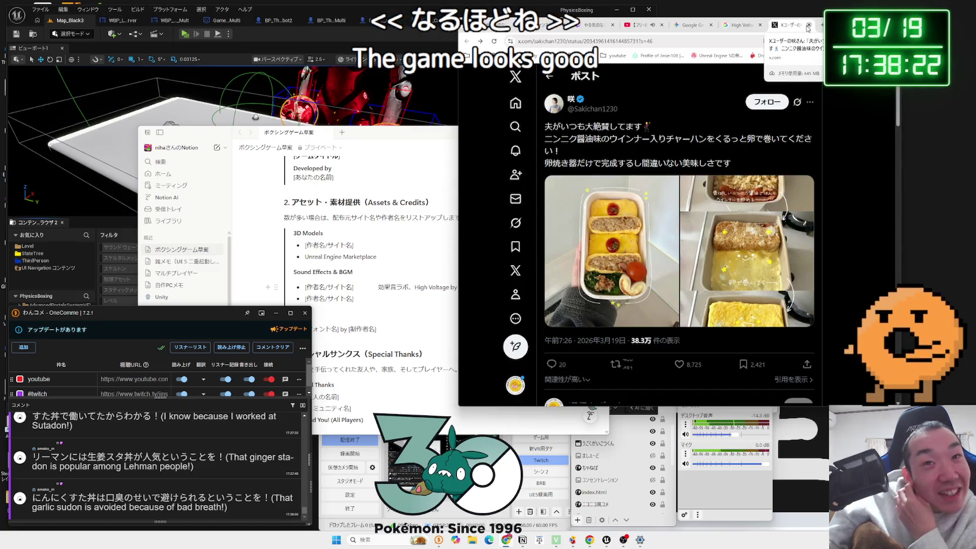
{"action": "scroll", "coordinate": [805, 143], "scroll_direction": "down", "scroll_amount": 4}
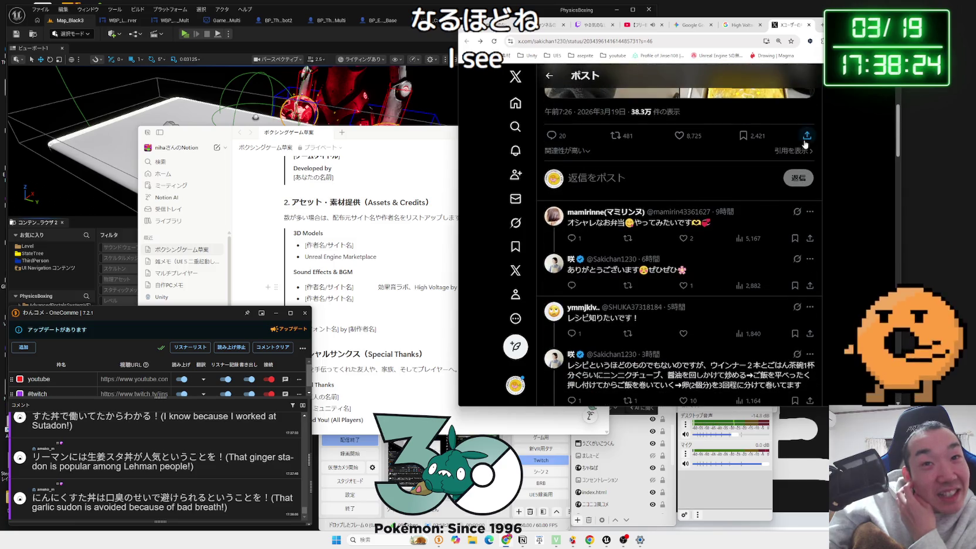
{"action": "scroll", "coordinate": [805, 144], "scroll_direction": "down", "scroll_amount": 3}
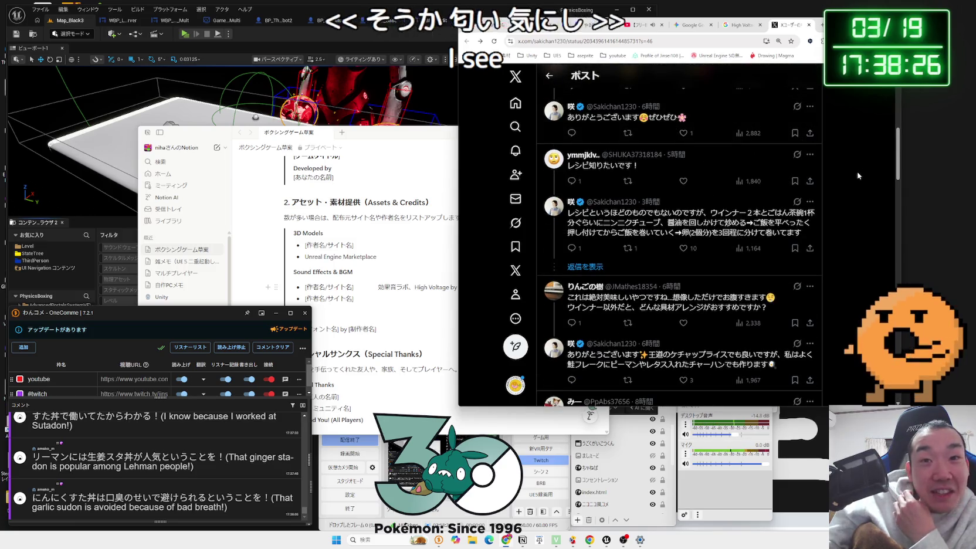
{"action": "scroll", "coordinate": [872, 173], "scroll_direction": "up", "scroll_amount": 7}
{"action": "left_click", "coordinate": [809, 26]}
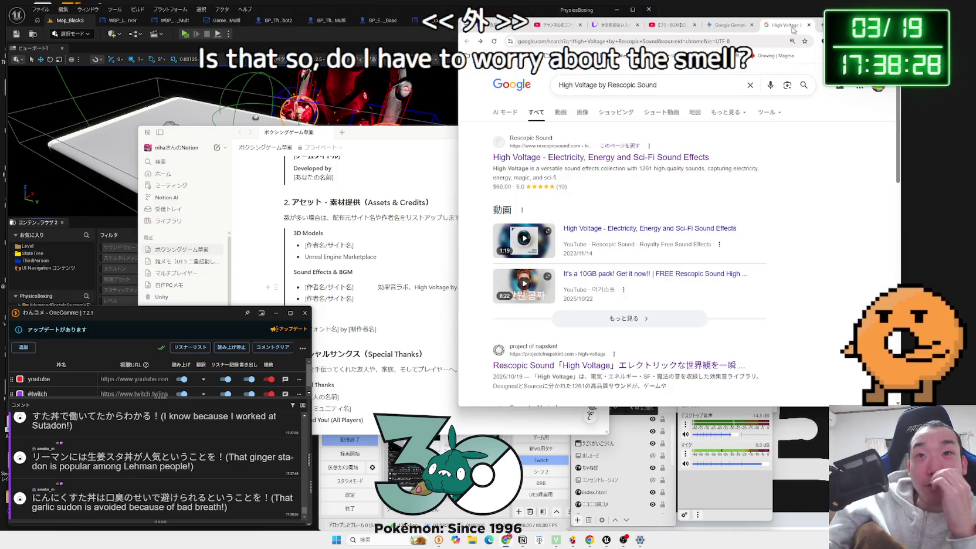
Step: Append 、OtoLogic to the Notion credits page's Sound Effects line
{"action": "left_click_drag", "start_coordinate": [411, 133], "coordinate": [457, 102]}
{"action": "type", "text": "、OtoLogic"}
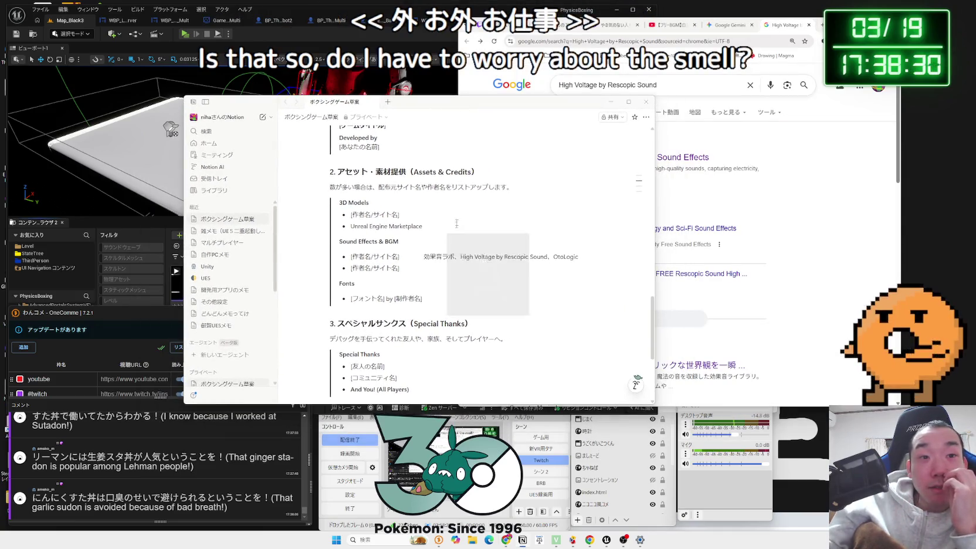
{"action": "scroll", "coordinate": [450, 301], "scroll_direction": "up", "scroll_amount": 1}
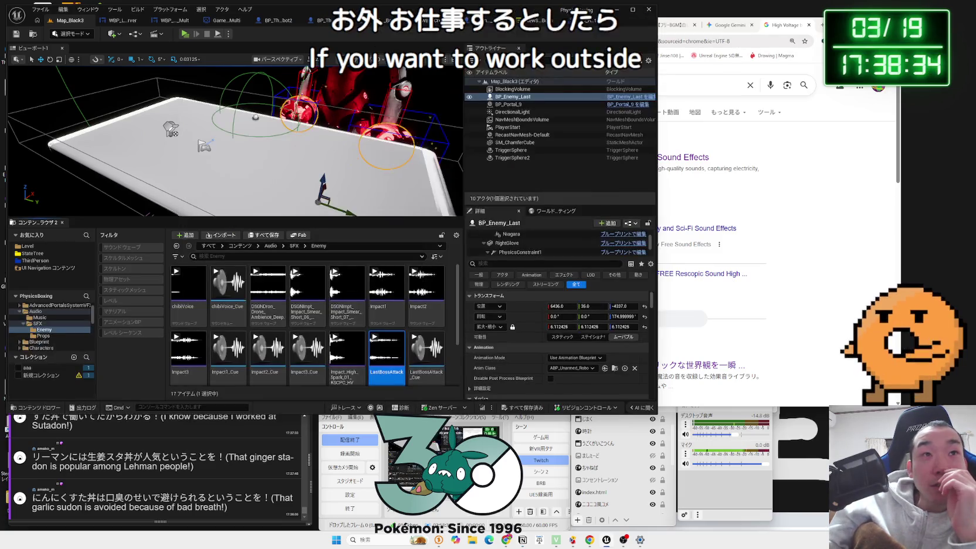
Step: Bring Unreal Editor forward and look through its Tools, Window, Blueprint, Edit and File menus
{"action": "left_click", "coordinate": [198, 45]}
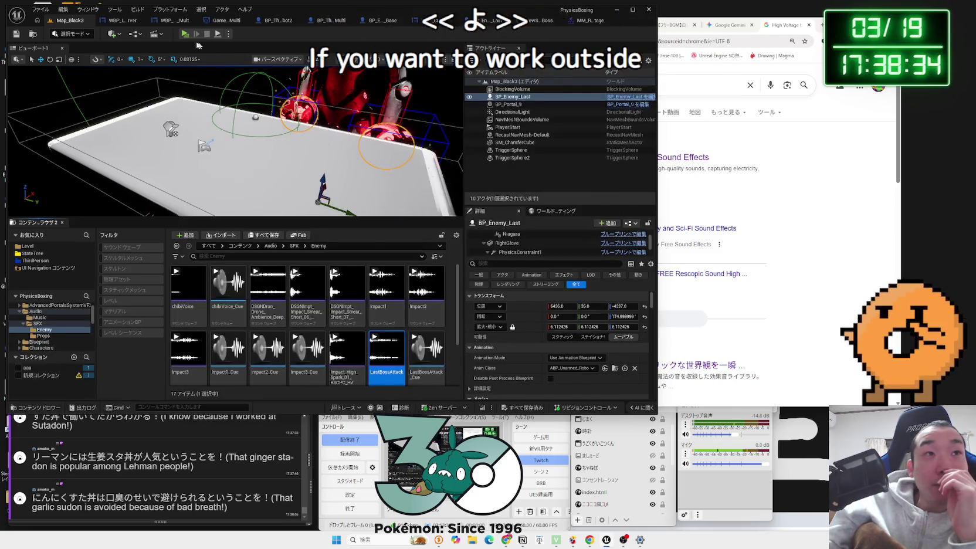
{"action": "left_click", "coordinate": [110, 10]}
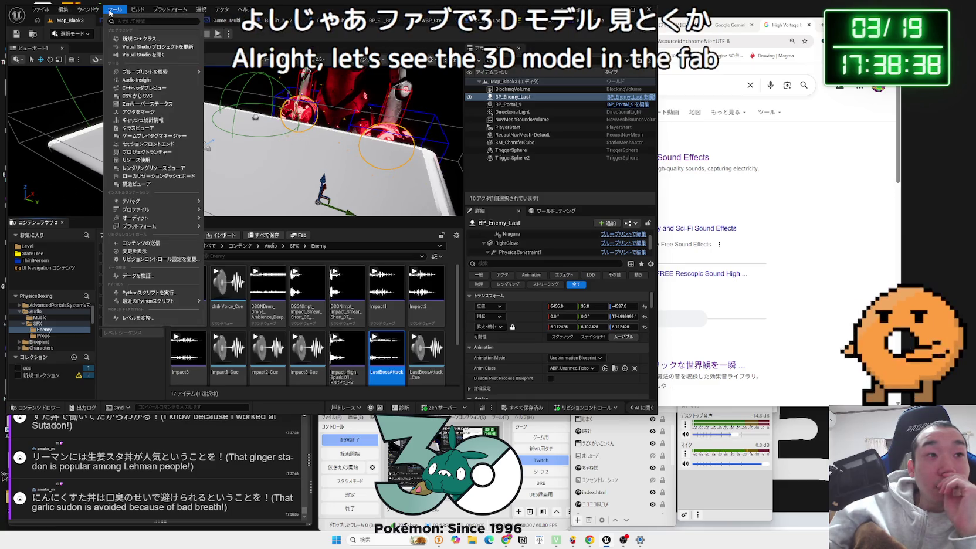
{"action": "left_click", "coordinate": [110, 10]}
{"action": "left_click", "coordinate": [88, 10]}
{"action": "left_click", "coordinate": [88, 10]}
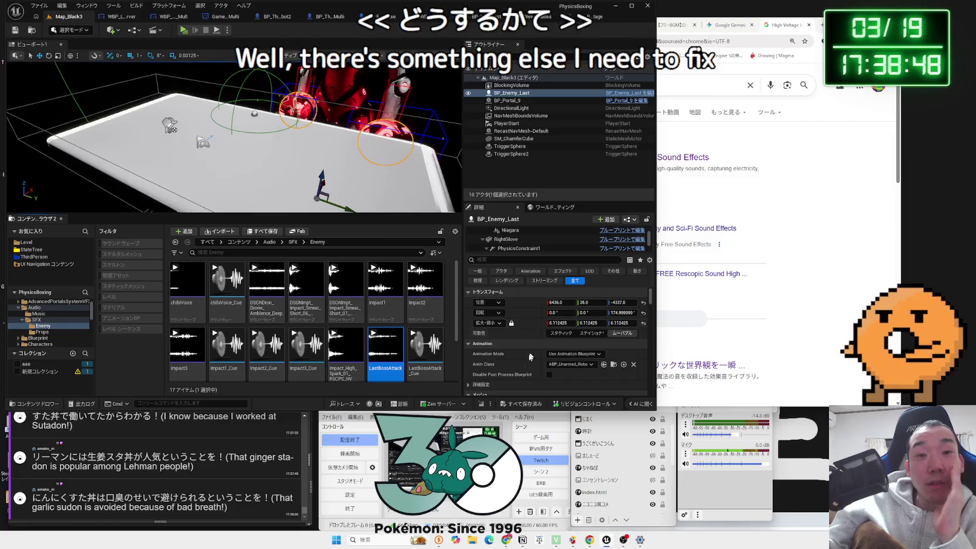
{"action": "left_click", "coordinate": [137, 30]}
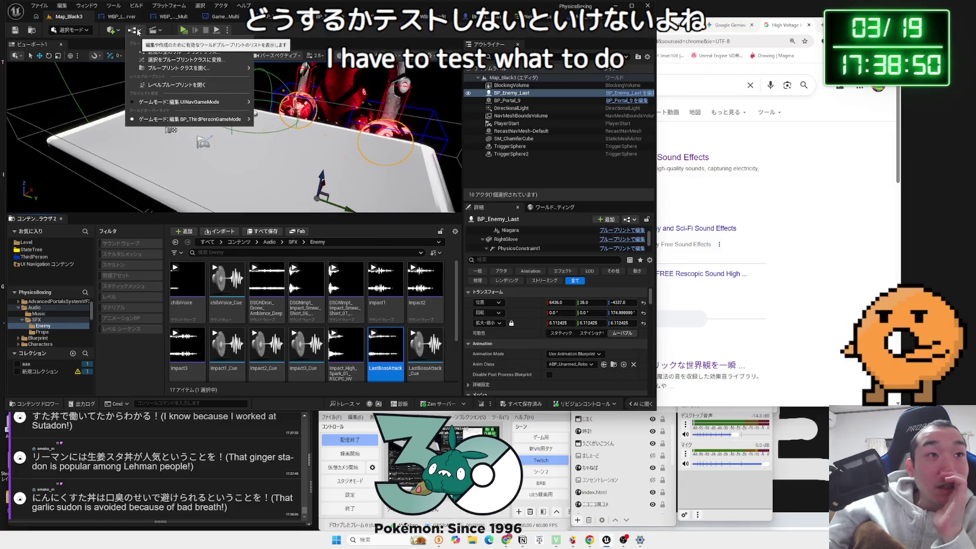
{"action": "left_click", "coordinate": [137, 30]}
{"action": "left_click", "coordinate": [62, 6]}
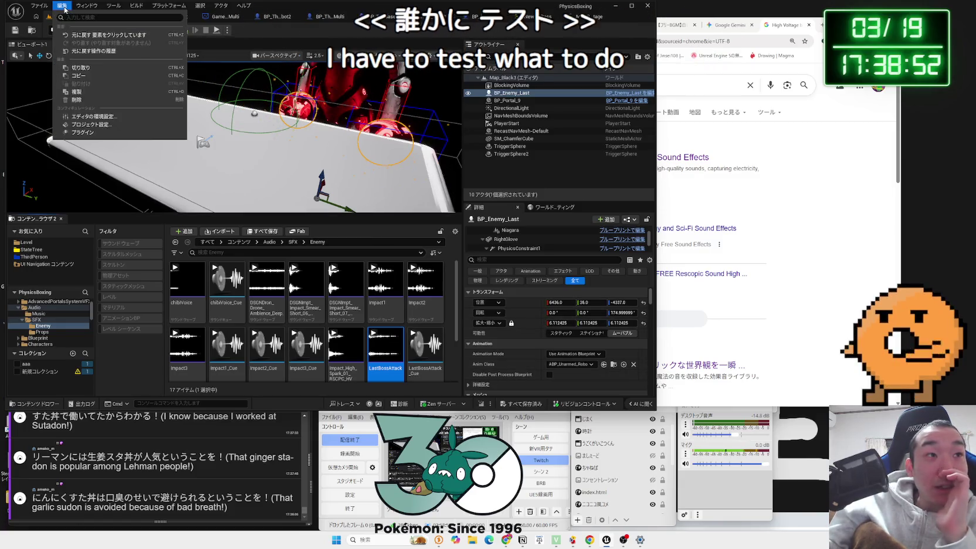
{"action": "left_click", "coordinate": [61, 6]}
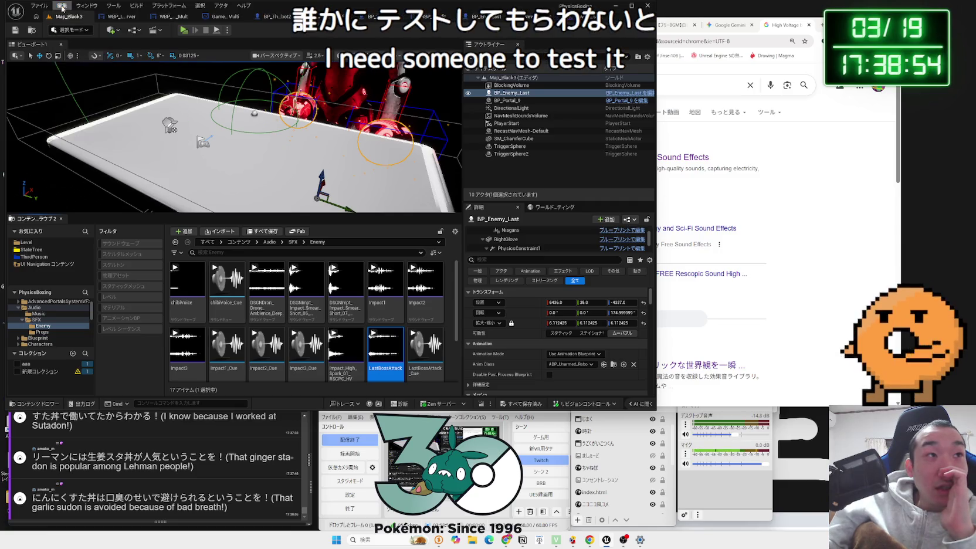
{"action": "left_click", "coordinate": [40, 6]}
{"action": "left_click", "coordinate": [40, 6]}
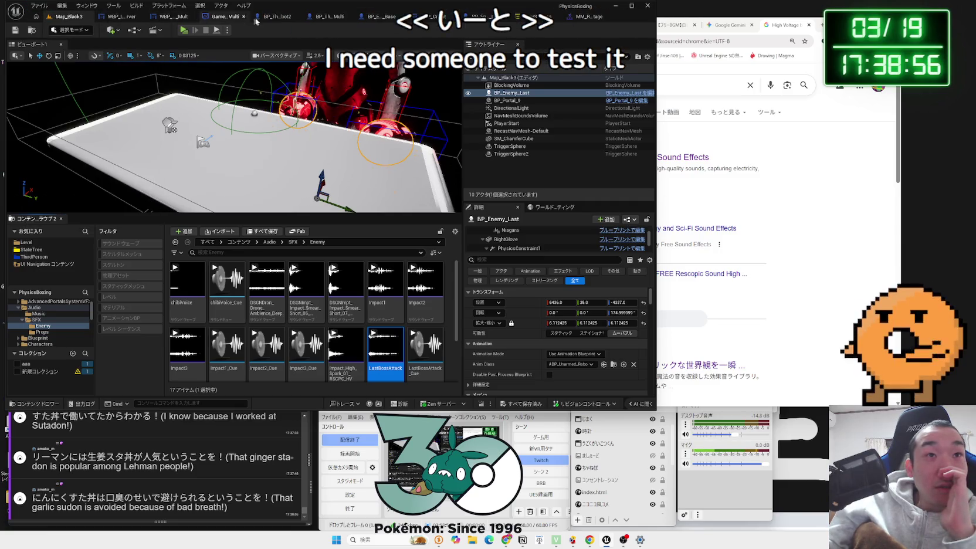
Step: Close the boss StateTree, robot montage and BP_Enemy_Last tabs, returning to the High Voltage results
{"action": "left_click", "coordinate": [525, 16]}
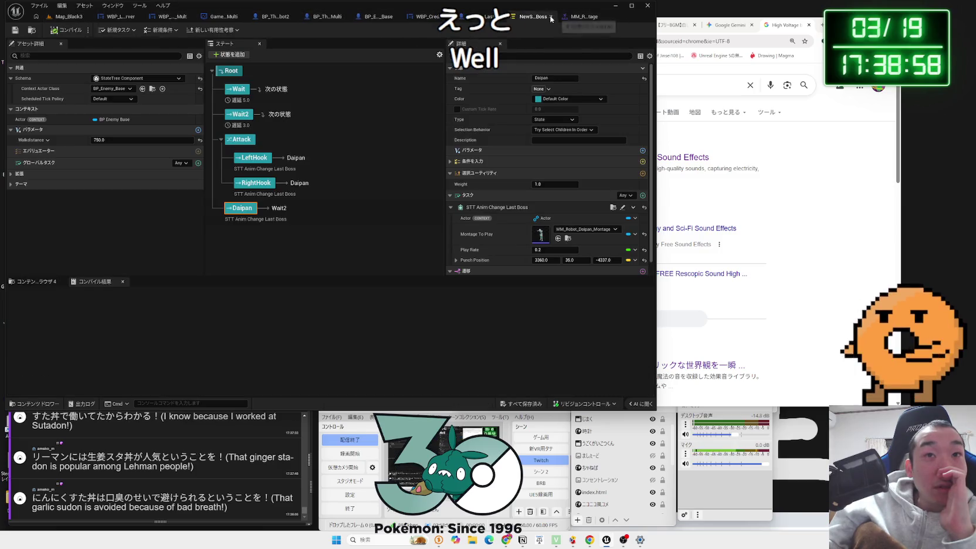
{"action": "left_click", "coordinate": [551, 18]}
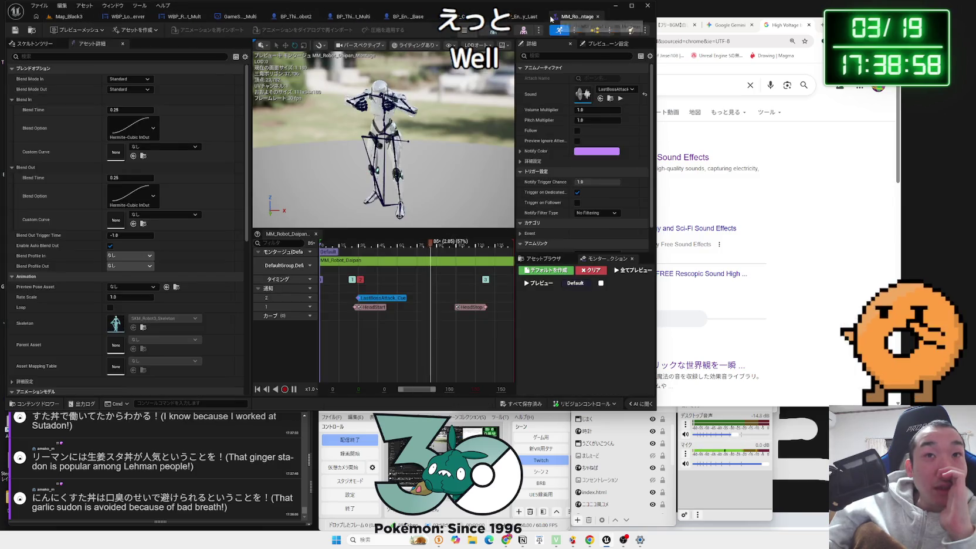
{"action": "left_click", "coordinate": [601, 20]}
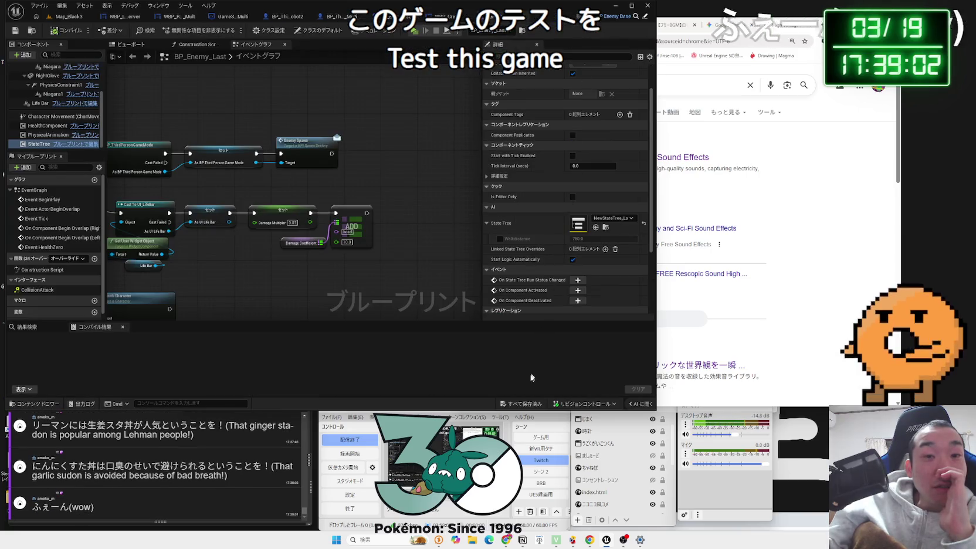
{"action": "left_click", "coordinate": [66, 16]}
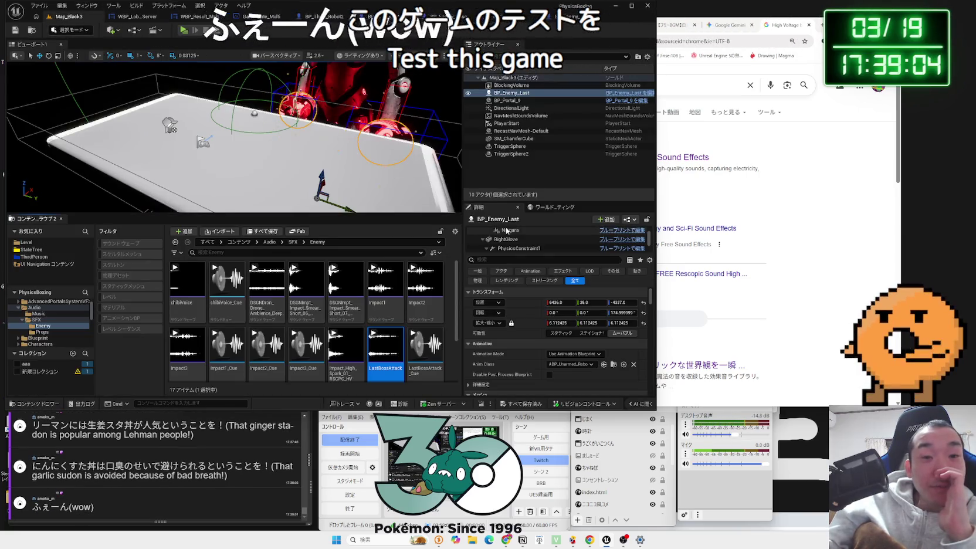
{"action": "key", "text": "alt+Tab"}
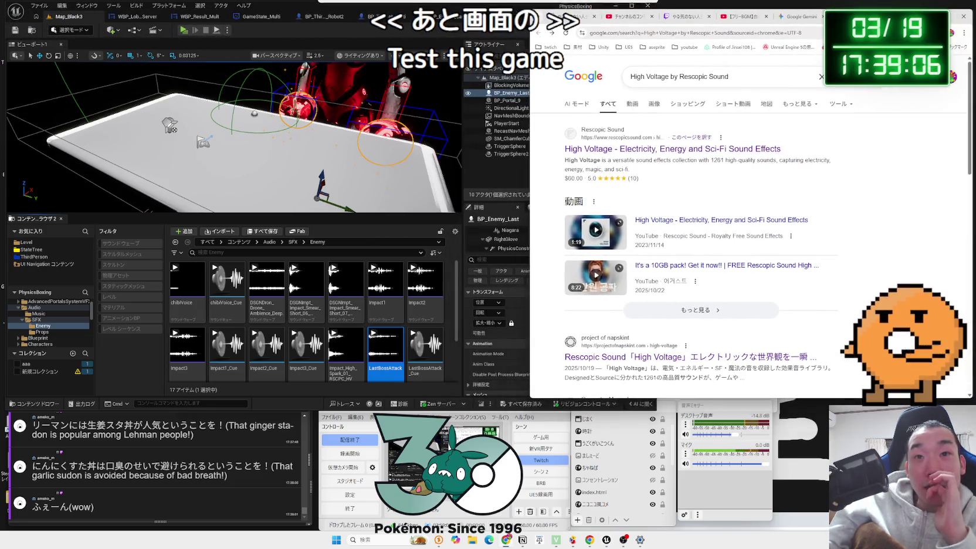
Step: Play the きゃんでぃー free-BGM video from the YouTube end screen
{"action": "left_click", "coordinate": [809, 23]}
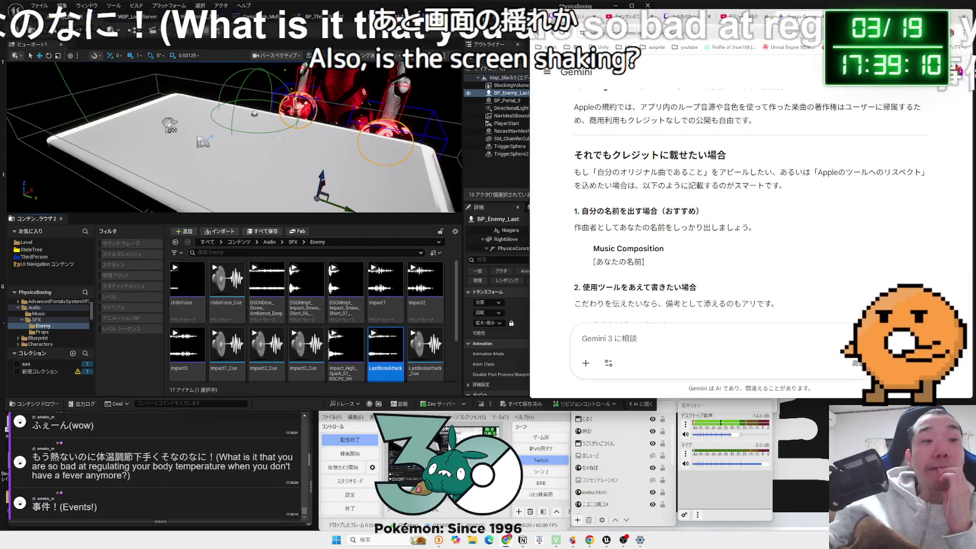
{"action": "key", "text": "ctrl+shift+Tab"}
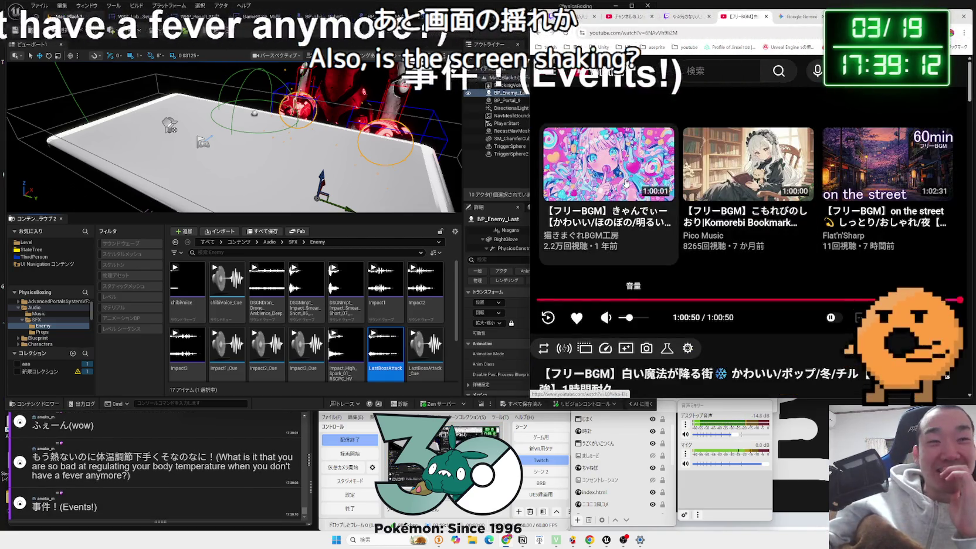
{"action": "left_click", "coordinate": [626, 184]}
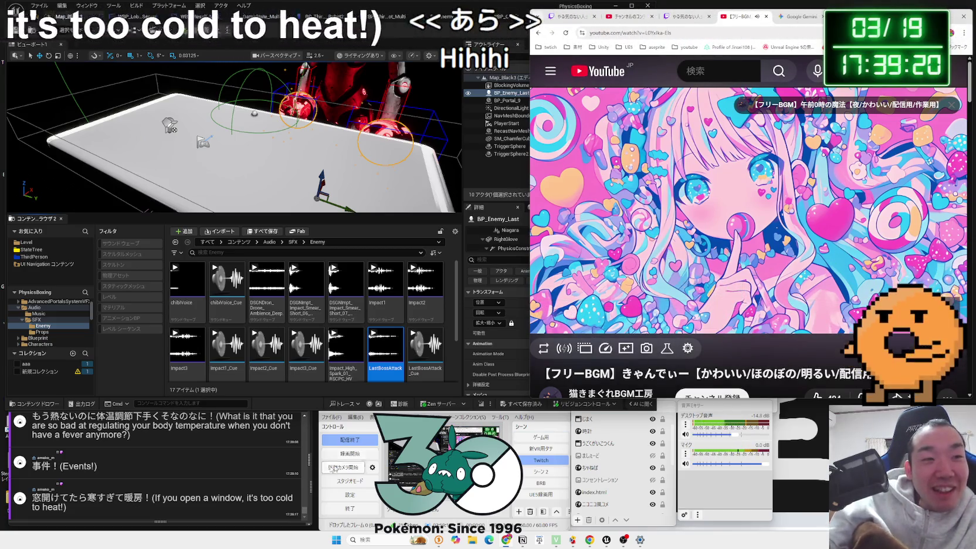
{"action": "left_click", "coordinate": [194, 480]}
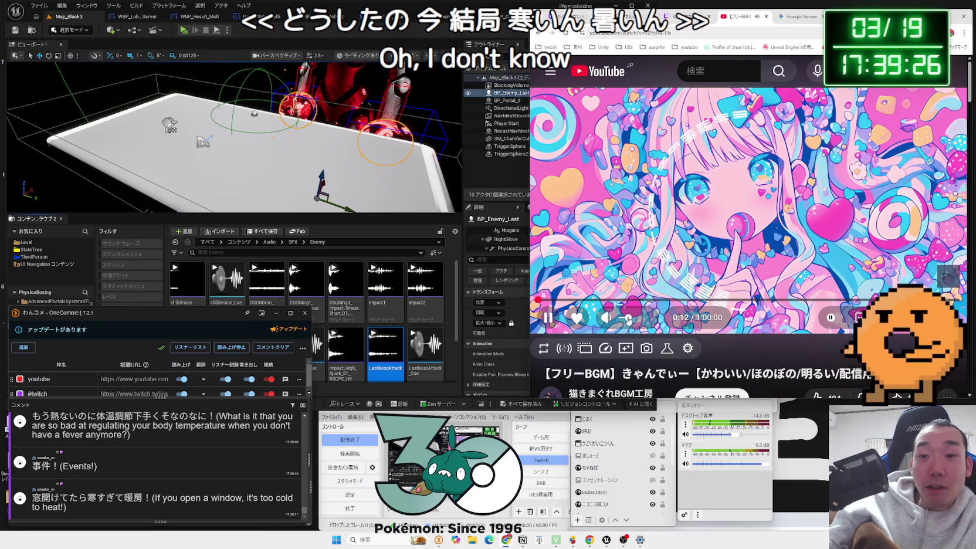
{"action": "left_click", "coordinate": [798, 15]}
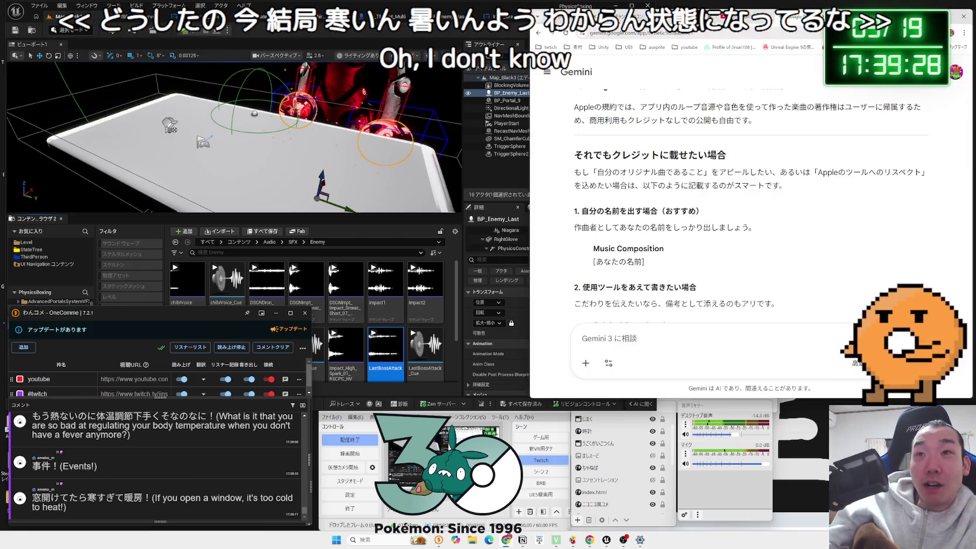
Step: Glance at the High Voltage results and return to Gemini's music-credit advice
{"action": "key", "text": "ctrl+Tab"}
{"action": "key", "text": "ctrl+shift+Tab"}
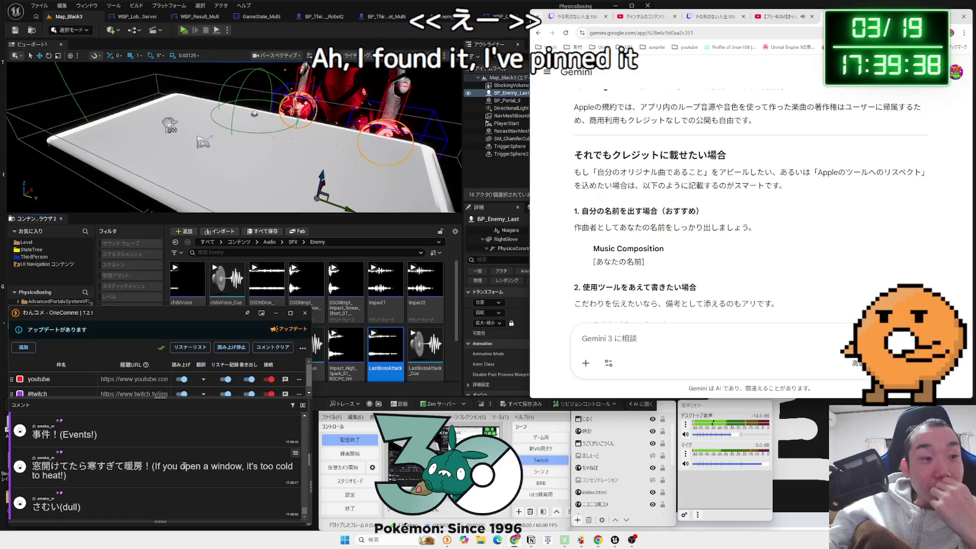
{"action": "left_click_drag", "start_coordinate": [41, 466], "coordinate": [142, 467]}
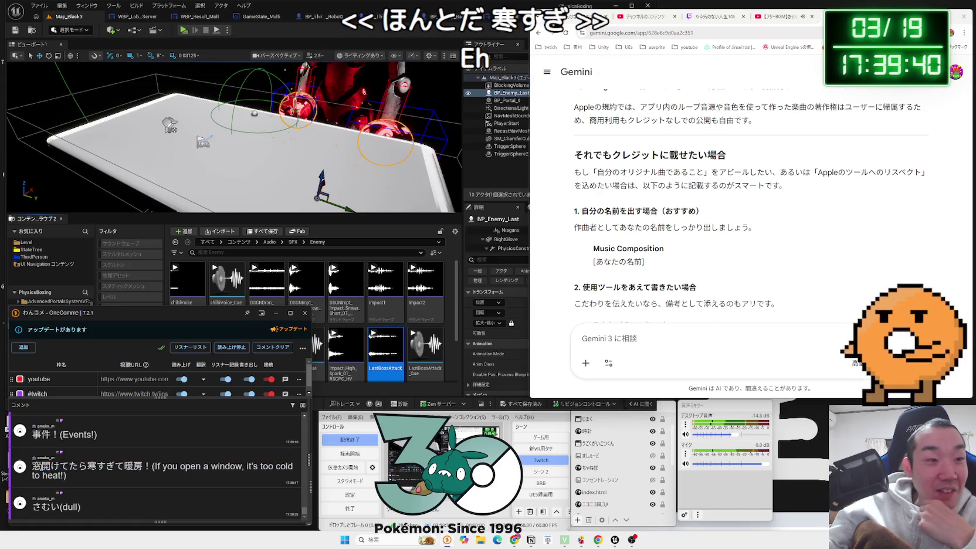
{"action": "scroll", "coordinate": [135, 466], "scroll_direction": "up", "scroll_amount": 1}
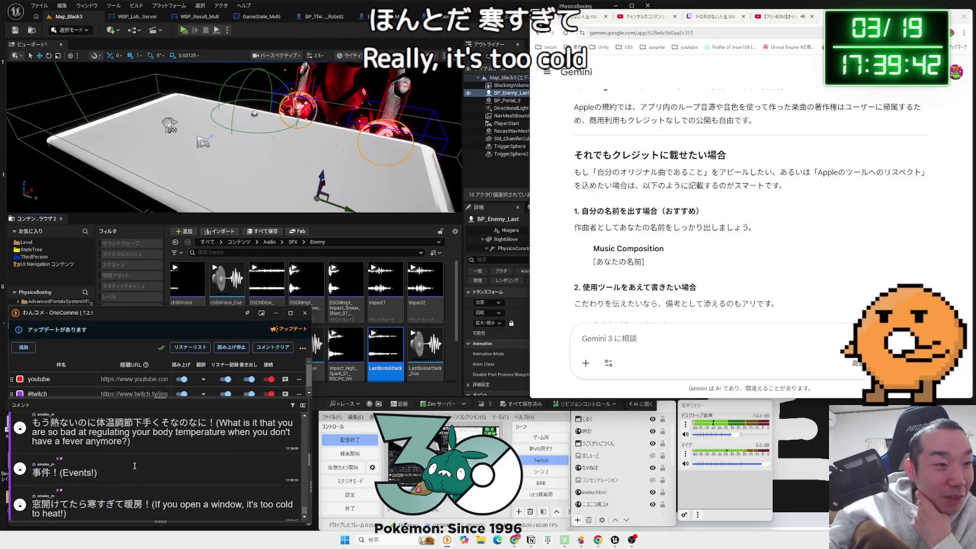
{"action": "scroll", "coordinate": [134, 465], "scroll_direction": "down", "scroll_amount": 1}
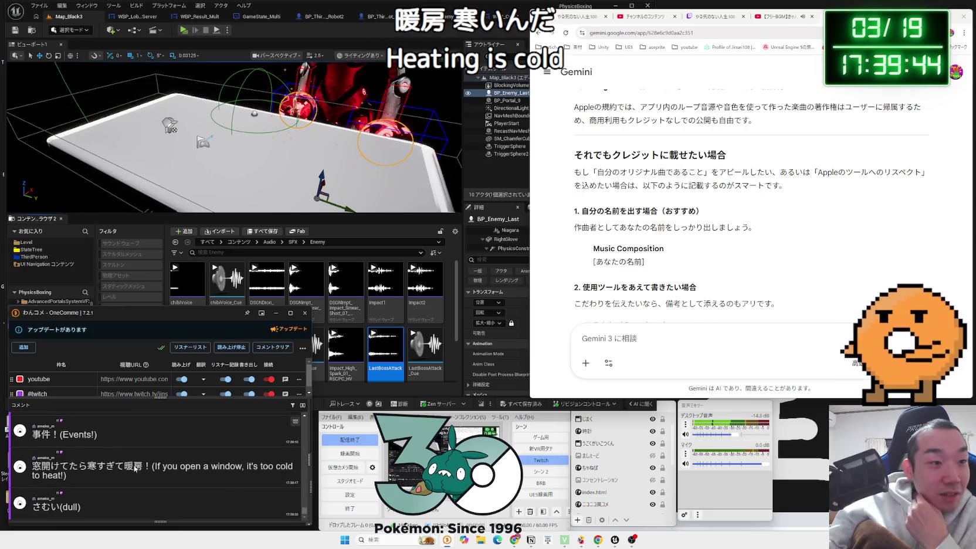
{"action": "scroll", "coordinate": [134, 466], "scroll_direction": "up", "scroll_amount": 1}
{"action": "scroll", "coordinate": [135, 466], "scroll_direction": "up", "scroll_amount": 1}
{"action": "scroll", "coordinate": [134, 466], "scroll_direction": "down", "scroll_amount": 2}
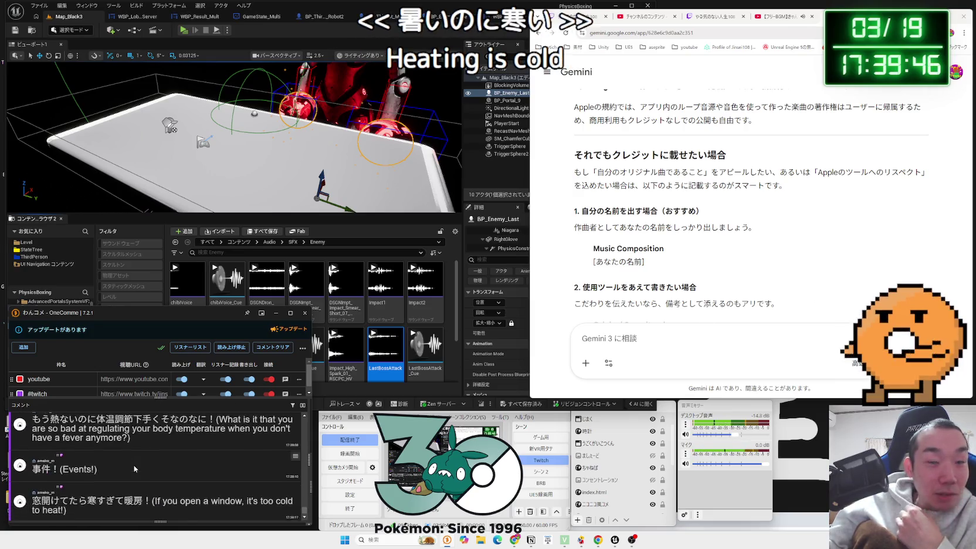
{"action": "left_click", "coordinate": [531, 540]}
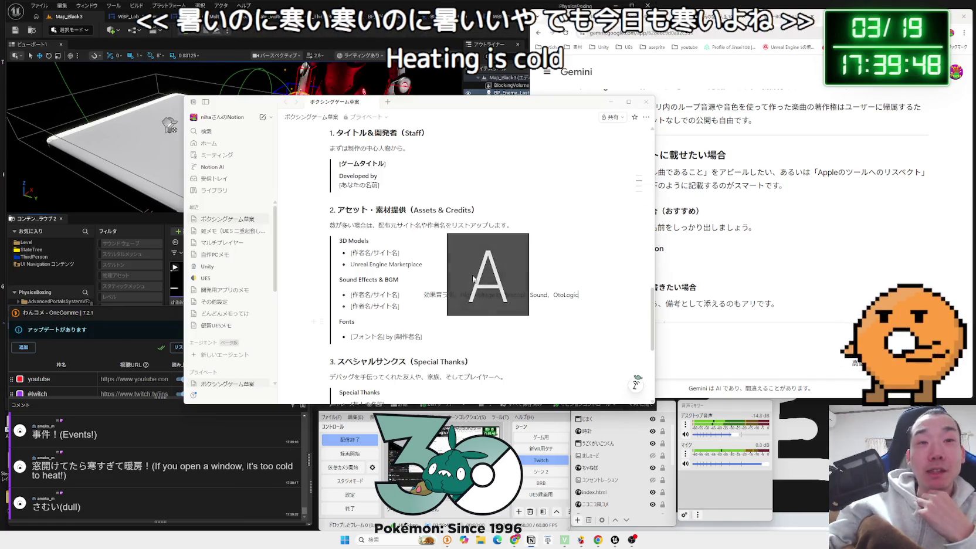
Step: Fill in the developer's name after 'Developed by' on the Notion credits page
{"action": "scroll", "coordinate": [446, 327], "scroll_direction": "down", "scroll_amount": 2}
{"action": "scroll", "coordinate": [446, 326], "scroll_direction": "up", "scroll_amount": 1}
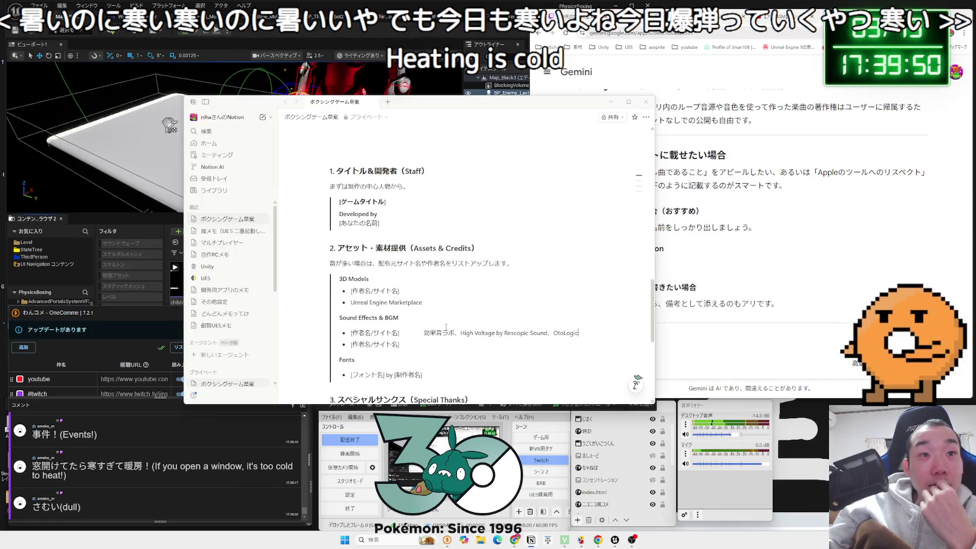
{"action": "left_click", "coordinate": [457, 215]}
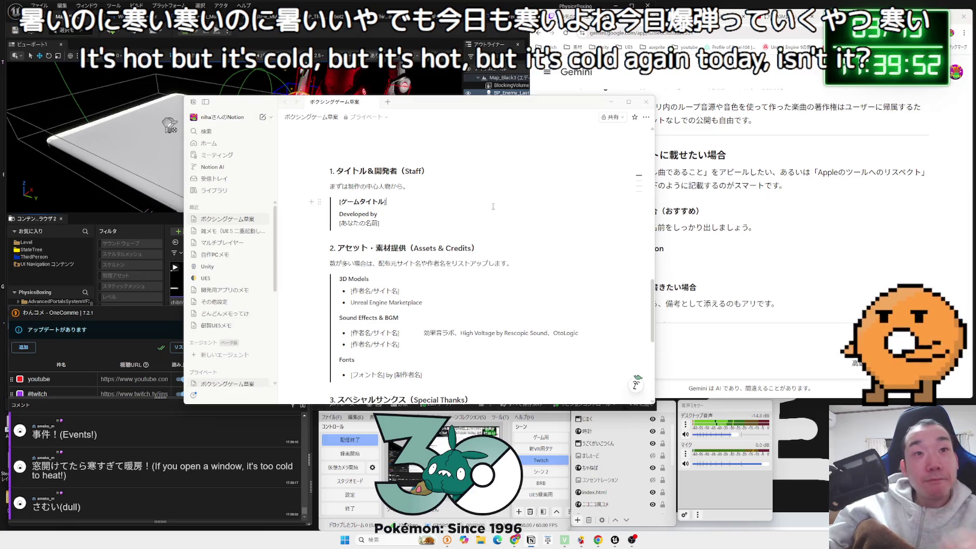
{"action": "type", "text": "jinseit"}
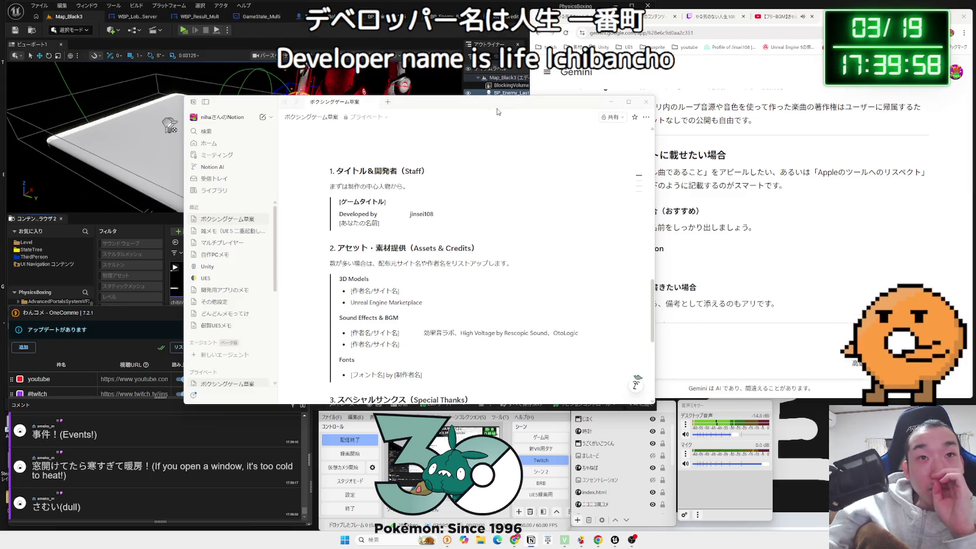
{"action": "left_click_drag", "start_coordinate": [497, 111], "coordinate": [668, 114]}
{"action": "left_click", "coordinate": [364, 33]}
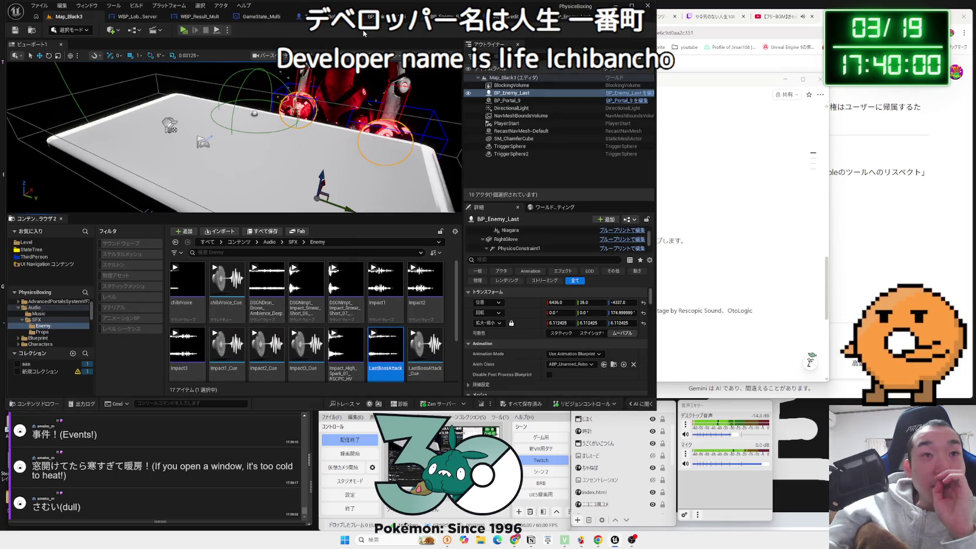
Step: Select the SFX and Audio folders, then browse the Examples folder's 16 items
{"action": "left_click", "coordinate": [35, 319], "text": "ctrl"}
{"action": "left_click", "coordinate": [34, 308], "text": "ctrl"}
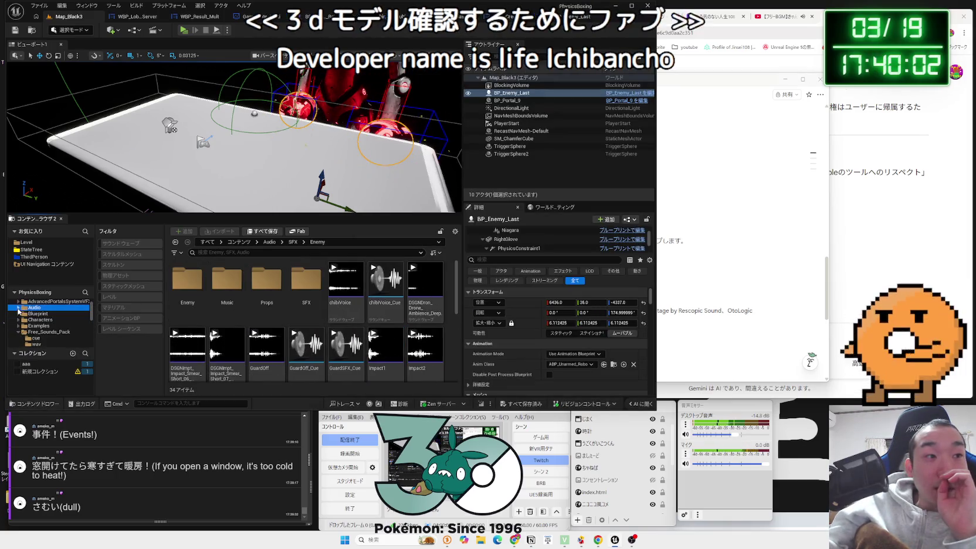
{"action": "left_click", "coordinate": [18, 307]}
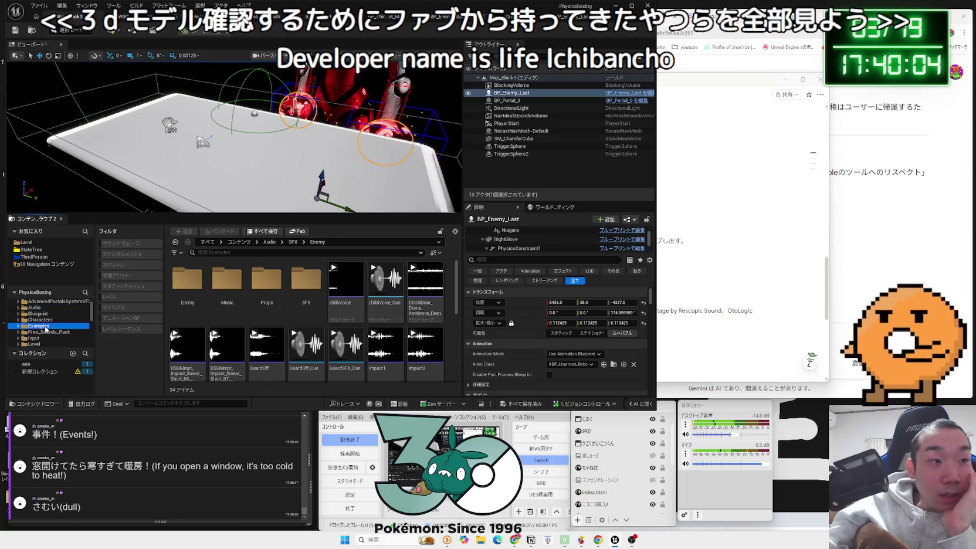
{"action": "left_click", "coordinate": [38, 325]}
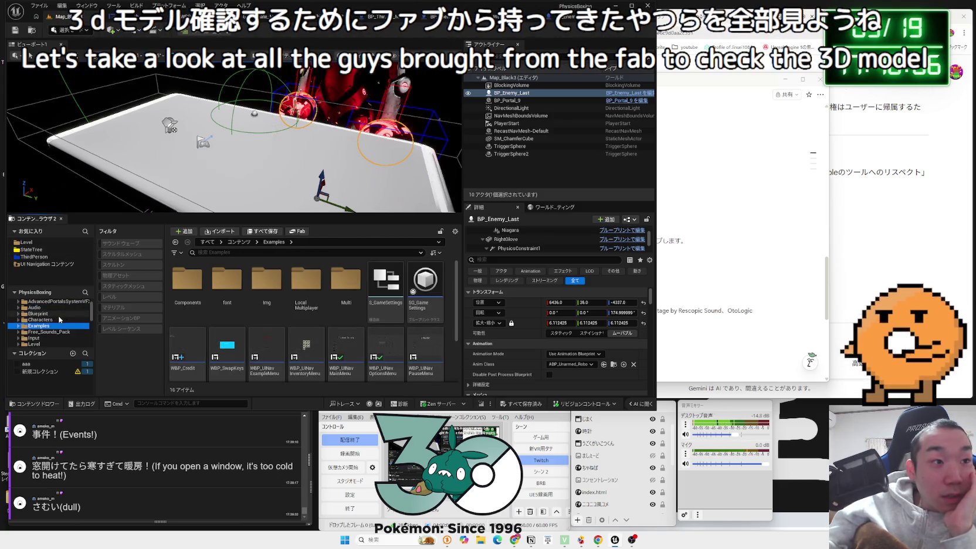
{"action": "scroll", "coordinate": [60, 319], "scroll_direction": "down", "scroll_amount": 1}
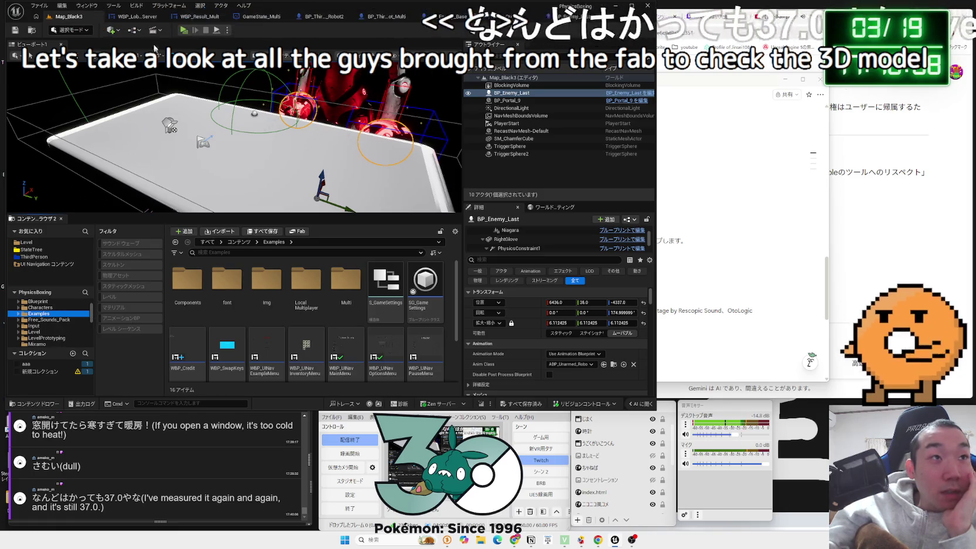
Step: Look through the Window, Edit and Platform menus and open the Fab marketplace
{"action": "left_click", "coordinate": [88, 6]}
{"action": "left_click", "coordinate": [88, 6]}
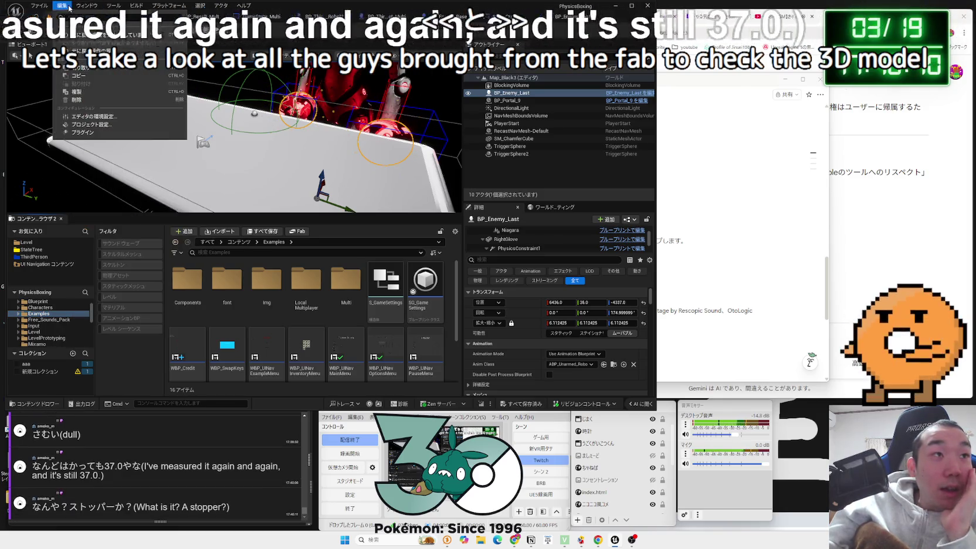
{"action": "left_click", "coordinate": [39, 5]}
{"action": "mouse_move", "coordinate": [65, 9]}
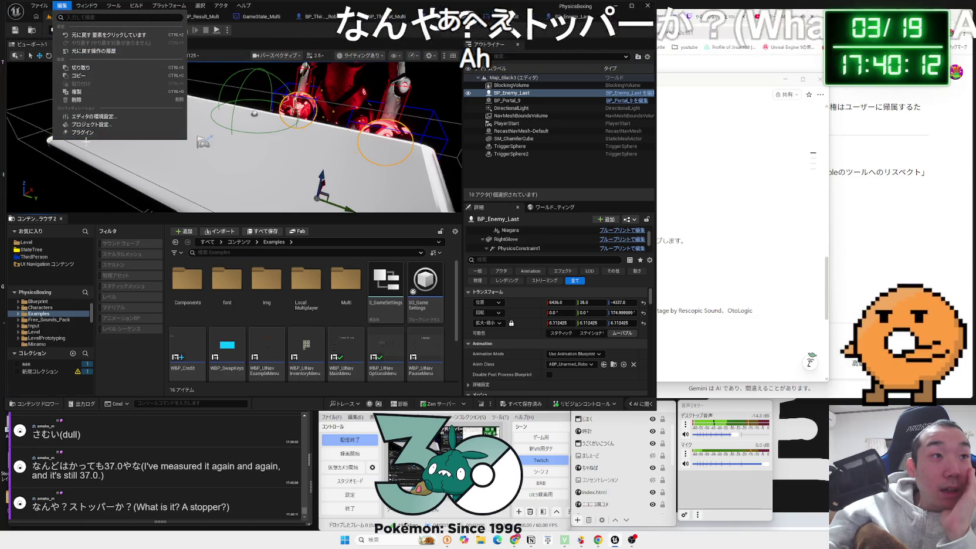
{"action": "left_click", "coordinate": [62, 6]}
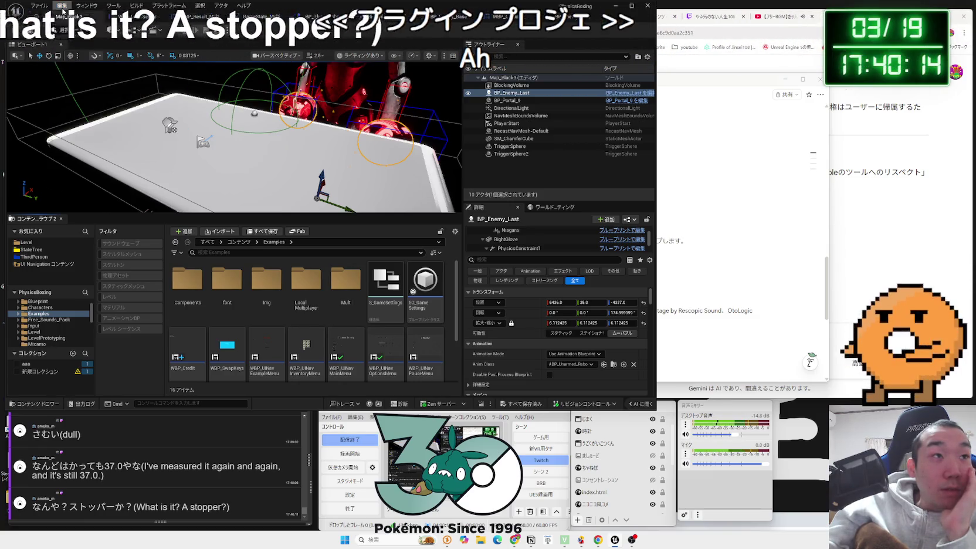
{"action": "left_click", "coordinate": [182, 7]}
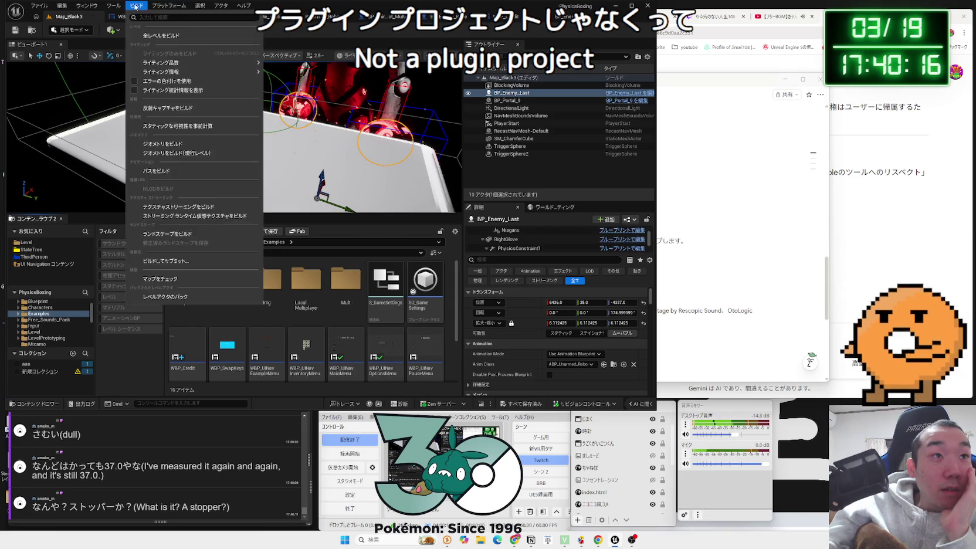
{"action": "mouse_move", "coordinate": [87, 5]}
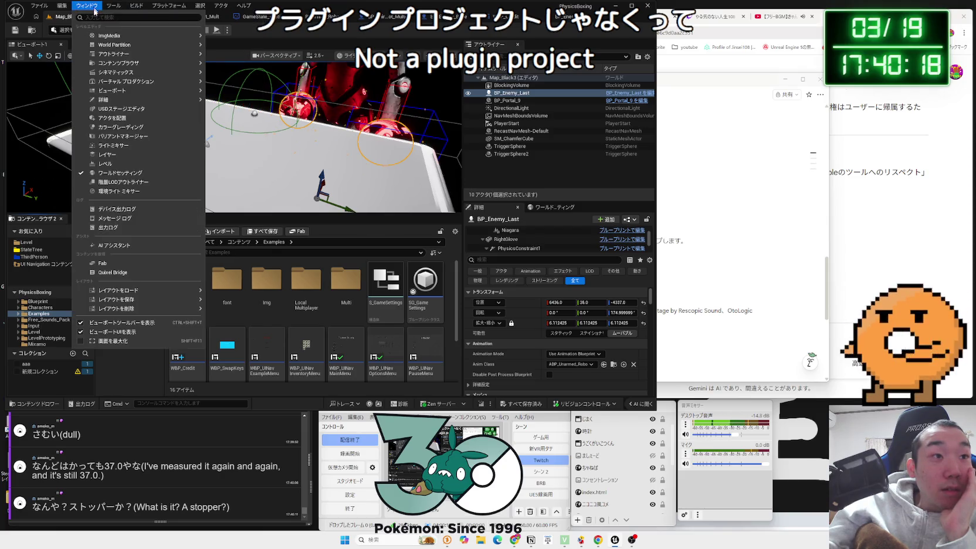
{"action": "left_click", "coordinate": [115, 263]}
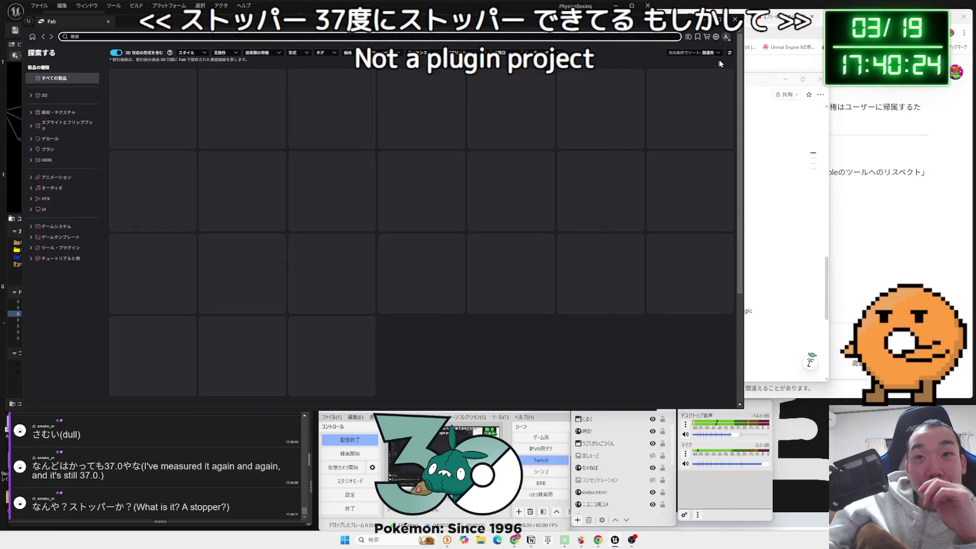
Step: Widen the Fab window and browse the Library's purchased assets, including UI Navigation 3.0
{"action": "left_click_drag", "start_coordinate": [744, 70], "coordinate": [789, 72]}
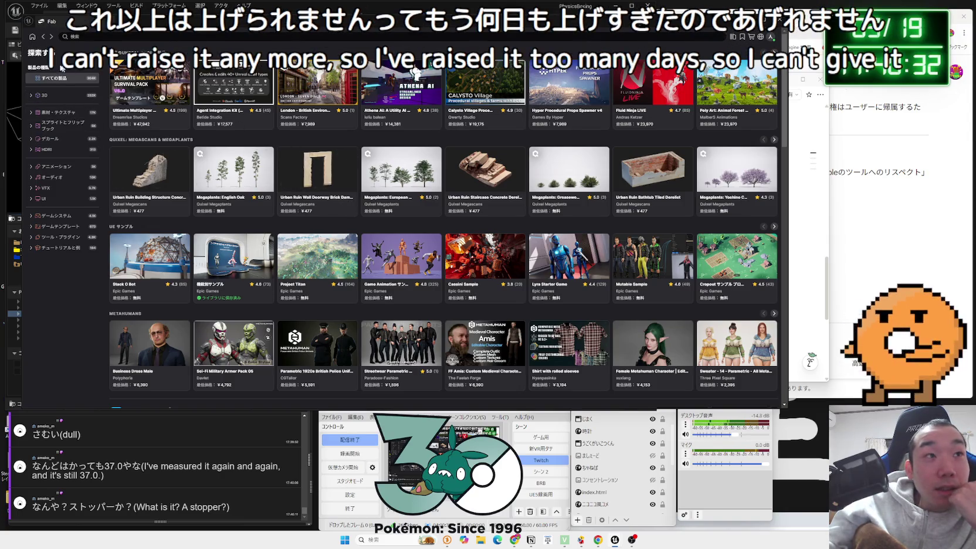
{"action": "left_click", "coordinate": [734, 37]}
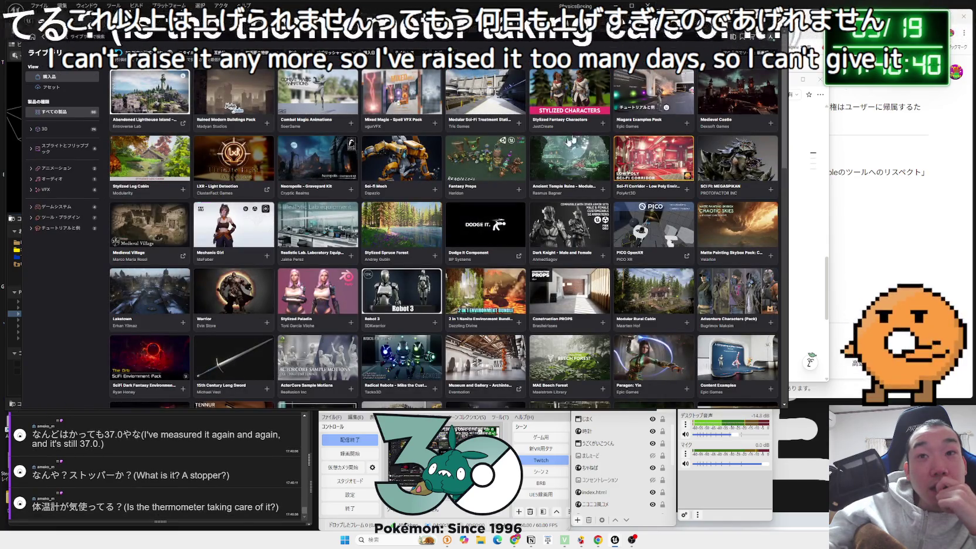
{"action": "scroll", "coordinate": [510, 184], "scroll_direction": "down", "scroll_amount": 5}
{"action": "scroll", "coordinate": [509, 185], "scroll_direction": "down", "scroll_amount": 4}
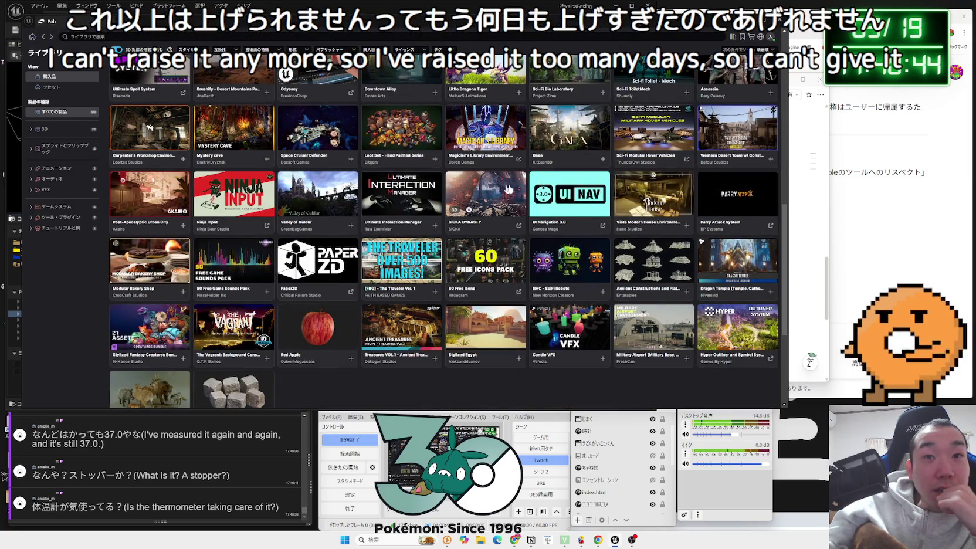
{"action": "left_click", "coordinate": [543, 177]}
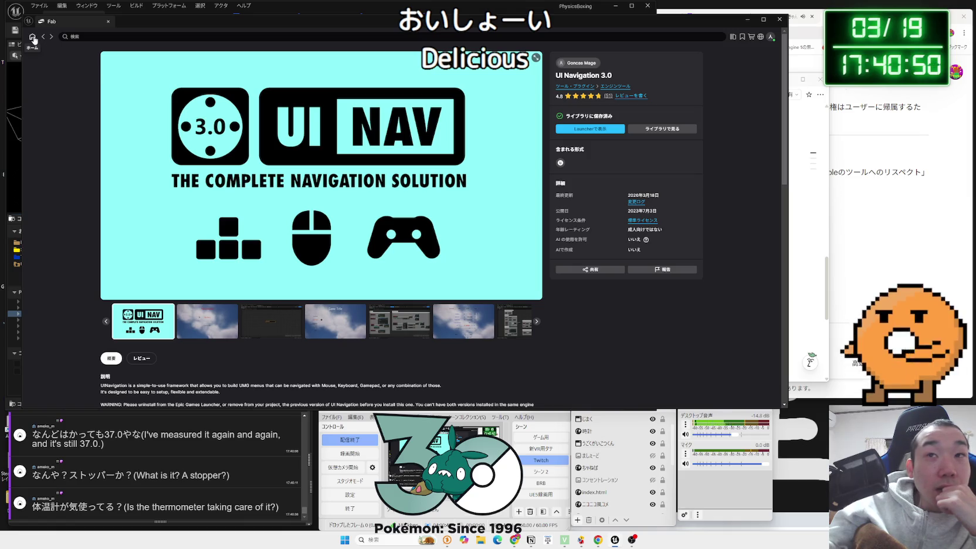
{"action": "left_click", "coordinate": [733, 37]}
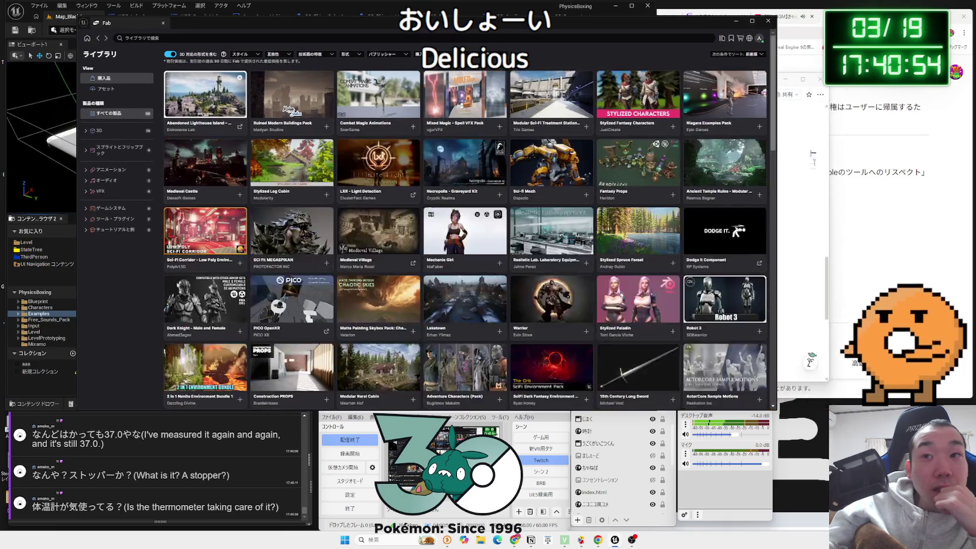
{"action": "key", "text": "alt+Tab"}
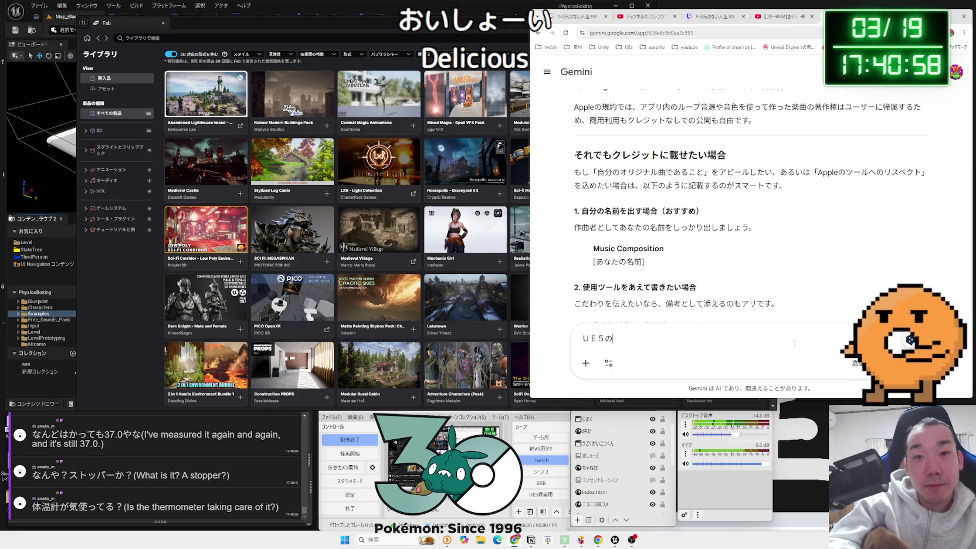
Step: Ask Gemini how to display the Fab assets used in the UE5 project
{"action": "type", "text": "ぷろじぇくと"}
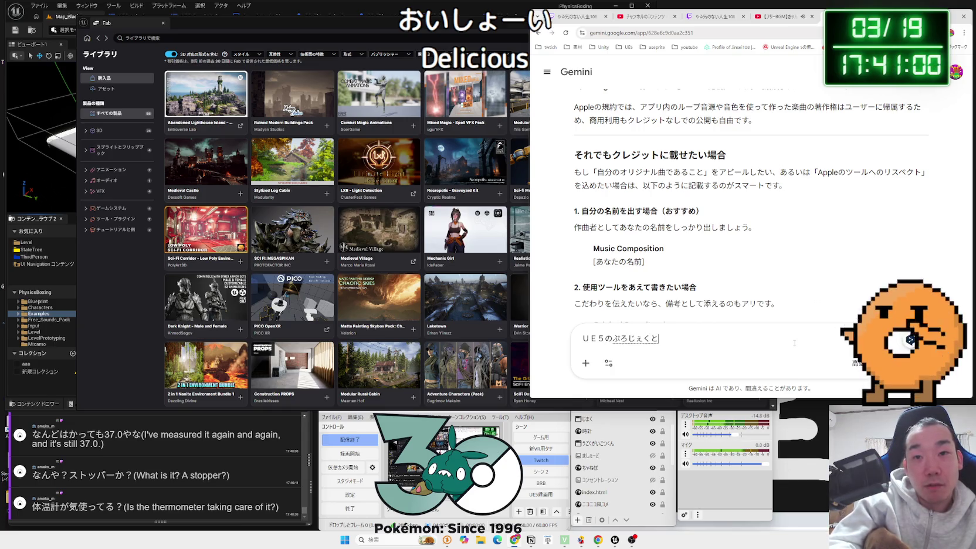
{"action": "key", "text": "space"}
{"action": "type", "text": "にいれた"}
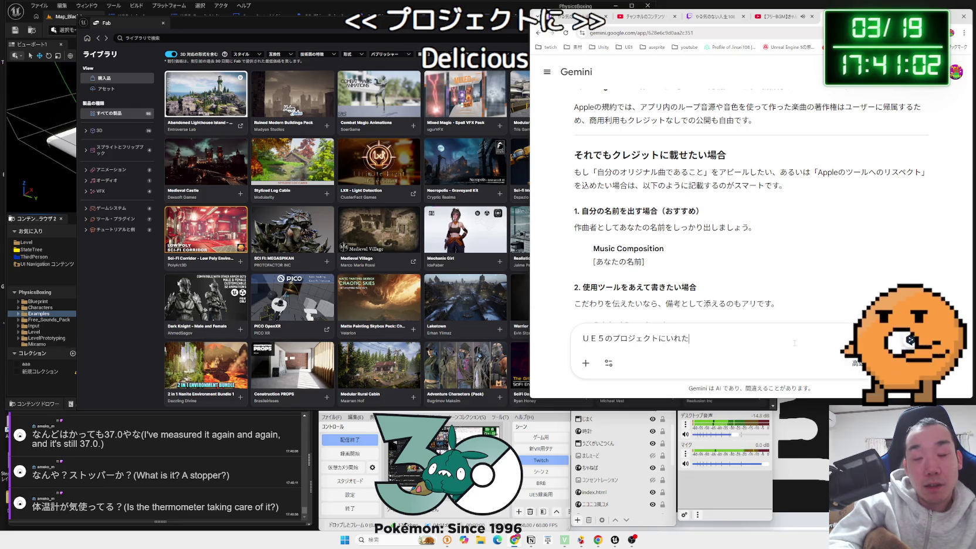
{"action": "type", "text": "あせt"}
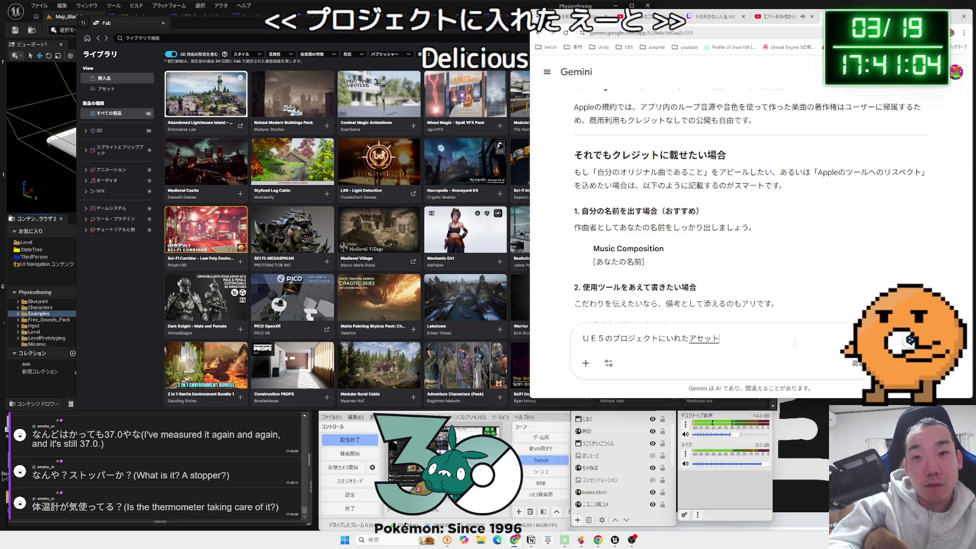
{"action": "key", "text": "Return"}
{"action": "key", "text": "Left"}
{"action": "type", "text": "f"}
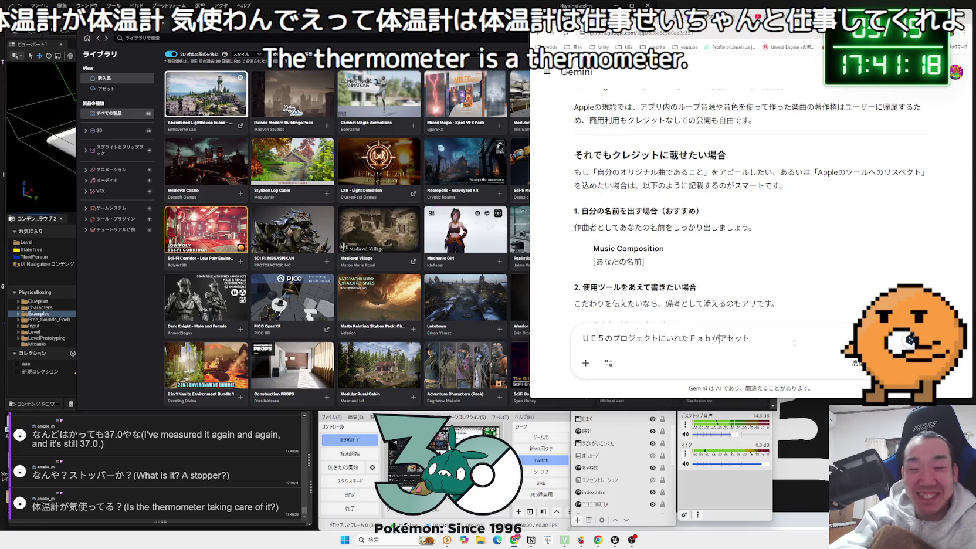
{"action": "key", "text": "Right"}
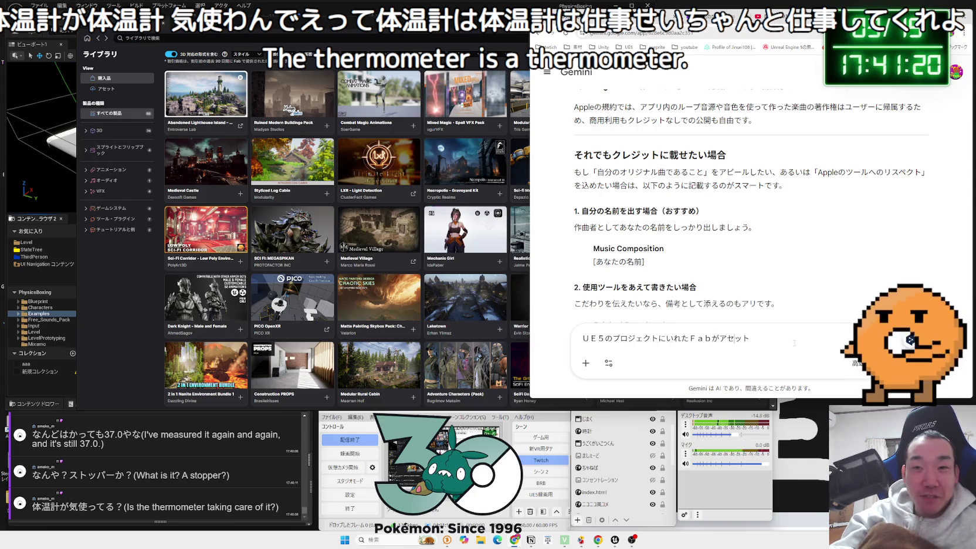
{"action": "key", "text": "BackSpace"}
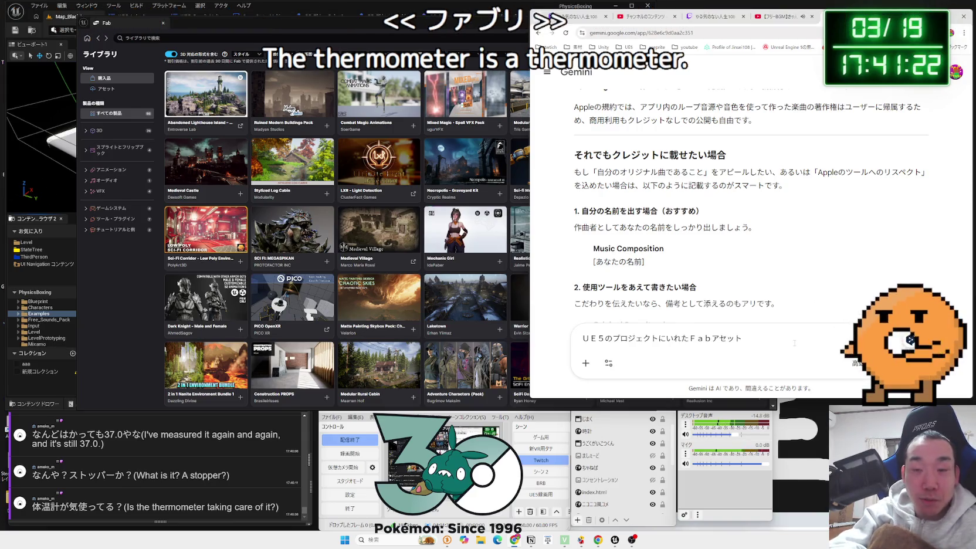
{"action": "type", "text": "で"}
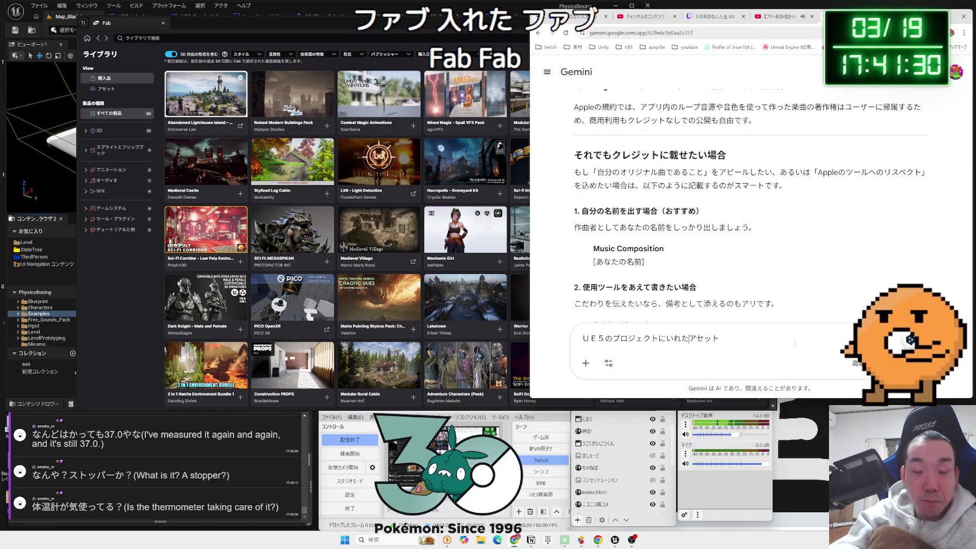
{"action": "type", "text": "abno"}
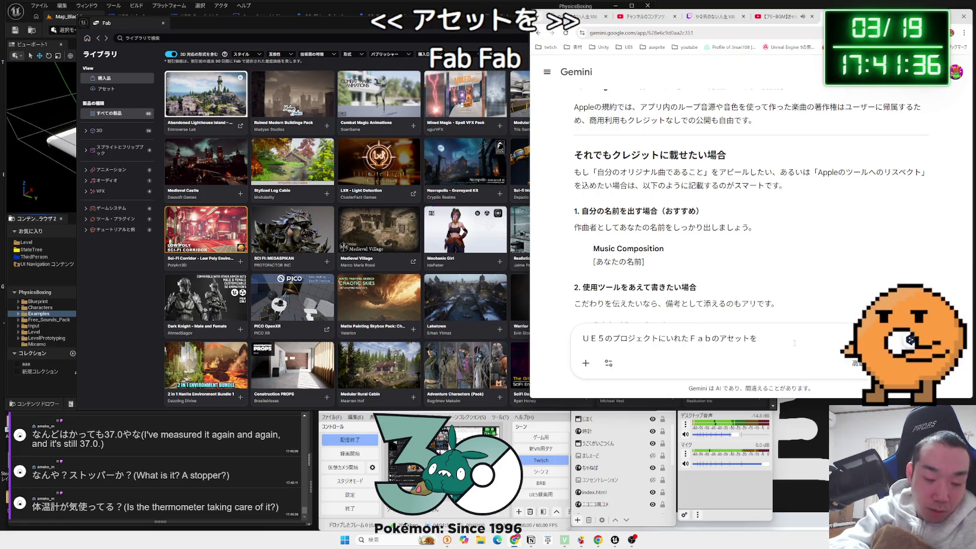
{"action": "type", "text": "jisuru houhouaru "}
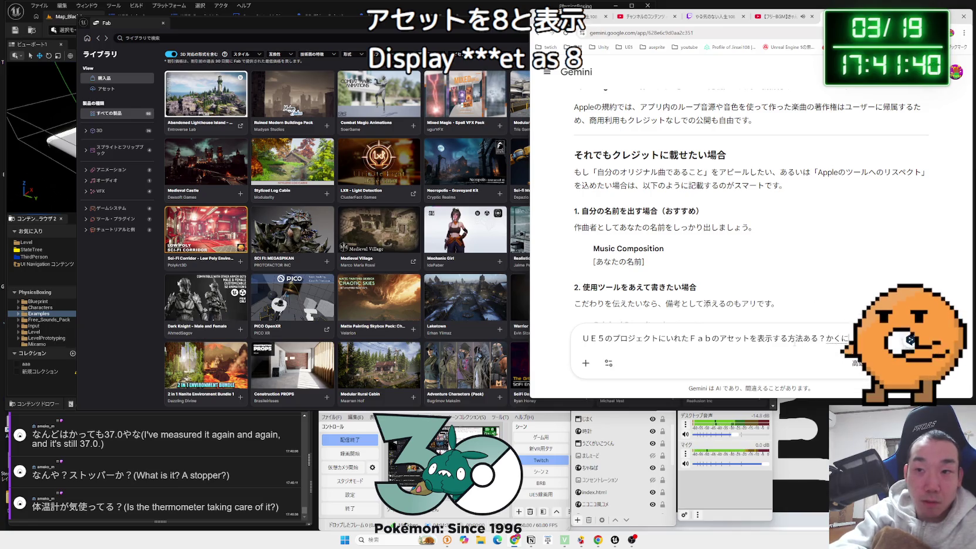
{"action": "type", "text": "ninnsita"}
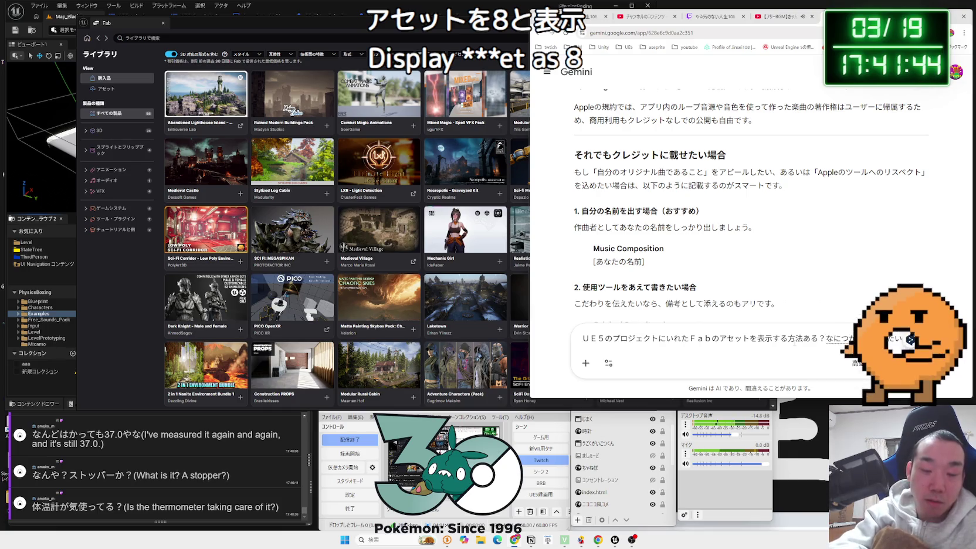
{"action": "key", "text": "space"}
{"action": "key", "text": "Return"}
{"action": "key", "text": "Return"}
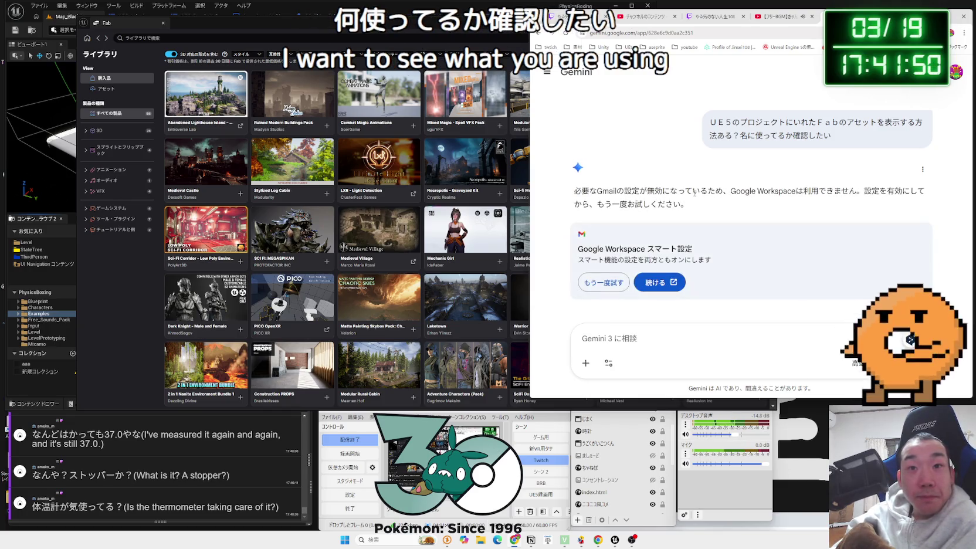
Step: Read Gemini's Google Workspace reply and check its reply options
{"action": "left_click_drag", "start_coordinate": [663, 191], "coordinate": [586, 191]}
{"action": "left_click", "coordinate": [689, 204]}
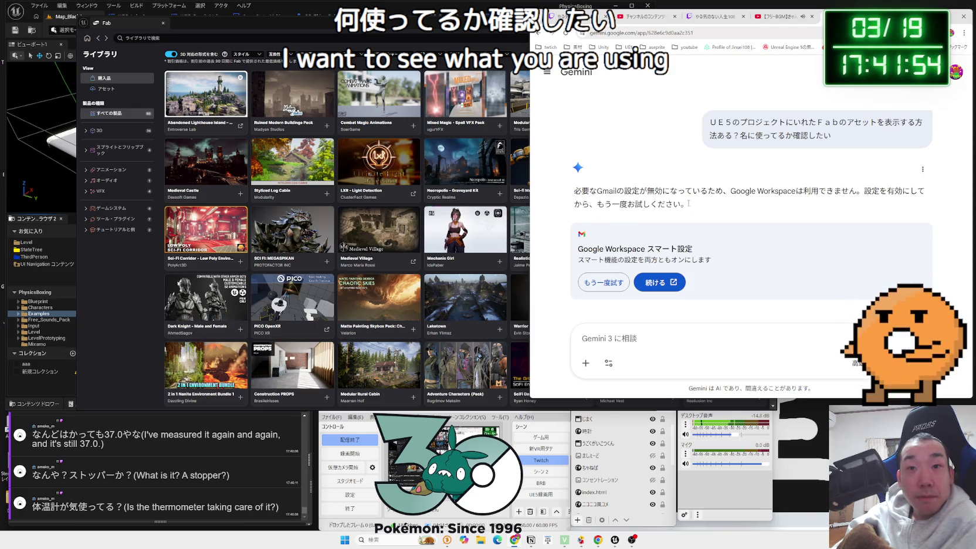
{"action": "left_click_drag", "start_coordinate": [713, 193], "coordinate": [831, 205]}
{"action": "left_click", "coordinate": [831, 205]}
{"action": "scroll", "coordinate": [758, 241], "scroll_direction": "up", "scroll_amount": 1}
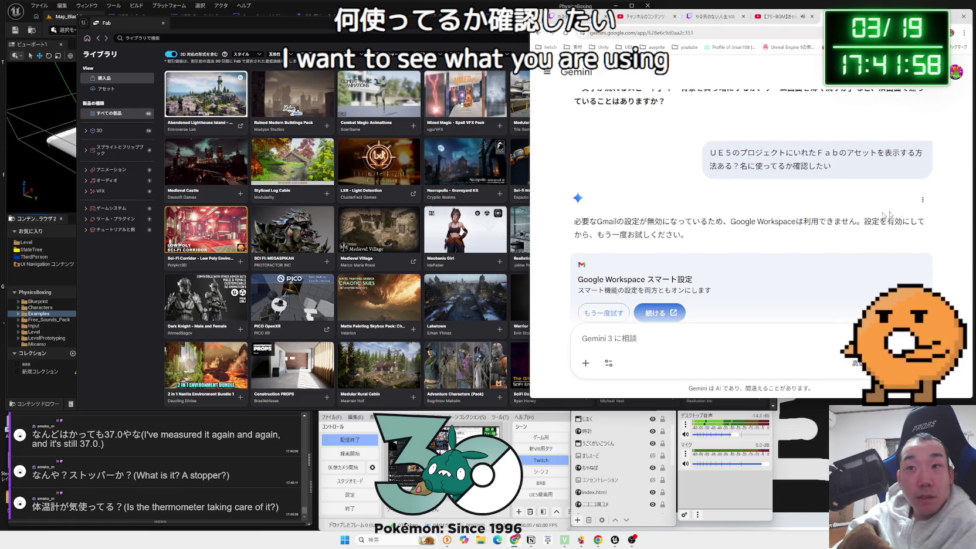
{"action": "left_click", "coordinate": [921, 201]}
{"action": "left_click", "coordinate": [695, 159]}
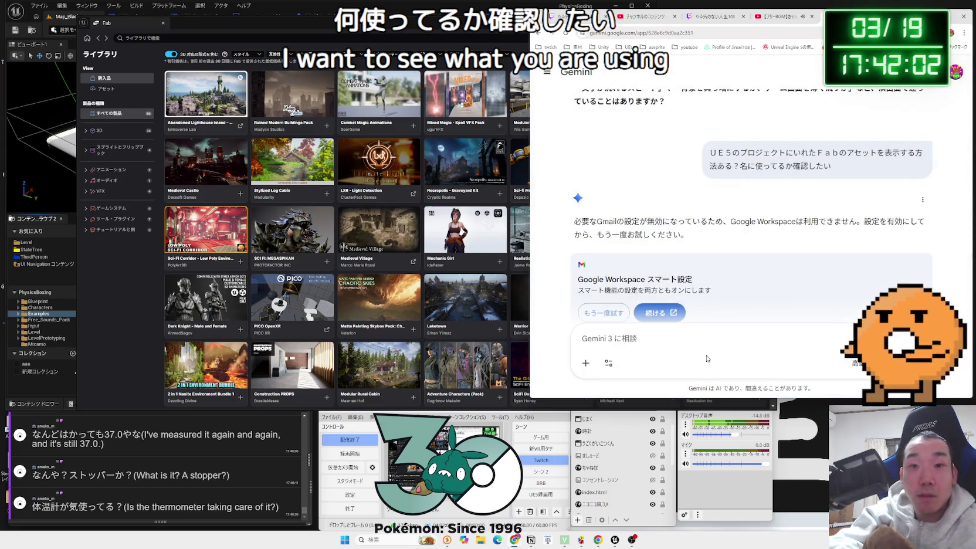
Step: Clarify that only showing Fab assets is wanted, then read the Content Browser filter advice
{"action": "type", "text": "G"}
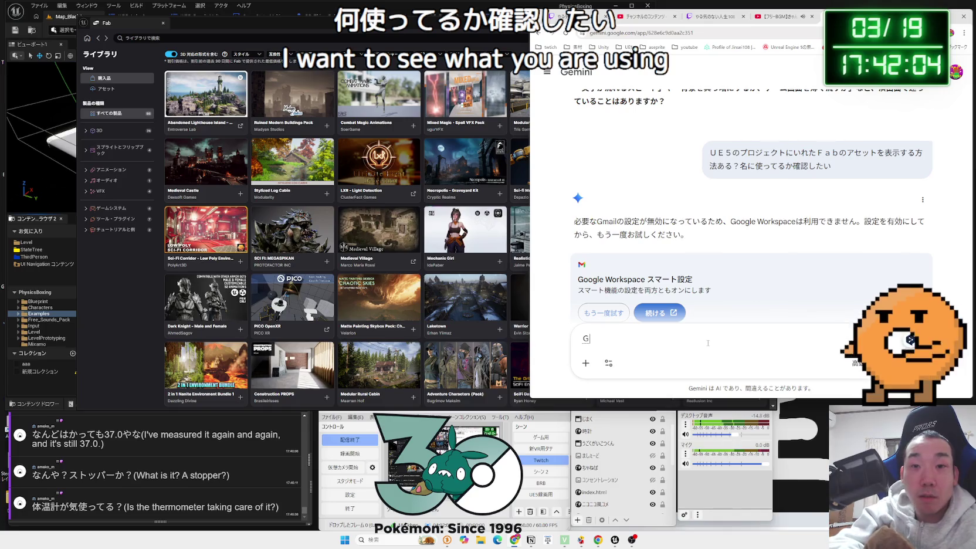
{"action": "type", "text": "ork"}
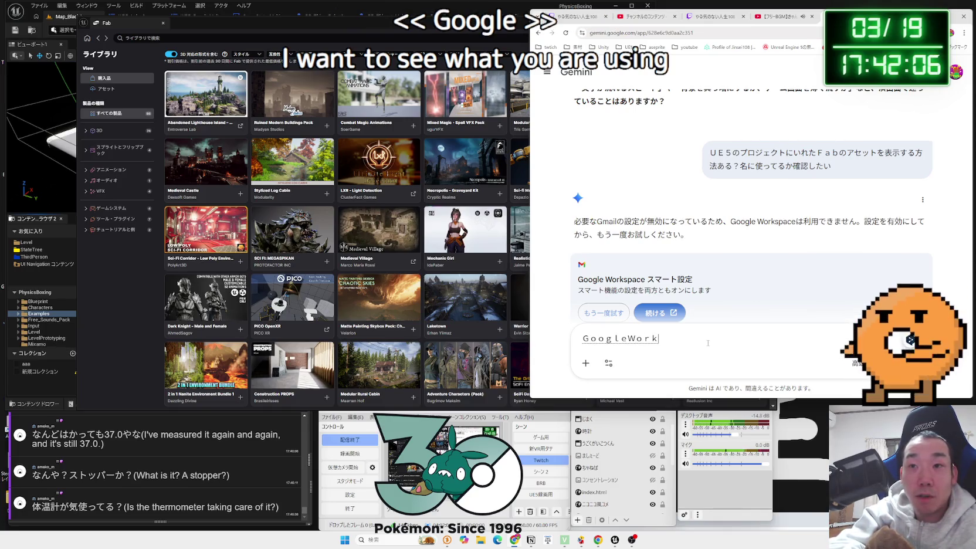
{"action": "type", "text": "ceをつかいたい"}
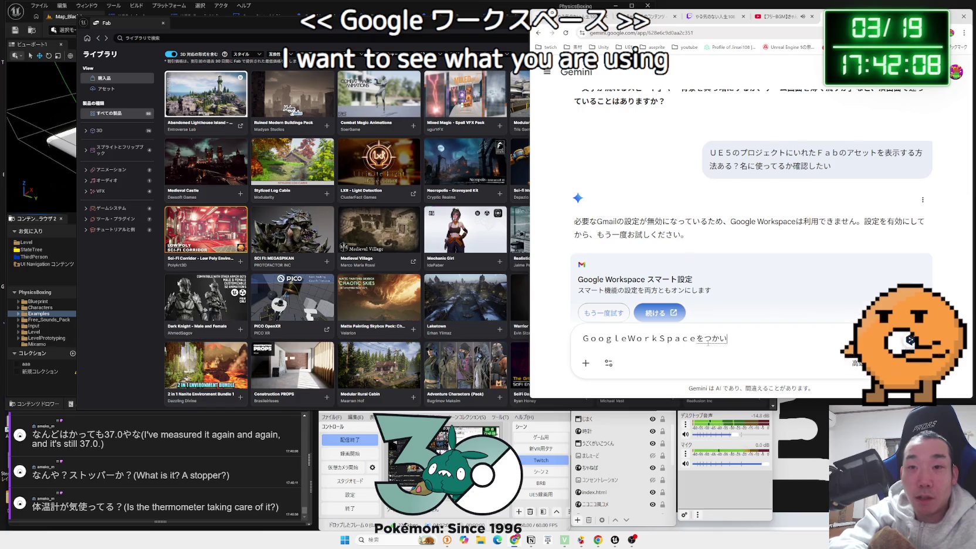
{"action": "type", "text": "わけじゃない"}
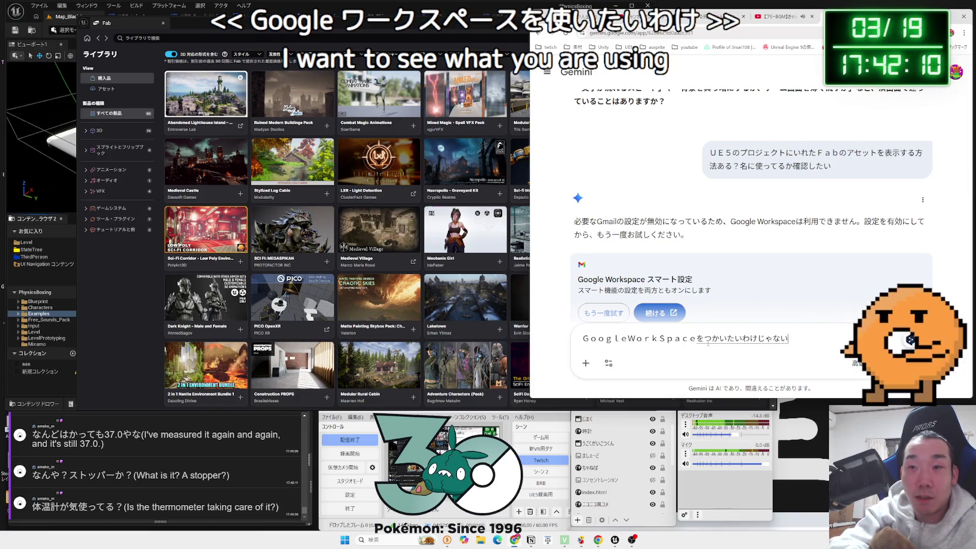
{"action": "type", "text": "よ。F"}
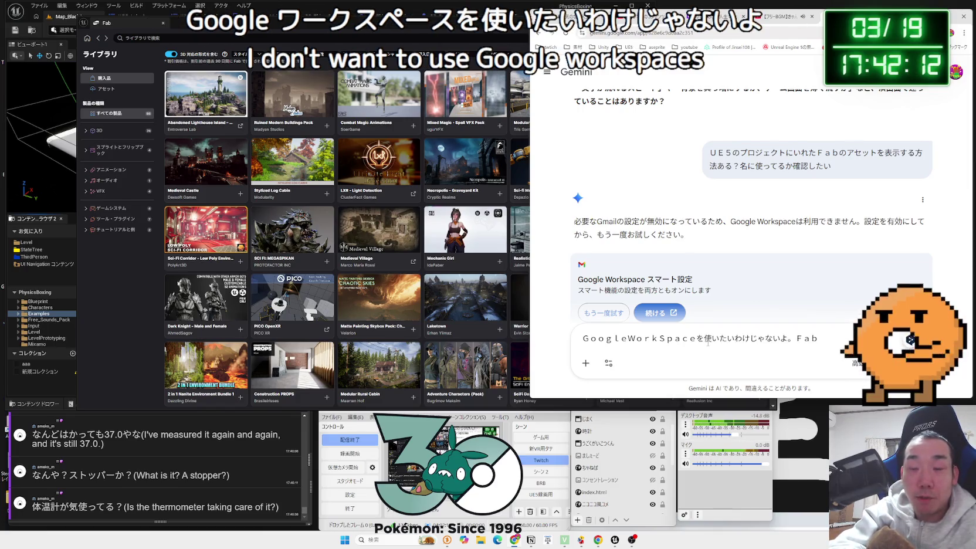
{"action": "type", "text": "表示k"}
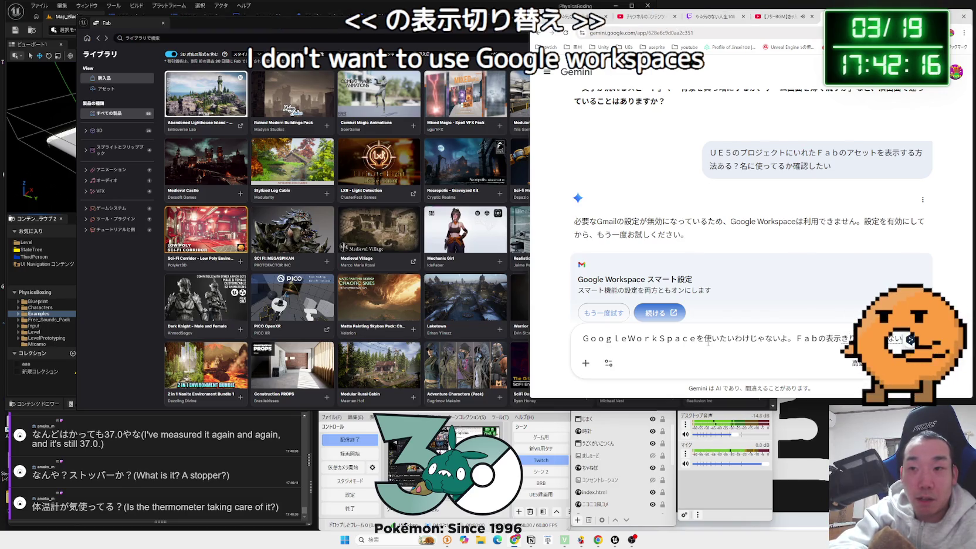
{"action": "type", "text": "iいてるだけやで"}
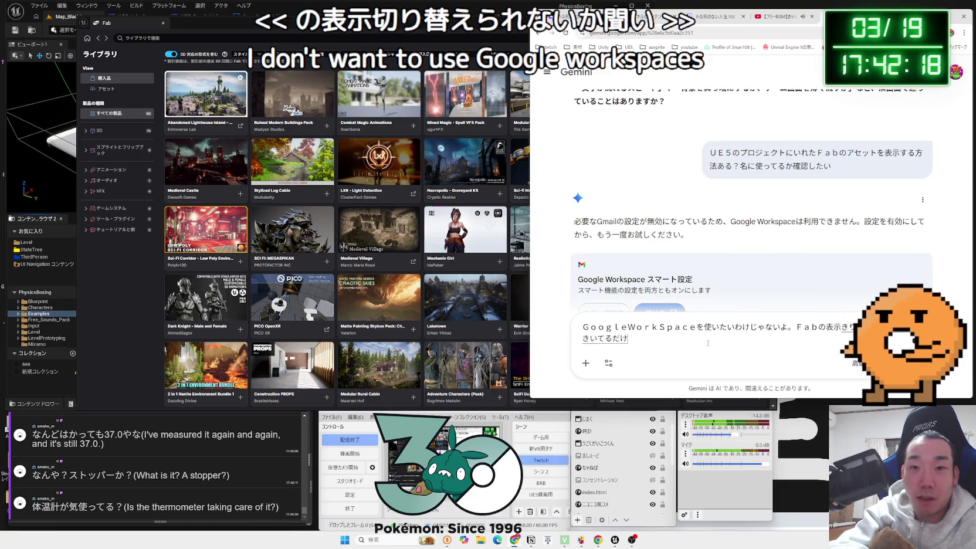
{"action": "key", "text": "space"}
{"action": "key", "text": "Return"}
{"action": "key", "text": "Return"}
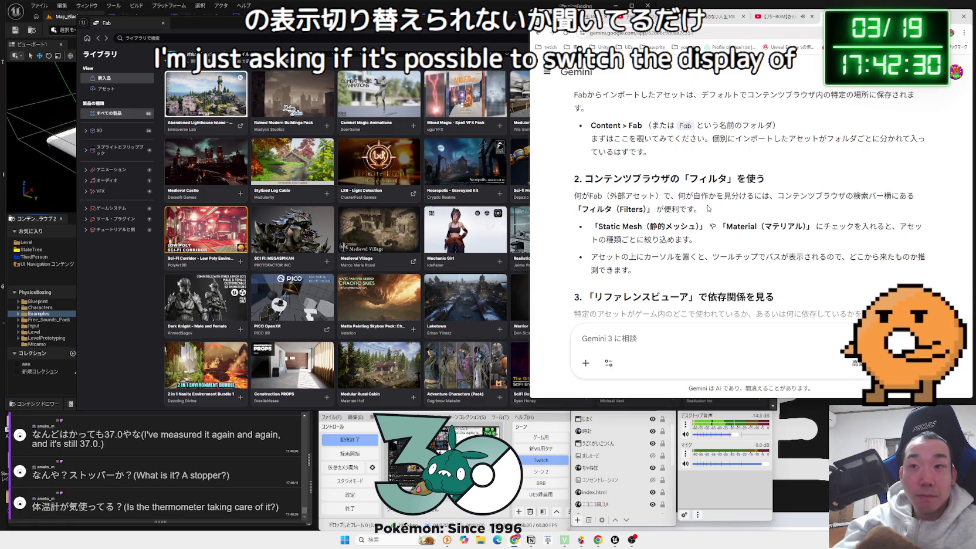
{"action": "triple_click", "coordinate": [584, 199]}
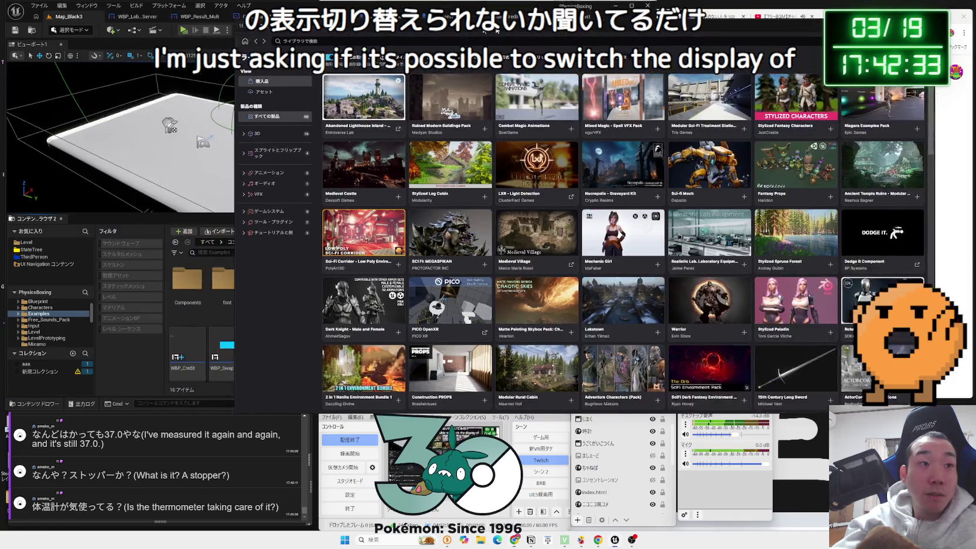
{"action": "left_click", "coordinate": [182, 254]}
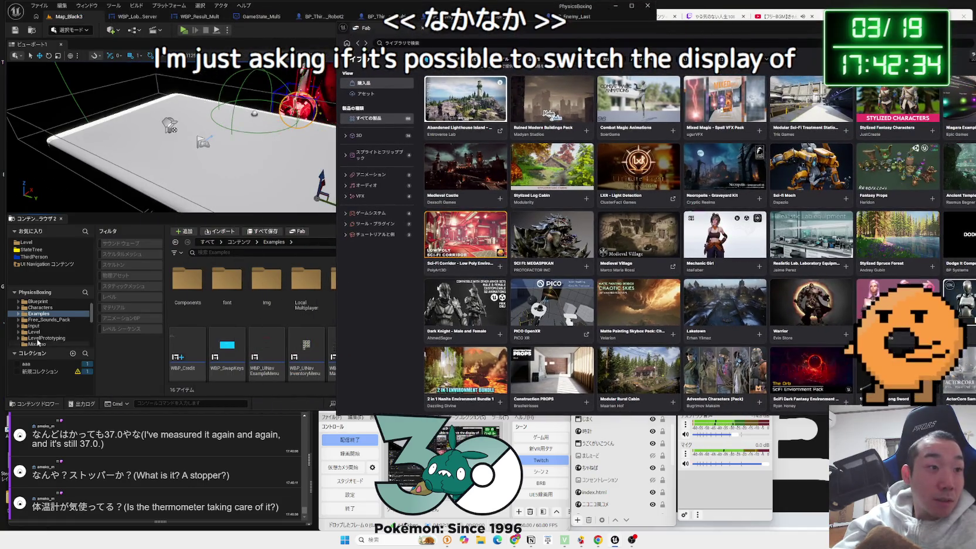
{"action": "scroll", "coordinate": [44, 330], "scroll_direction": "up", "scroll_amount": 1}
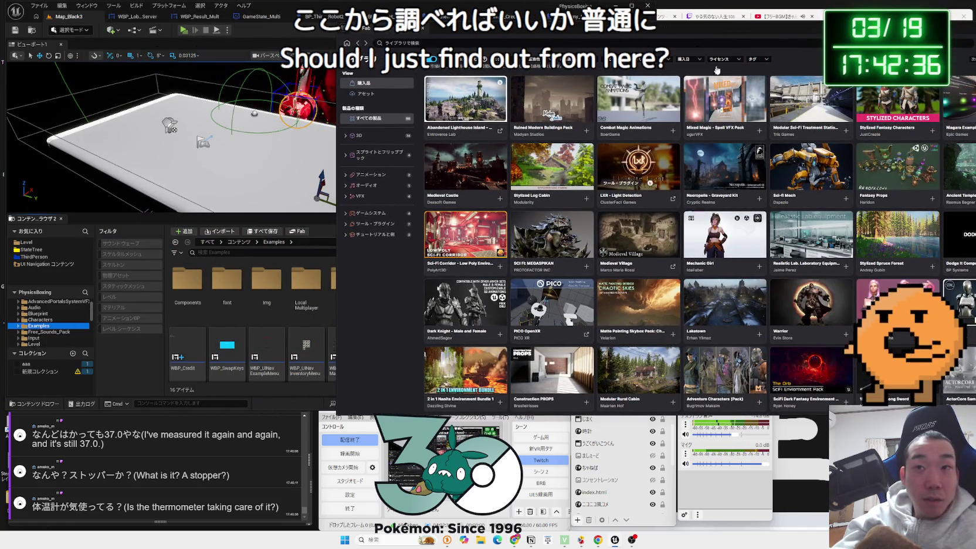
Step: Open the UI Navigation 3.0 product page from the Fab library and scroll through it
{"action": "left_click", "coordinate": [555, 233]}
{"action": "scroll", "coordinate": [554, 233], "scroll_direction": "down", "scroll_amount": 15}
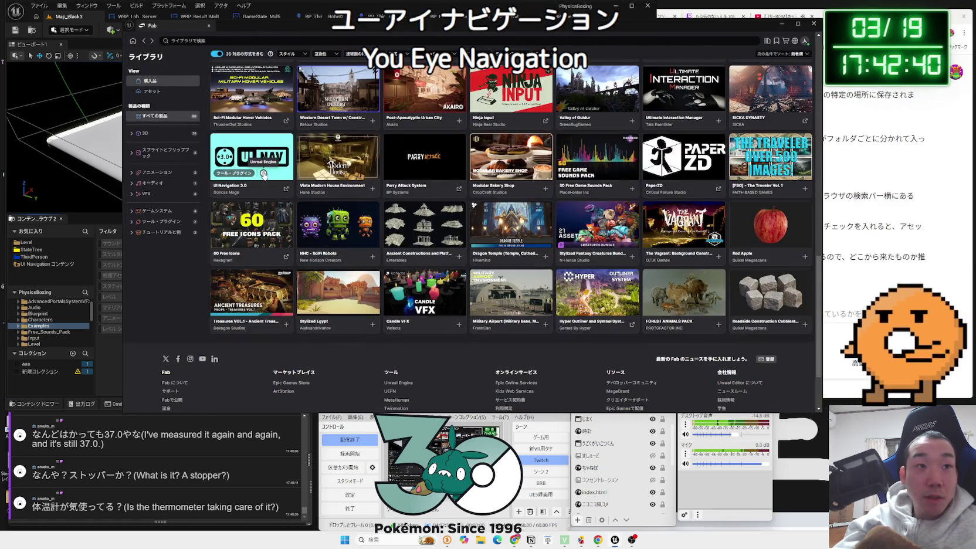
{"action": "left_click", "coordinate": [282, 171]}
{"action": "scroll", "coordinate": [282, 171], "scroll_direction": "down", "scroll_amount": 5}
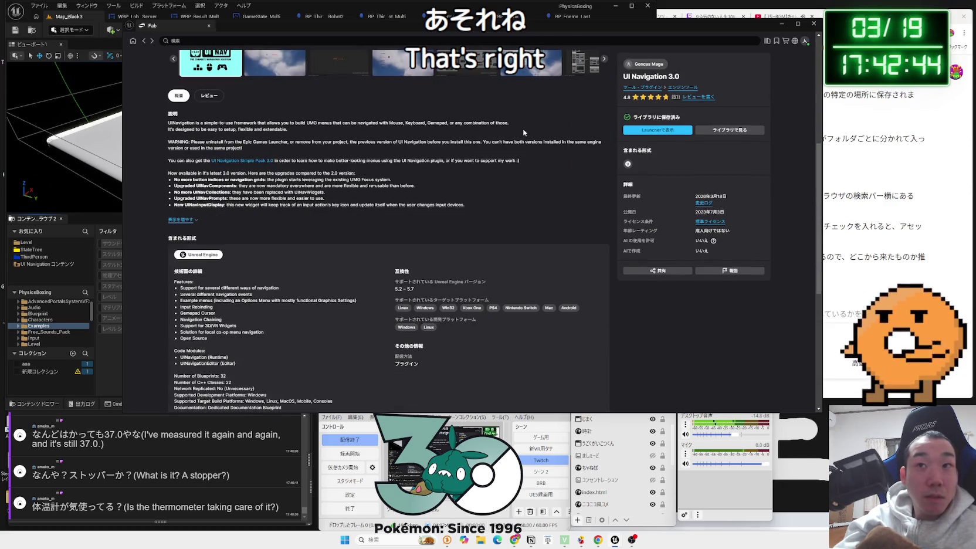
{"action": "scroll", "coordinate": [415, 182], "scroll_direction": "down", "scroll_amount": 5}
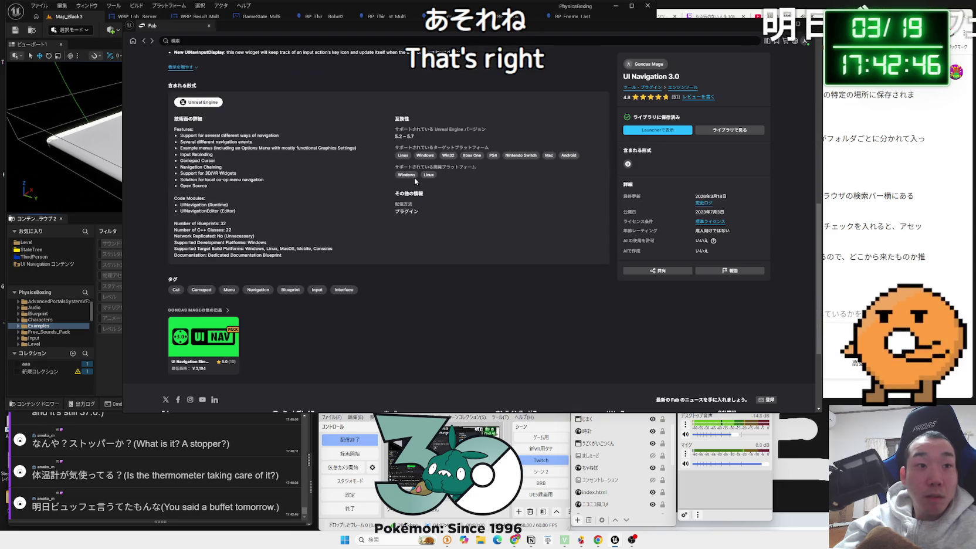
{"action": "scroll", "coordinate": [414, 181], "scroll_direction": "up", "scroll_amount": 3}
Step: Return to Gemini and begin a new question starting with 'Fabの'
{"action": "key", "text": "alt+Tab"}
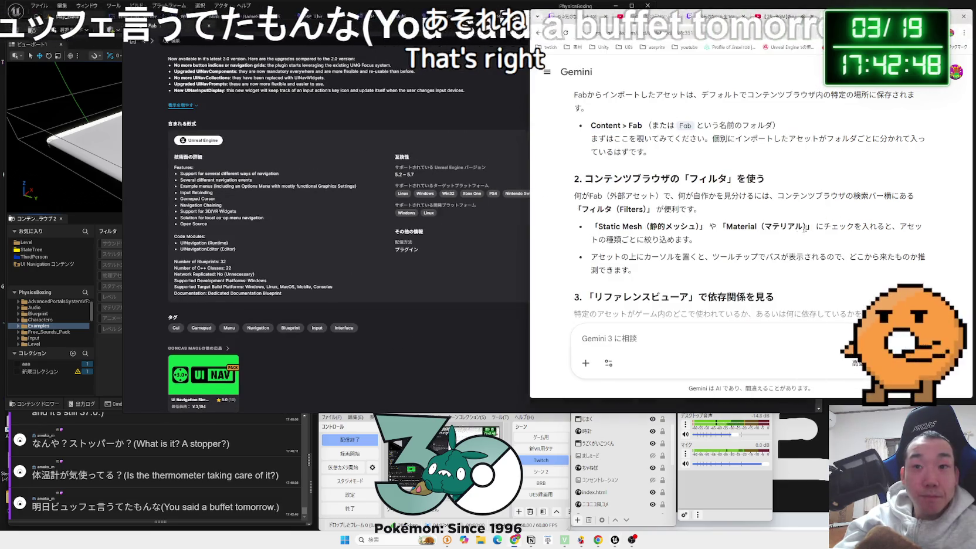
{"action": "left_click", "coordinate": [696, 345]}
{"action": "type", "text": "Fab"}
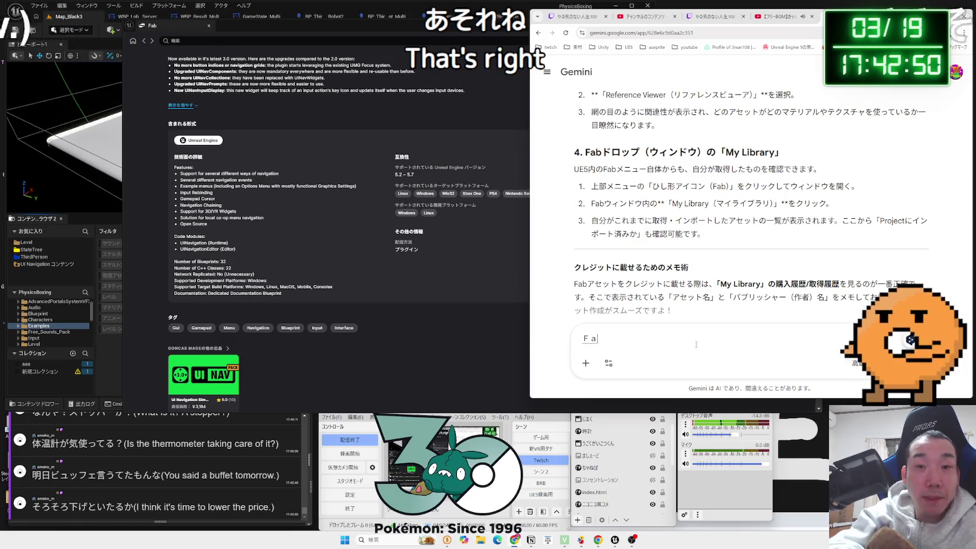
{"action": "type", "text": "の"}
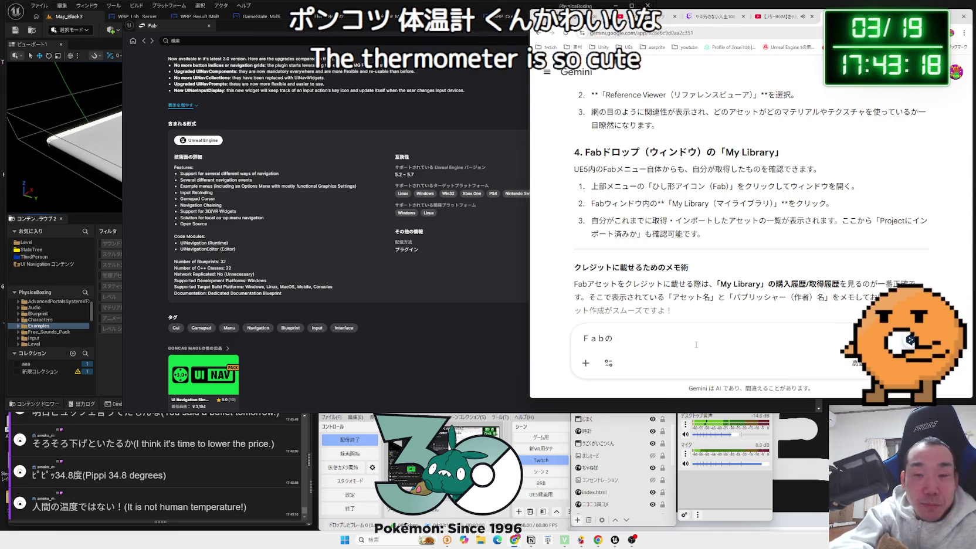
Step: Finish and send the Japanese question asking whether Fab assets need a credit and where that's written
{"action": "type", "text": "ットって"}
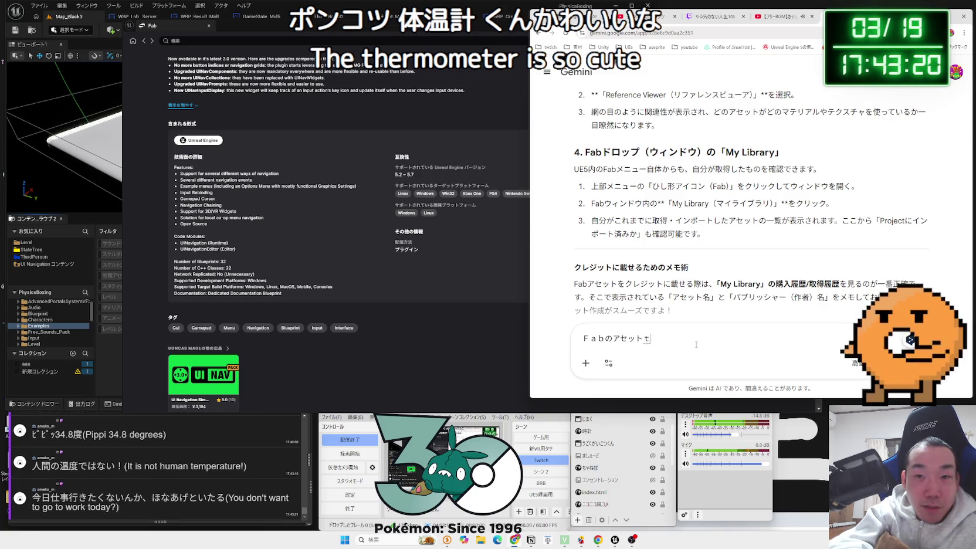
{"action": "type", "text": "くれじっと"}
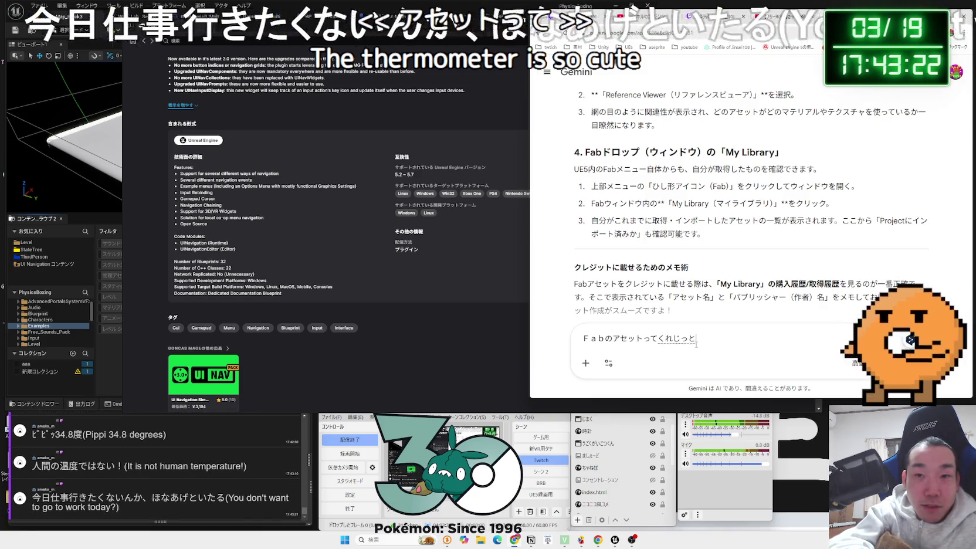
{"action": "type", "text": "ひょうきsしておいたほうg"}
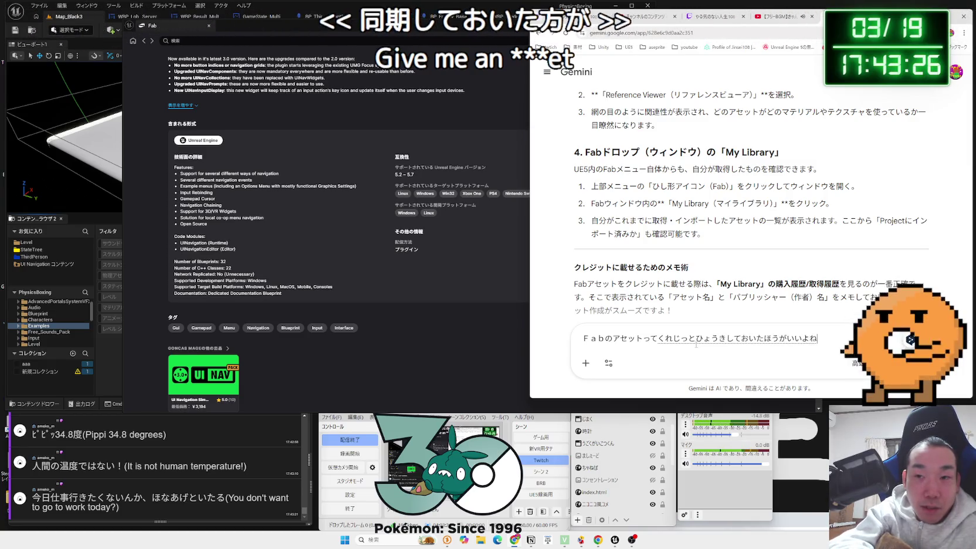
{"action": "type", "text": "よね"}
{"action": "key", "text": "space"}
{"action": "key", "text": "Return"}
{"action": "type", "text": "っかにかいて"}
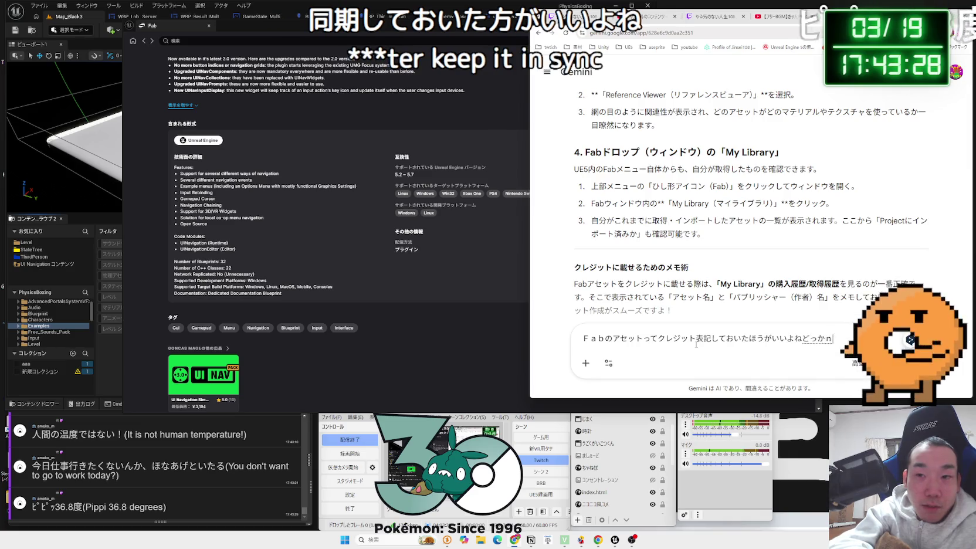
{"action": "key", "text": "space"}
{"action": "type", "text": "ある？クレジット"}
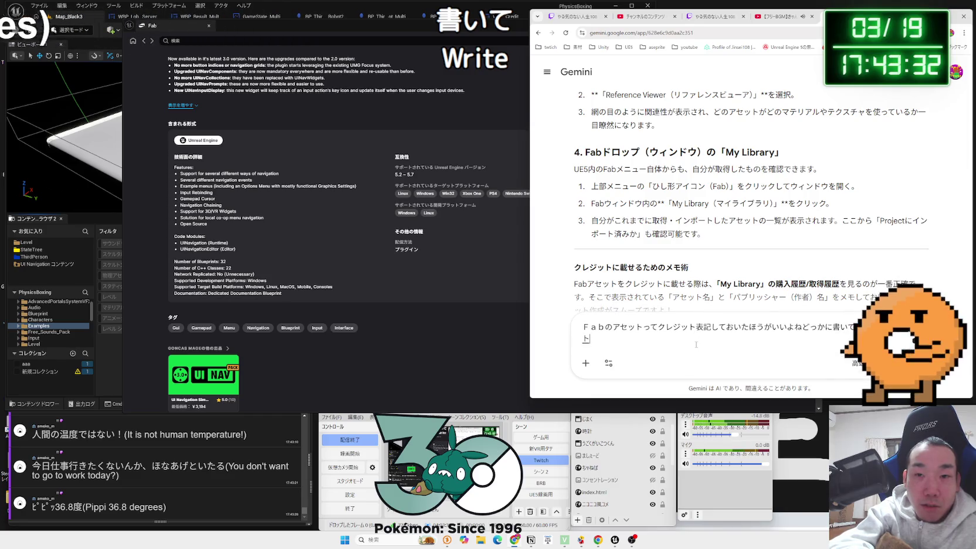
{"action": "key", "text": "Return"}
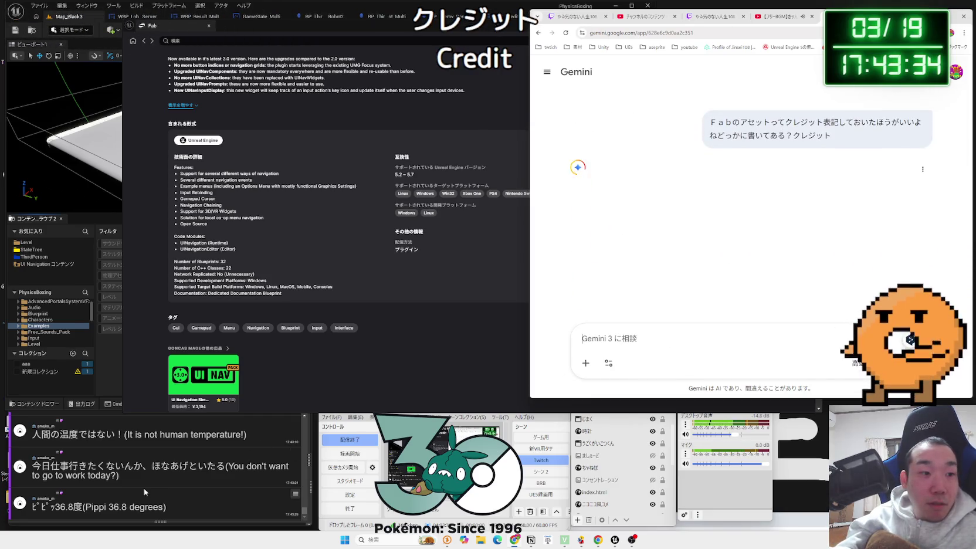
Step: Read Gemini's reply that Standard License assets need no credit, then return to the UI Navigation 3.0 page
{"action": "left_click", "coordinate": [143, 488]}
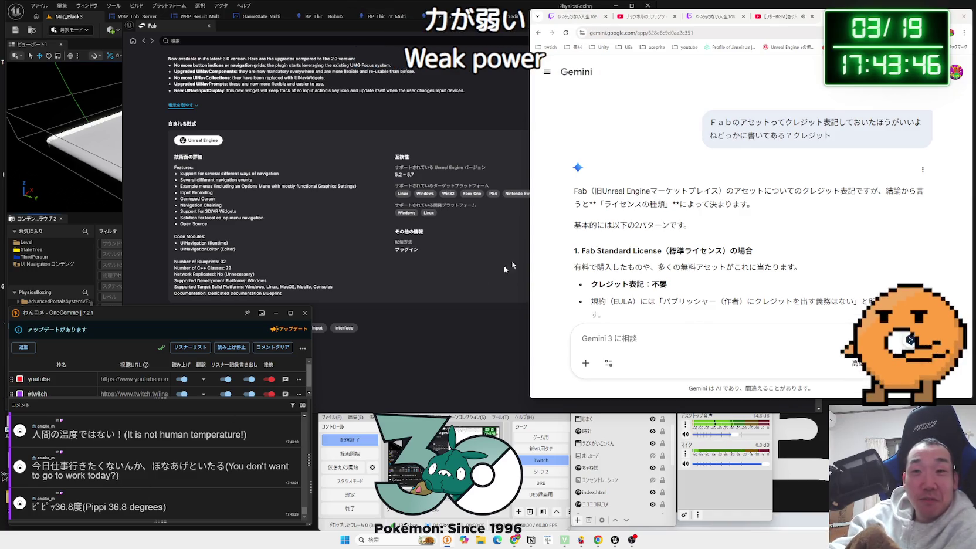
{"action": "left_click", "coordinate": [672, 202]}
{"action": "mouse_move", "coordinate": [736, 214]}
{"action": "left_mouse_down"}
{"action": "mouse_move", "coordinate": [576, 190]}
{"action": "mouse_move", "coordinate": [757, 176]}
{"action": "mouse_move", "coordinate": [577, 175]}
{"action": "left_mouse_up"}
{"action": "left_click", "coordinate": [578, 194]}
{"action": "scroll", "coordinate": [581, 193], "scroll_direction": "down", "scroll_amount": 1}
{"action": "mouse_move", "coordinate": [668, 209]}
{"action": "left_mouse_down"}
{"action": "mouse_move", "coordinate": [575, 174]}
{"action": "mouse_move", "coordinate": [649, 196]}
{"action": "left_mouse_up"}
{"action": "left_click", "coordinate": [649, 196]}
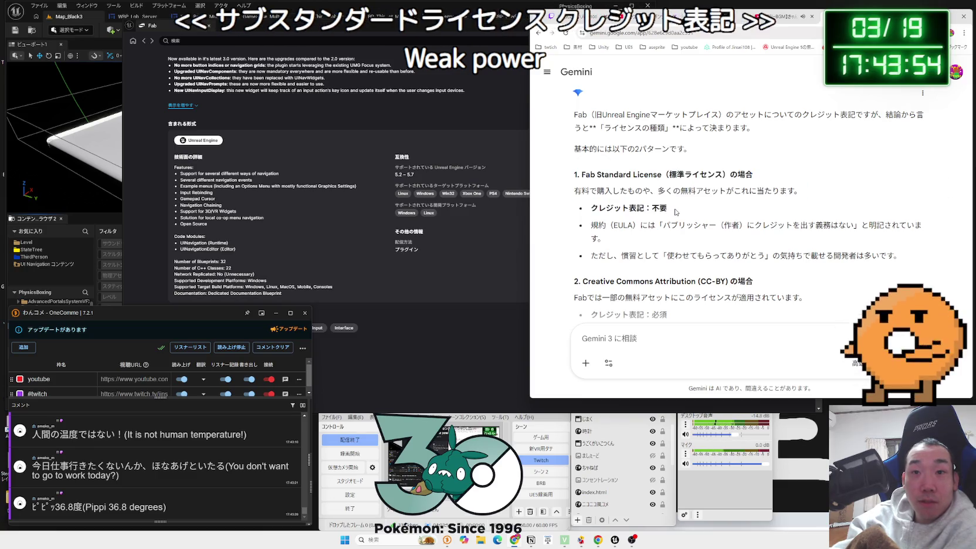
{"action": "left_click", "coordinate": [385, 140]}
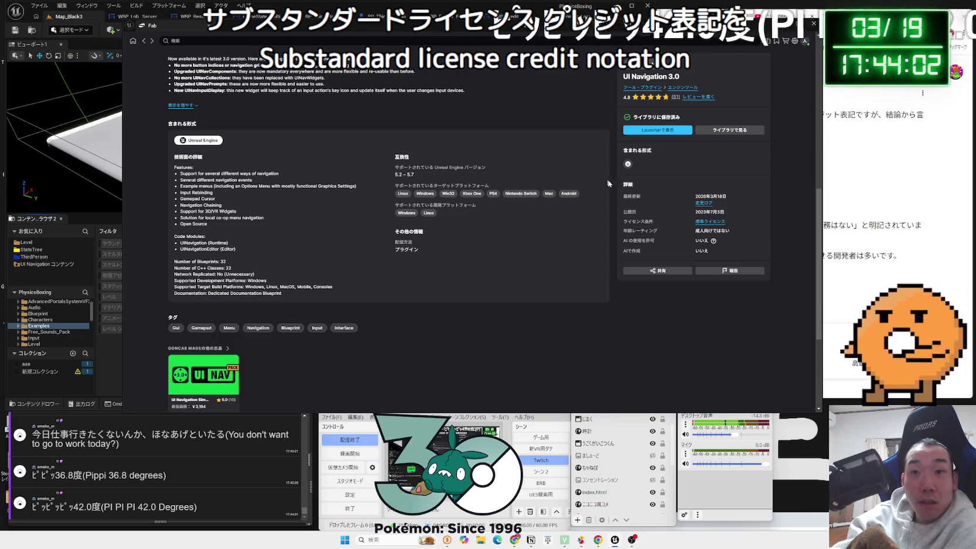
Step: Open the full Fab Standard License terms, close them, and return to Gemini's answer
{"action": "left_click", "coordinate": [712, 223]}
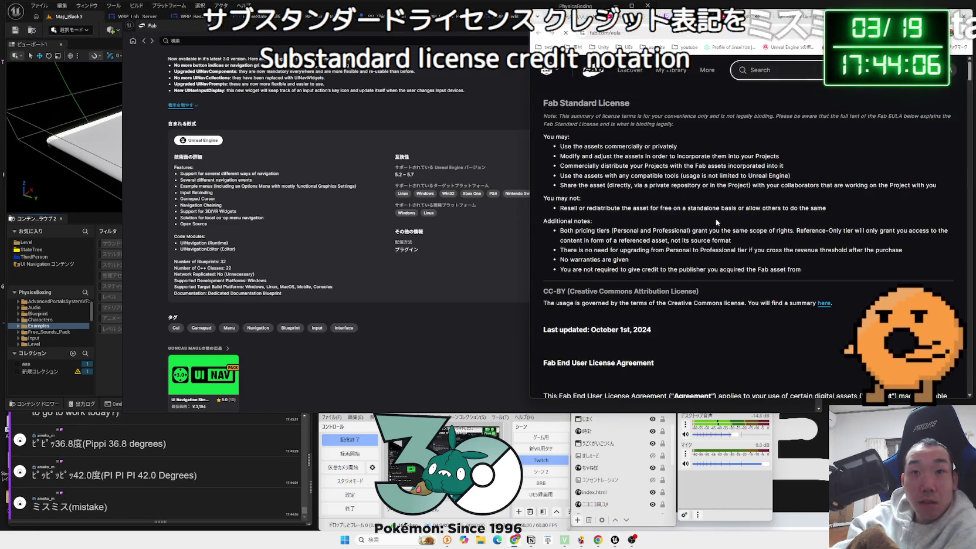
{"action": "key", "text": "ctrl+w"}
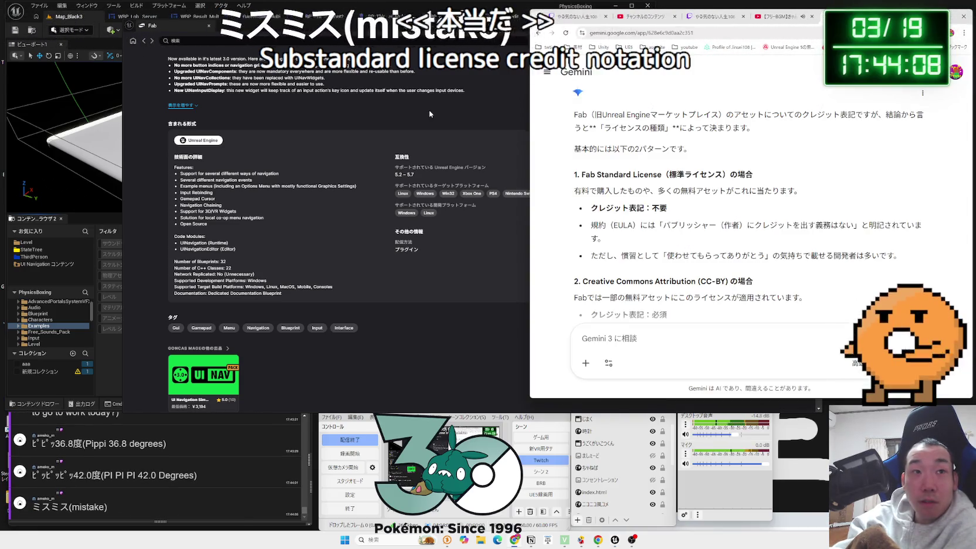
{"action": "left_click", "coordinate": [697, 195]}
{"action": "scroll", "coordinate": [697, 195], "scroll_direction": "up", "scroll_amount": 10}
{"action": "scroll", "coordinate": [844, 209], "scroll_direction": "down", "scroll_amount": 2}
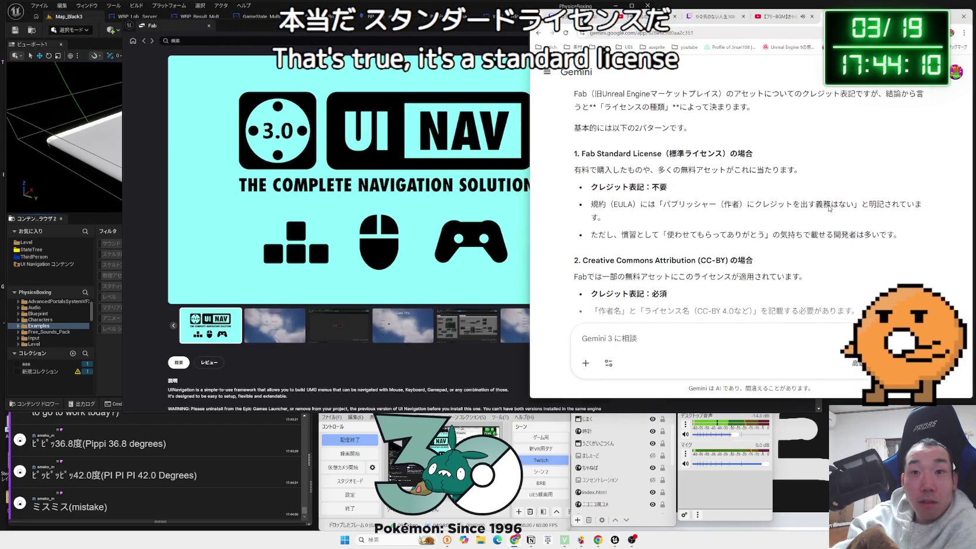
Step: Highlight Gemini's CC-BY section explaining that credit is required for those assets
{"action": "left_click_drag", "start_coordinate": [901, 179], "coordinate": [597, 180]}
{"action": "mouse_move", "coordinate": [806, 221]}
{"action": "left_mouse_down"}
{"action": "mouse_move", "coordinate": [595, 179]}
{"action": "mouse_move", "coordinate": [582, 205]}
{"action": "mouse_move", "coordinate": [641, 221]}
{"action": "mouse_move", "coordinate": [630, 239]}
{"action": "left_mouse_up"}
{"action": "left_click_drag", "start_coordinate": [574, 205], "coordinate": [735, 240]}
{"action": "left_click", "coordinate": [736, 240]}
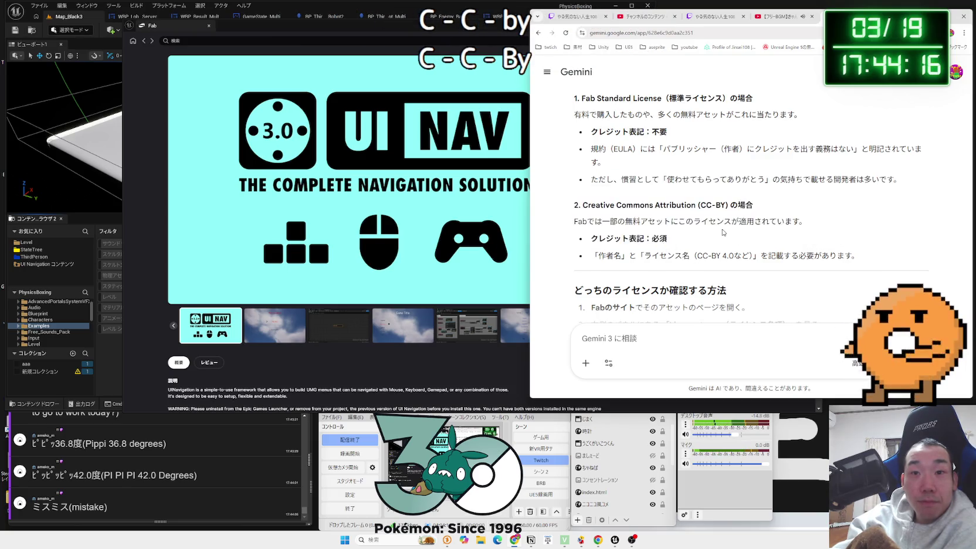
{"action": "scroll", "coordinate": [735, 240], "scroll_direction": "down", "scroll_amount": 4}
{"action": "mouse_move", "coordinate": [592, 155]}
{"action": "left_mouse_down"}
{"action": "mouse_move", "coordinate": [646, 182]}
{"action": "mouse_move", "coordinate": [607, 166]}
{"action": "mouse_move", "coordinate": [574, 174]}
{"action": "mouse_move", "coordinate": [623, 176]}
{"action": "mouse_move", "coordinate": [613, 174]}
{"action": "left_mouse_up"}
{"action": "left_click", "coordinate": [590, 167]}
{"action": "scroll", "coordinate": [613, 203], "scroll_direction": "down", "scroll_amount": 2}
{"action": "left_click", "coordinate": [587, 174]}
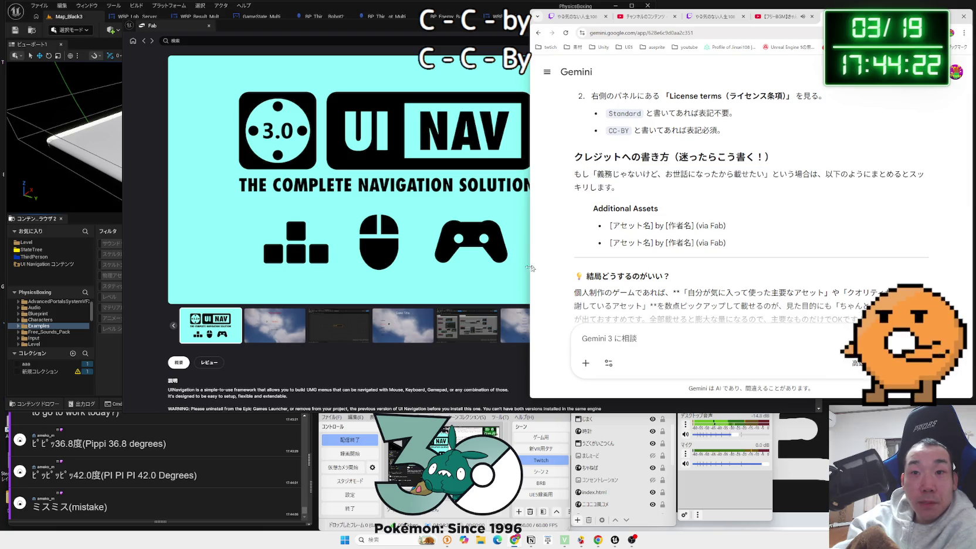
Step: Check the UI Navigation 3.0 publisher's page, then go back to the product page
{"action": "left_click", "coordinate": [443, 371]}
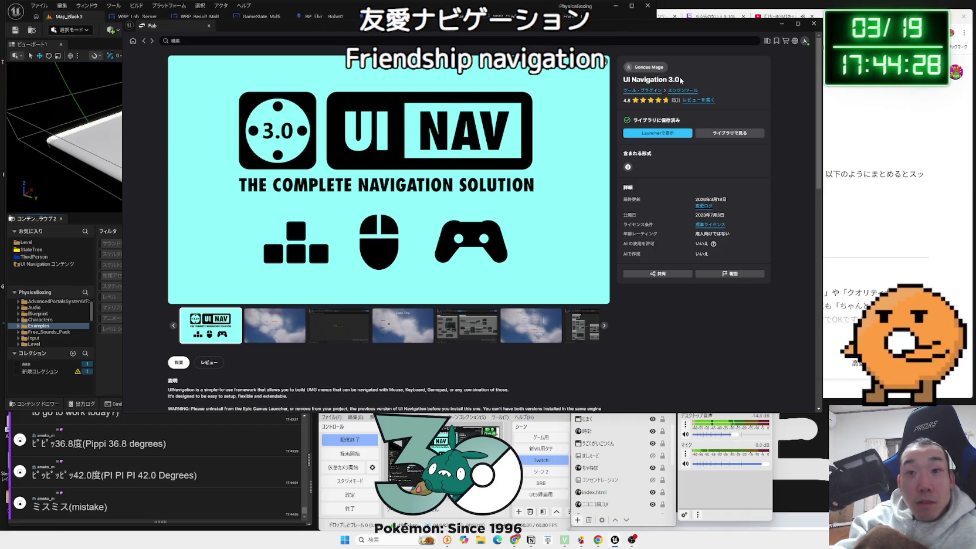
{"action": "left_click_drag", "start_coordinate": [680, 80], "coordinate": [625, 80]}
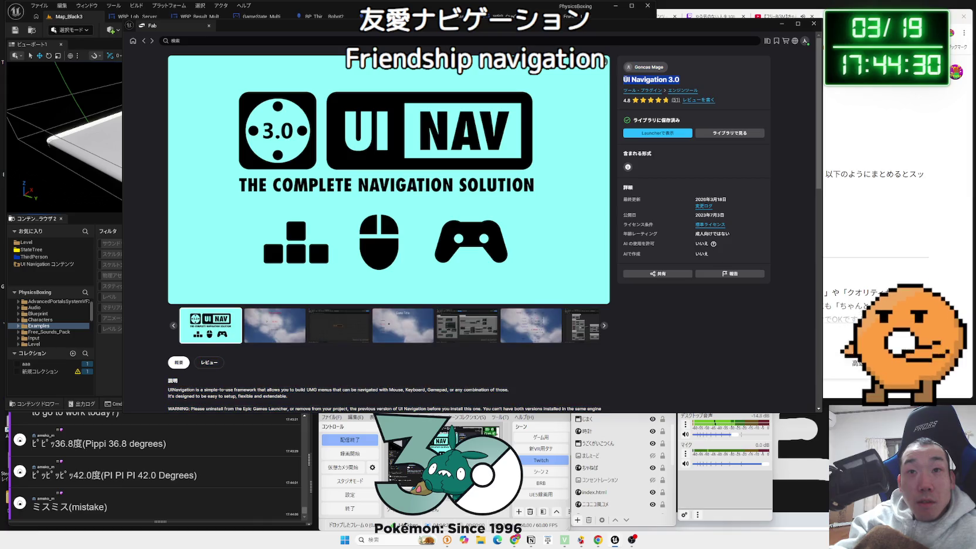
{"action": "left_click", "coordinate": [644, 69]}
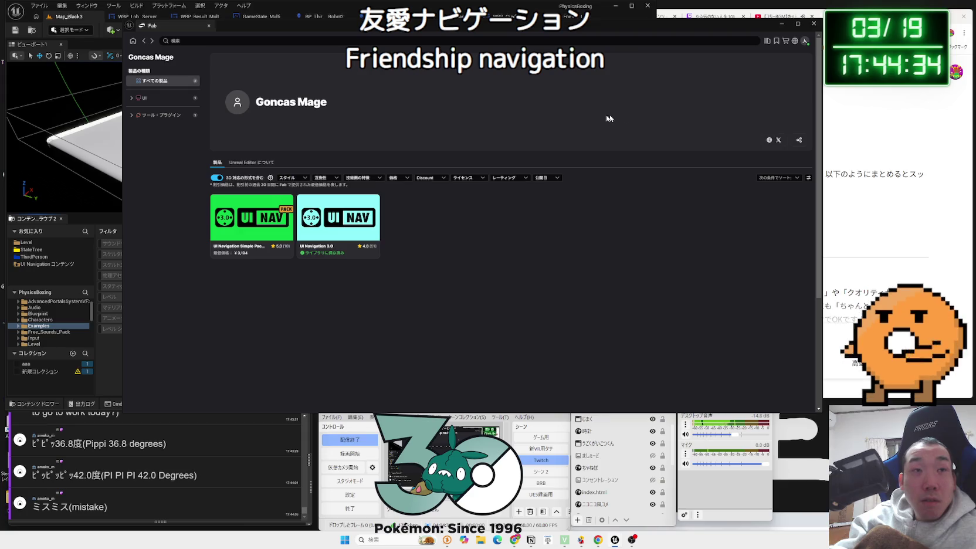
{"action": "left_click", "coordinate": [144, 42]}
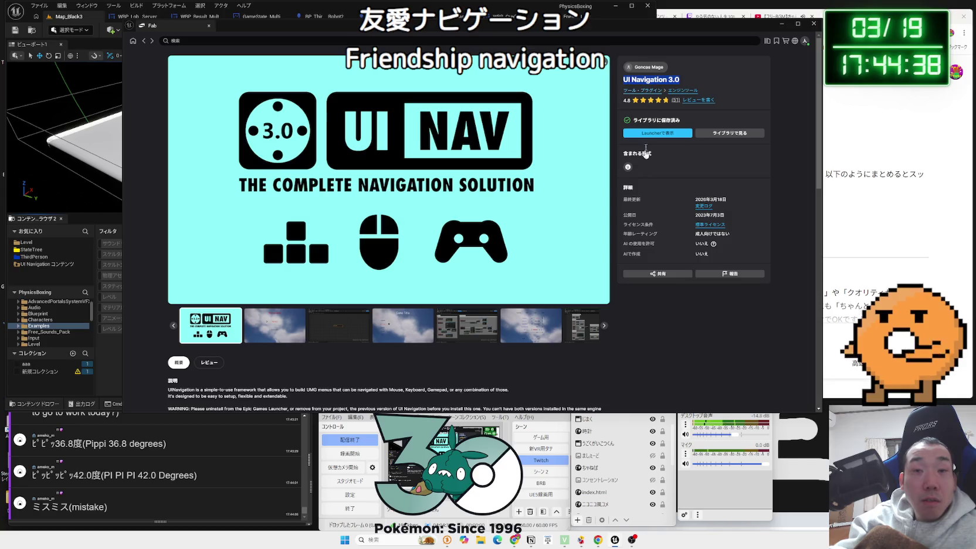
{"action": "key", "text": "alt+Tab"}
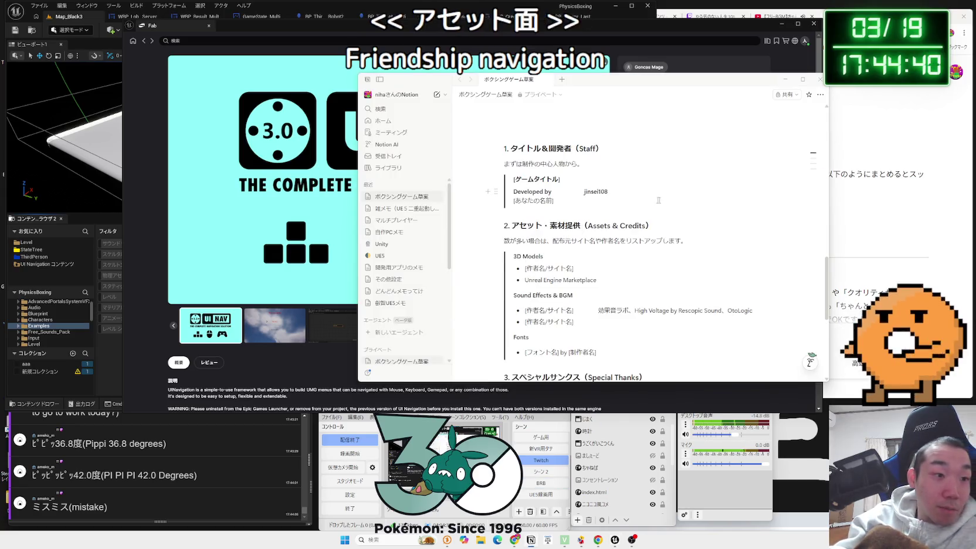
Step: Add and then remove an empty bullet below the first Sound Effects item
{"action": "scroll", "coordinate": [659, 201], "scroll_direction": "down", "scroll_amount": 2}
{"action": "left_click", "coordinate": [737, 205]}
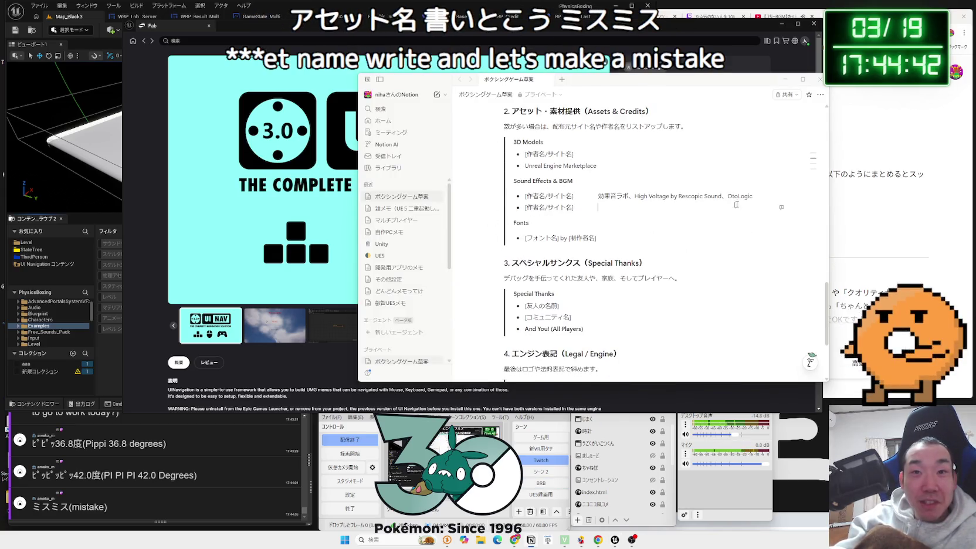
{"action": "left_click_drag", "start_coordinate": [736, 205], "coordinate": [766, 196]}
{"action": "left_click", "coordinate": [763, 201]}
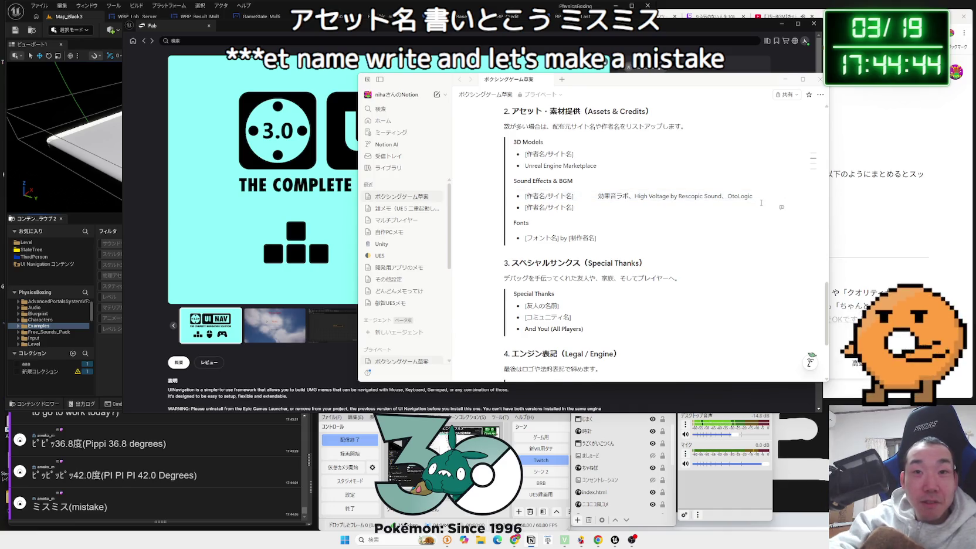
{"action": "key", "text": "Return"}
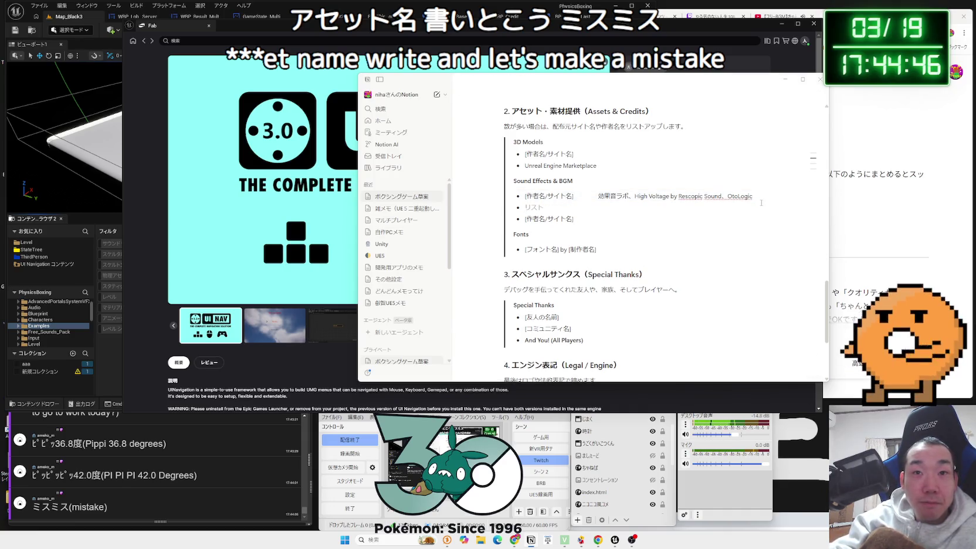
{"action": "key", "text": "BackSpace"}
{"action": "key", "text": "BackSpace"}
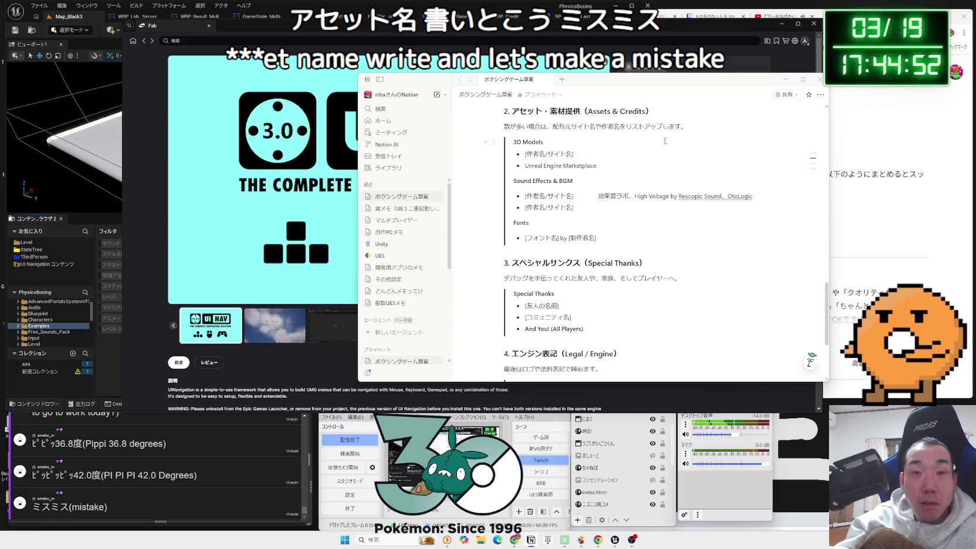
Step: Rearrange the Notion and Fab windows and place the caret at the Fonts heading
{"action": "mouse_move", "coordinate": [679, 86]}
{"action": "left_mouse_down"}
{"action": "mouse_move", "coordinate": [472, 74]}
{"action": "mouse_move", "coordinate": [645, 104]}
{"action": "left_mouse_up"}
{"action": "left_click", "coordinate": [645, 104]}
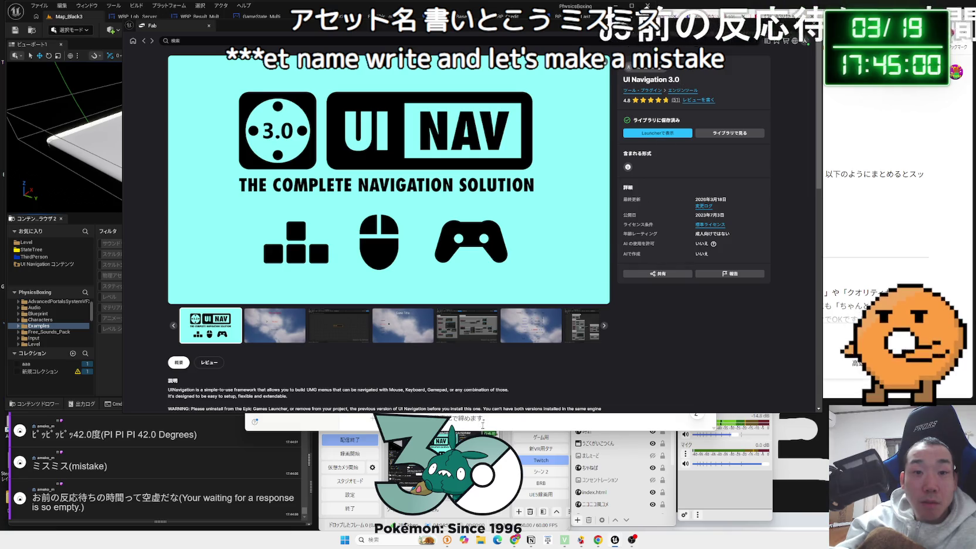
{"action": "left_click", "coordinate": [522, 421]}
{"action": "scroll", "coordinate": [496, 197], "scroll_direction": "up", "scroll_amount": 1}
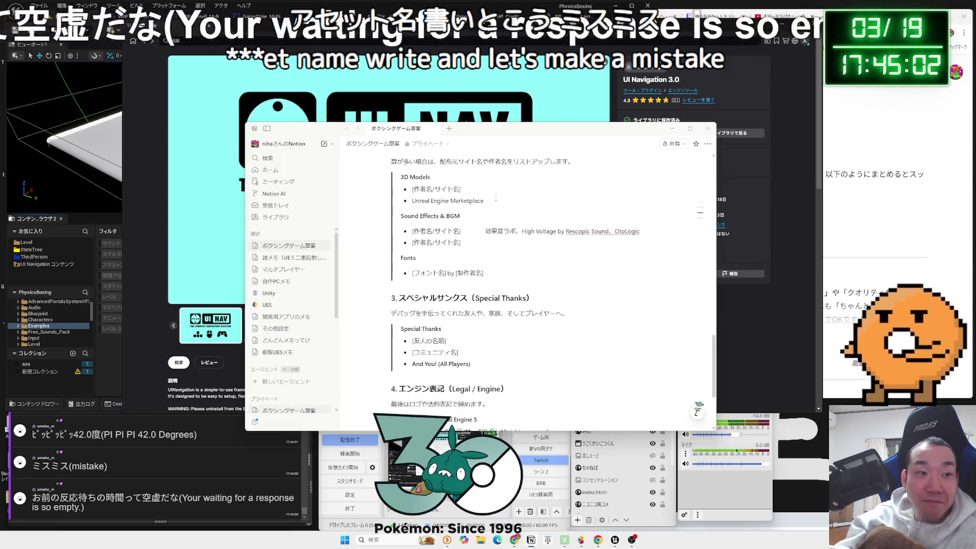
{"action": "double_click", "coordinate": [402, 261]}
{"action": "left_click", "coordinate": [401, 261]}
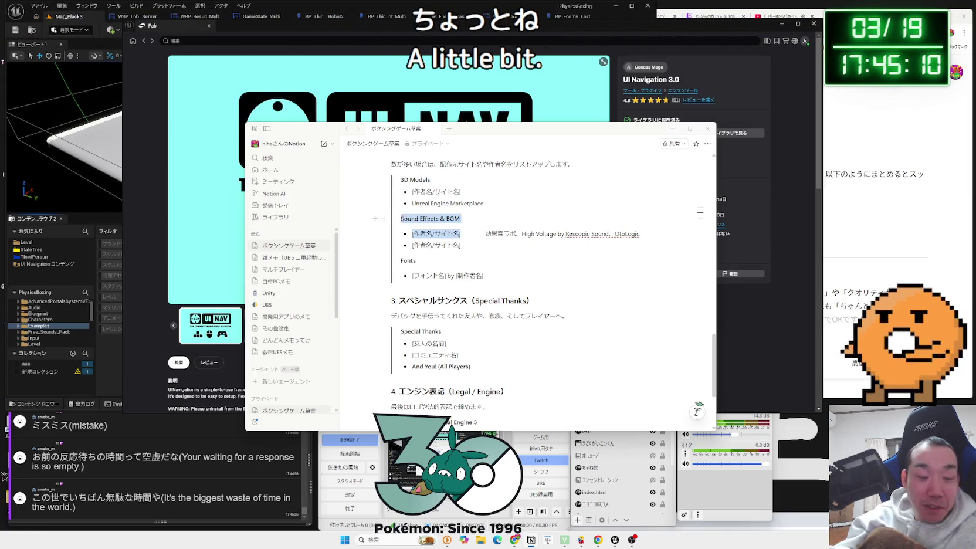
{"action": "right_click", "coordinate": [584, 256]}
{"action": "left_click", "coordinate": [490, 207]}
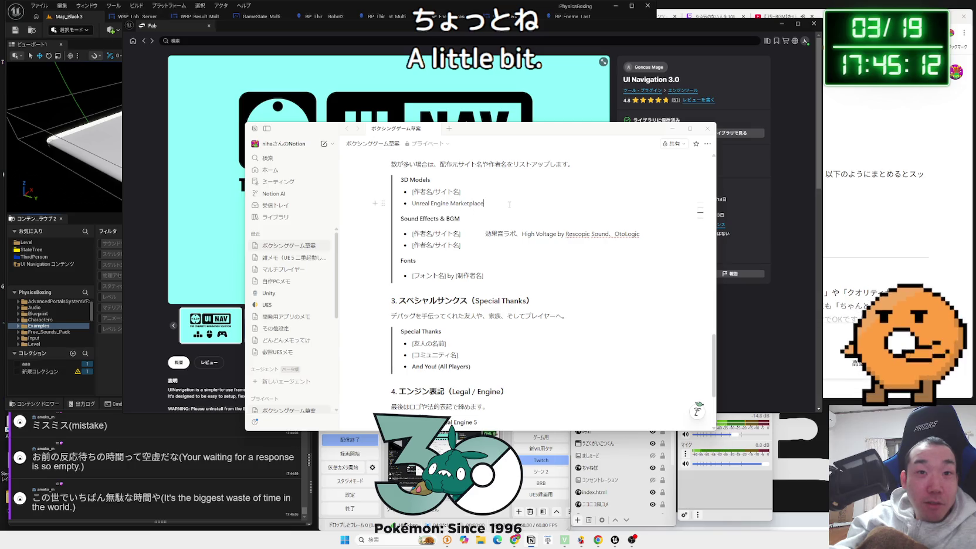
Step: Paste a duplicate Sound Effects & BGM section and rename its heading to Plugins
{"action": "type", "text": "Sound Effects & BGM [作者名/サイト名]"}
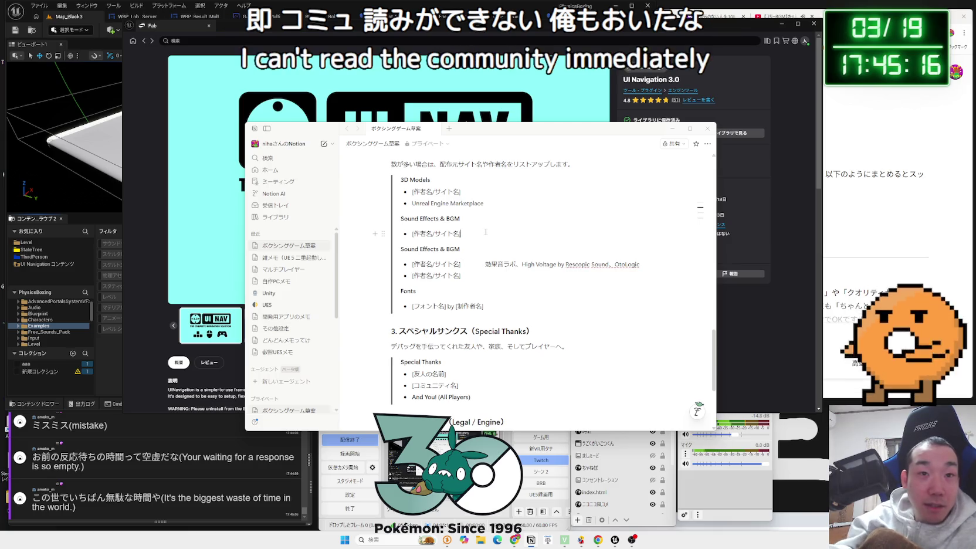
{"action": "key", "text": "BackSpace"}
{"action": "key", "text": "BackSpace"}
{"action": "key", "text": "BackSpace"}
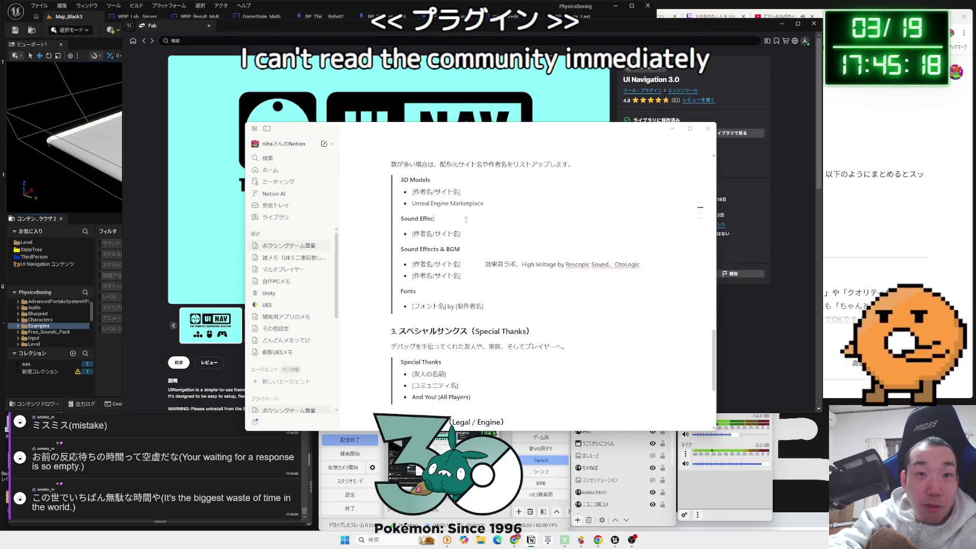
{"action": "key", "text": "BackSpace"}
{"action": "key", "text": "BackSpace"}
{"action": "key", "text": "BackSpace"}
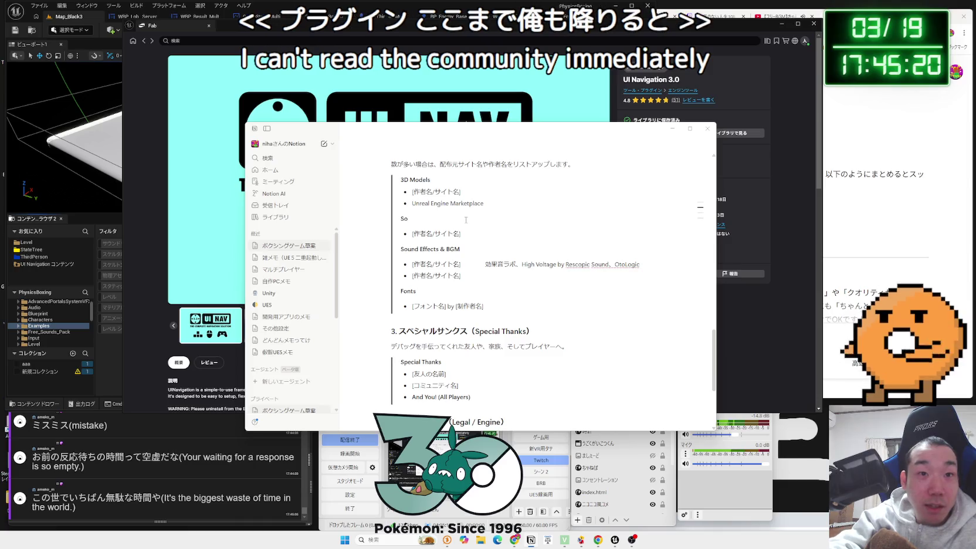
{"action": "type", "text": "Plugins"}
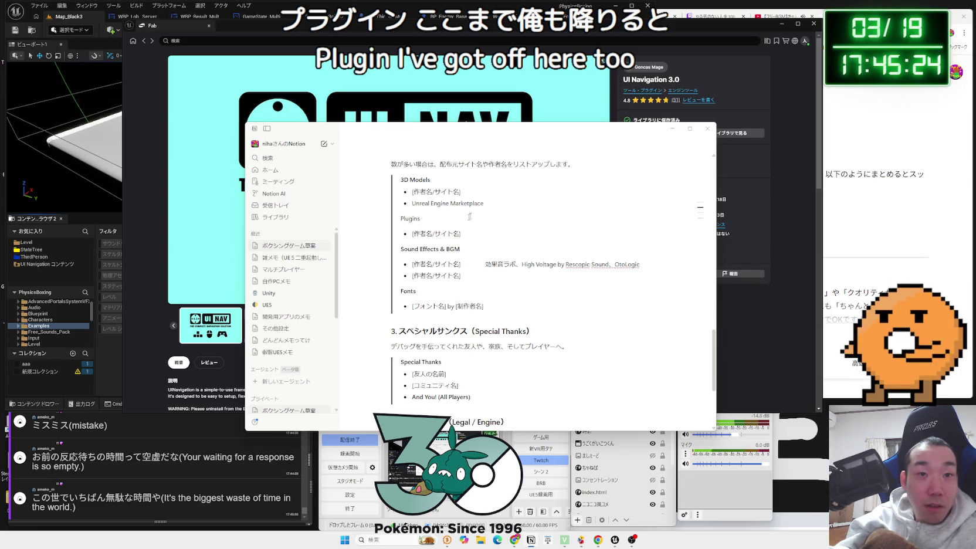
{"action": "left_click", "coordinate": [477, 234]}
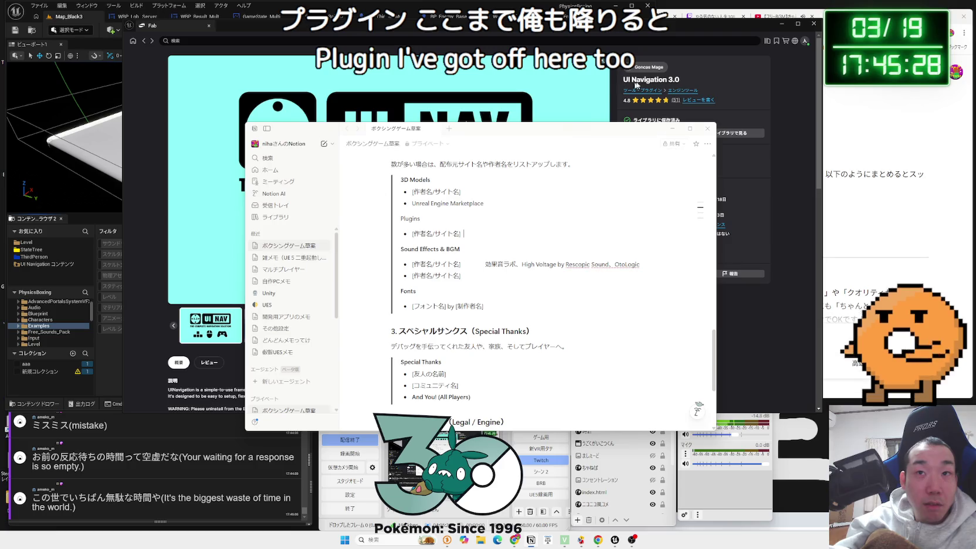
Step: Delete the Plugins heading together with its placeholder bullet
{"action": "left_click", "coordinate": [679, 83]}
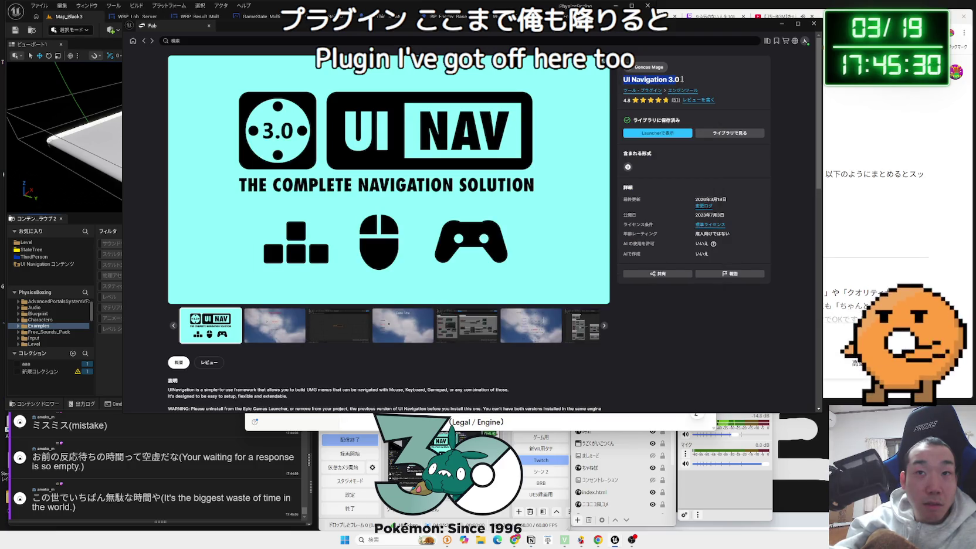
{"action": "left_click", "coordinate": [509, 422]}
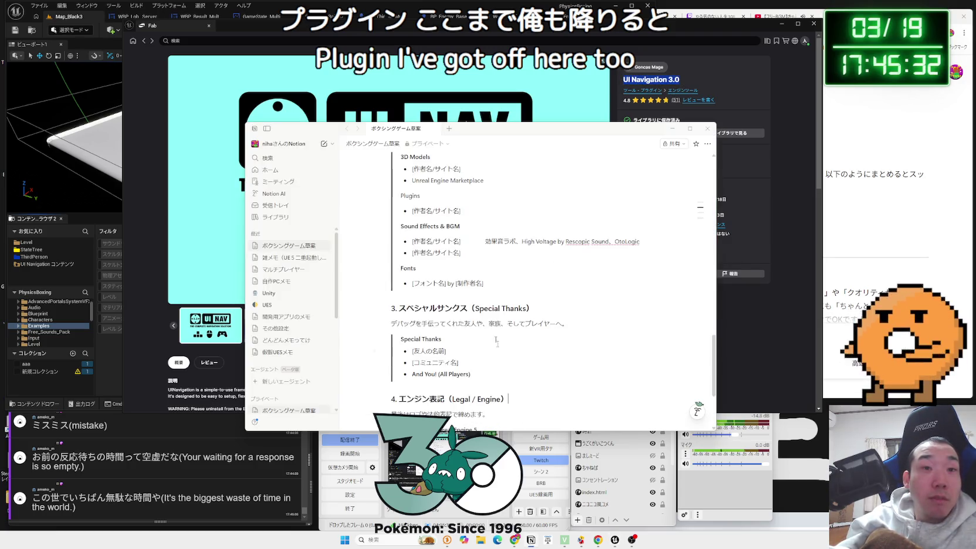
{"action": "mouse_move", "coordinate": [478, 226]}
{"action": "left_mouse_down"}
{"action": "mouse_move", "coordinate": [482, 208]}
{"action": "mouse_move", "coordinate": [400, 201]}
{"action": "left_mouse_up"}
{"action": "left_click", "coordinate": [481, 210]}
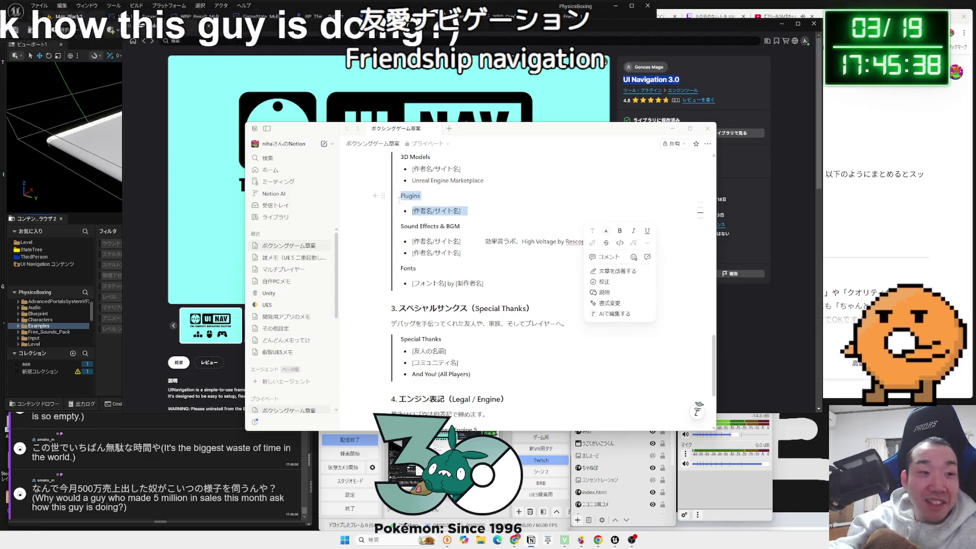
{"action": "key", "text": "BackSpace"}
{"action": "key", "text": "BackSpace"}
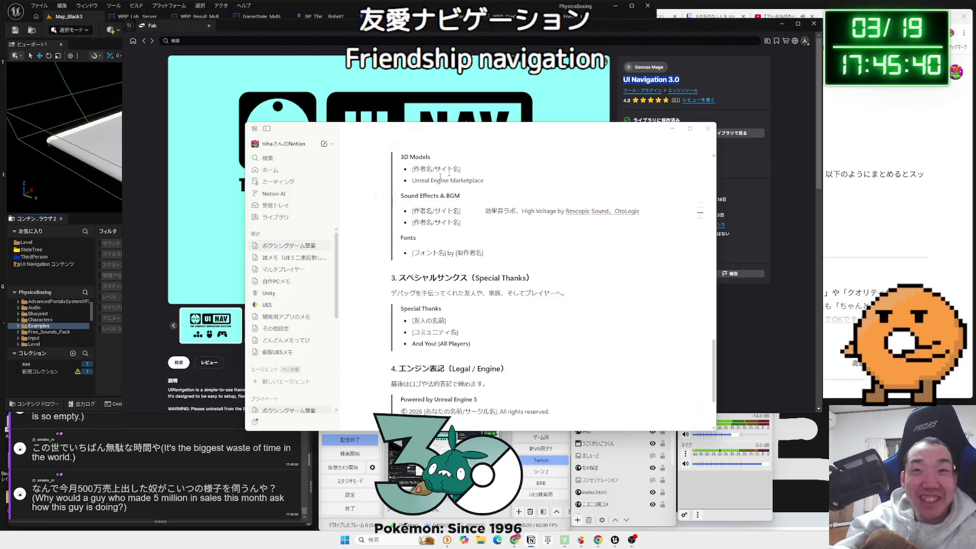
{"action": "left_click", "coordinate": [150, 42]}
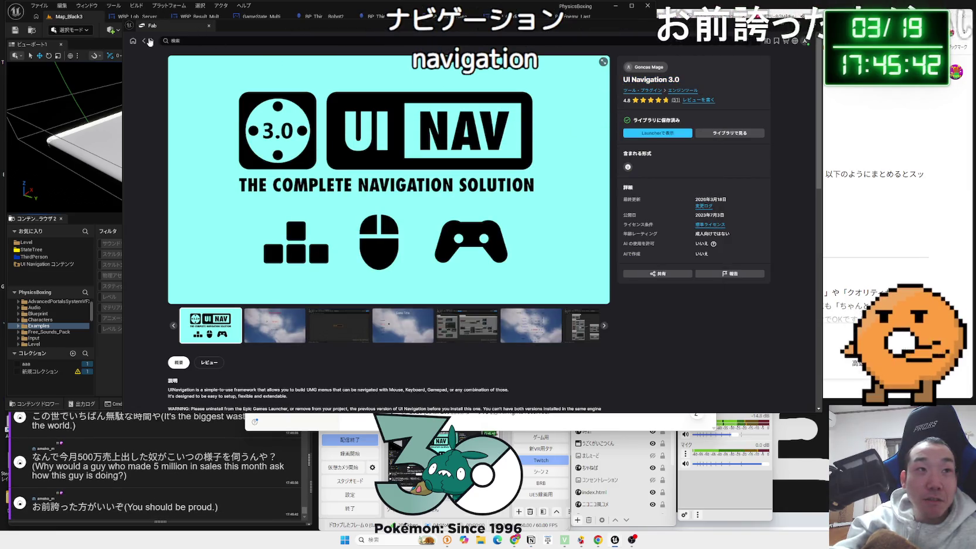
Step: Return Fab to the library grid and select text in the chat comment viewer
{"action": "left_click", "coordinate": [150, 42]}
{"action": "left_click", "coordinate": [194, 487]}
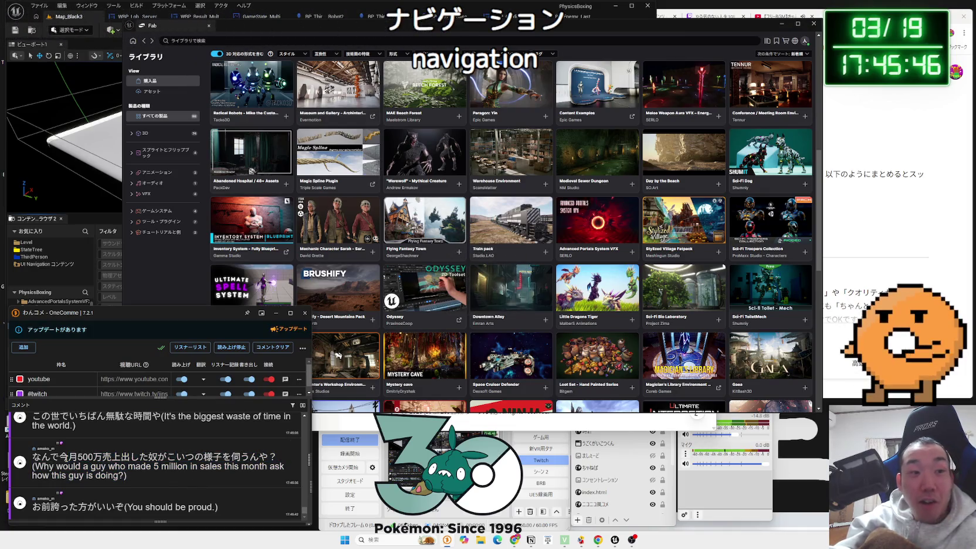
{"action": "left_click_drag", "start_coordinate": [33, 466], "coordinate": [111, 475]}
{"action": "left_click_drag", "start_coordinate": [34, 466], "coordinate": [111, 475]}
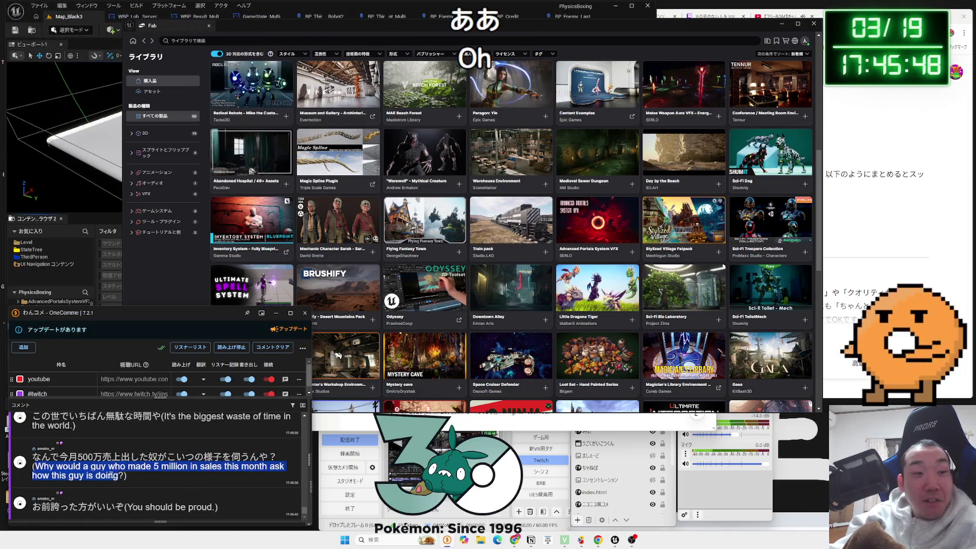
{"action": "left_click", "coordinate": [121, 476]}
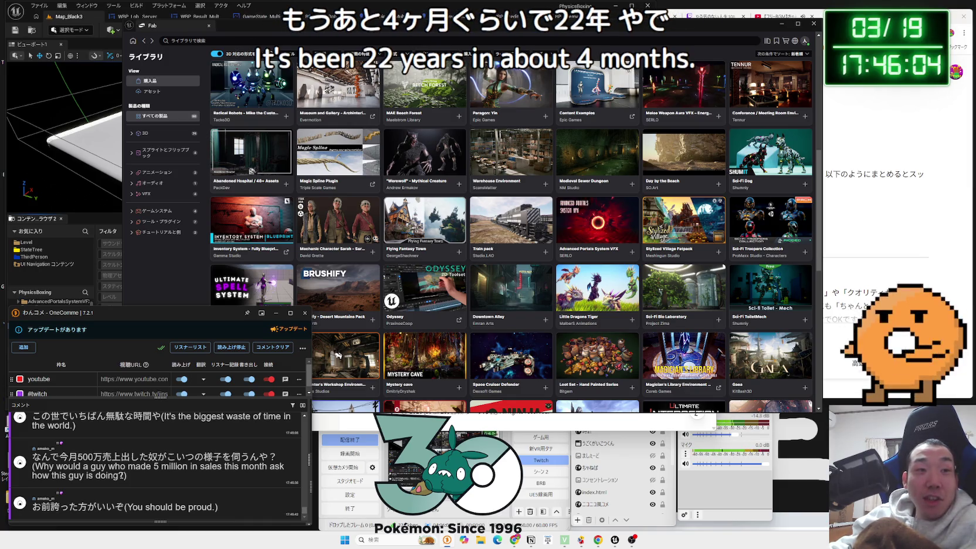
Step: Open the Ultimate Spell System product page and cycle through its preview images
{"action": "left_click", "coordinate": [250, 287]}
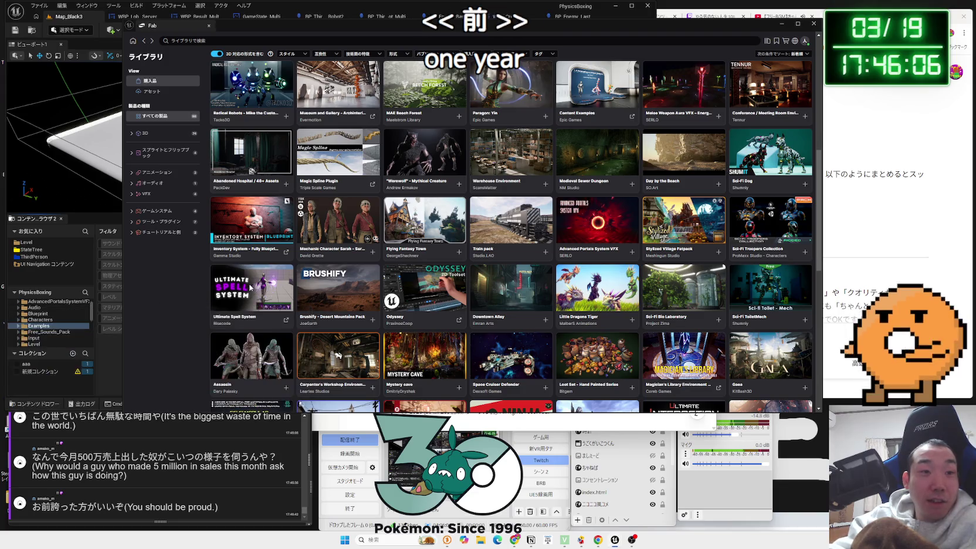
{"action": "left_click", "coordinate": [250, 287]}
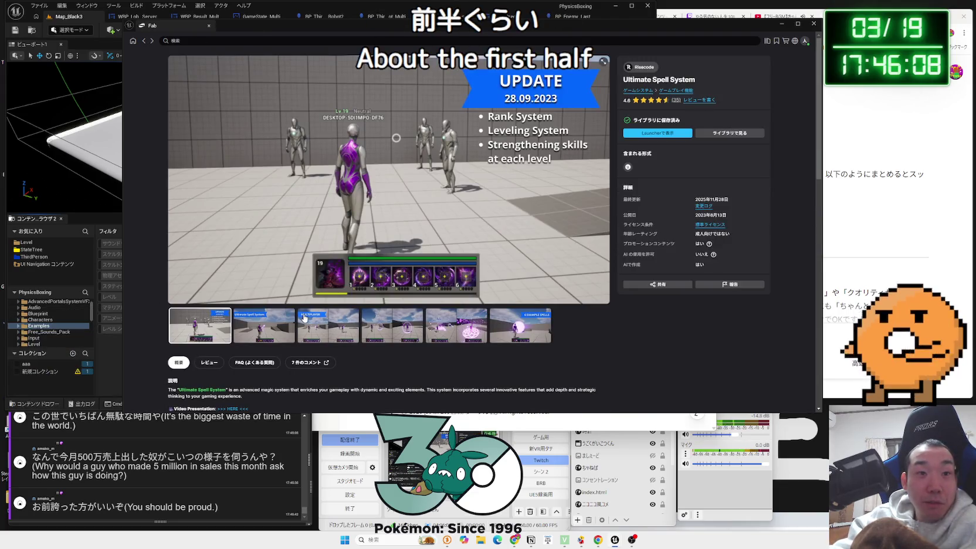
{"action": "left_click", "coordinate": [304, 318]}
{"action": "left_click", "coordinate": [392, 325]}
{"action": "left_click", "coordinate": [456, 326]}
{"action": "left_click", "coordinate": [495, 325]}
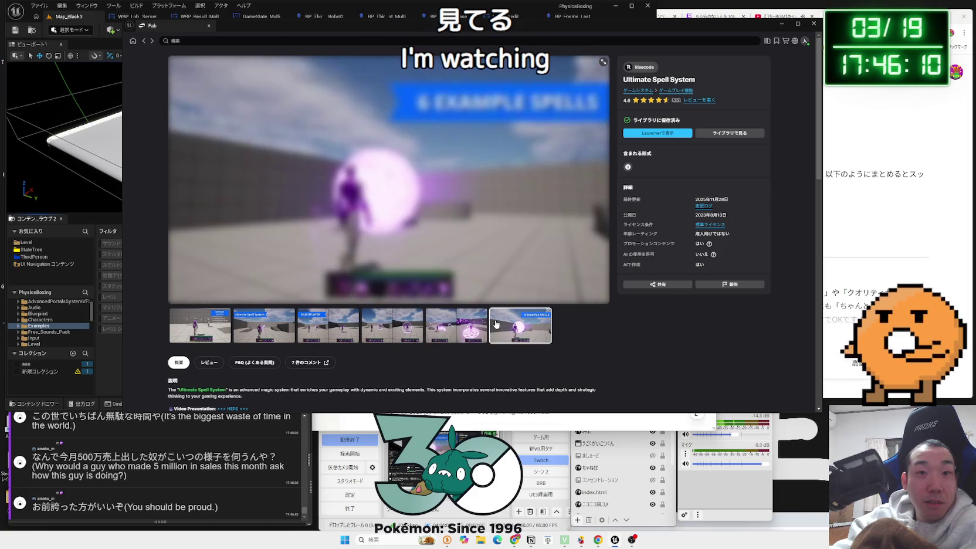
Step: Browse Fab's products page briefly, then switch to the Library of owned assets
{"action": "left_click", "coordinate": [134, 41]}
{"action": "scroll", "coordinate": [336, 233], "scroll_direction": "down", "scroll_amount": 1}
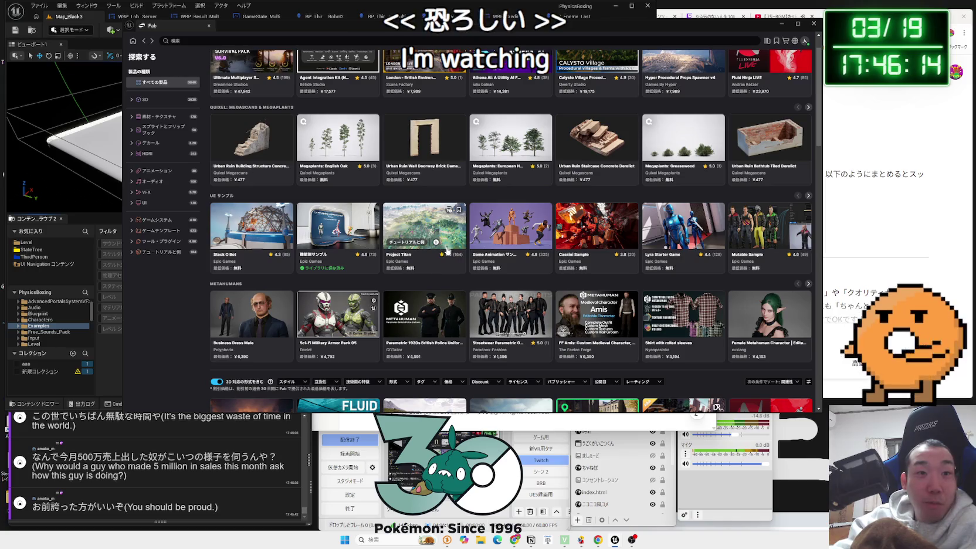
{"action": "scroll", "coordinate": [338, 233], "scroll_direction": "up", "scroll_amount": 1}
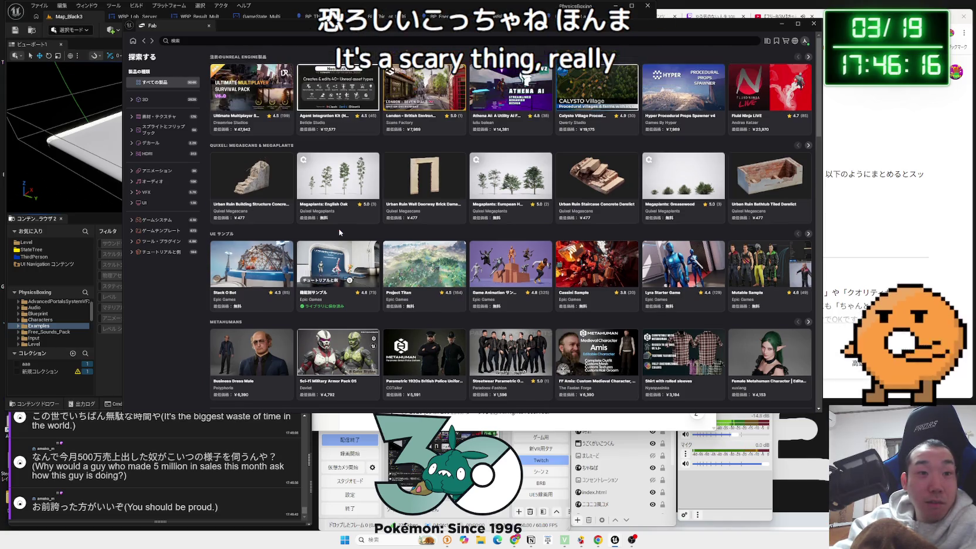
{"action": "left_click", "coordinate": [768, 43]}
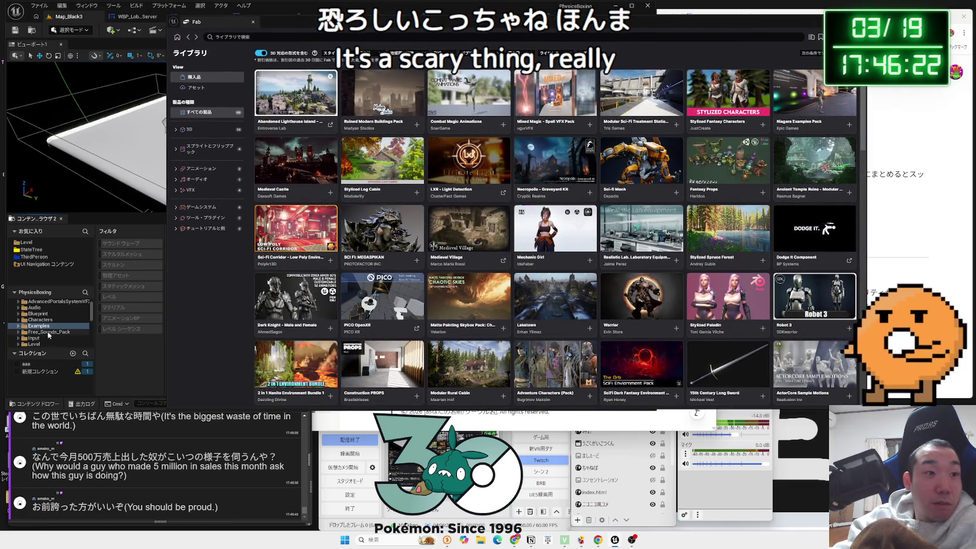
{"action": "left_click", "coordinate": [35, 309]}
{"action": "scroll", "coordinate": [36, 314], "scroll_direction": "up", "scroll_amount": 1}
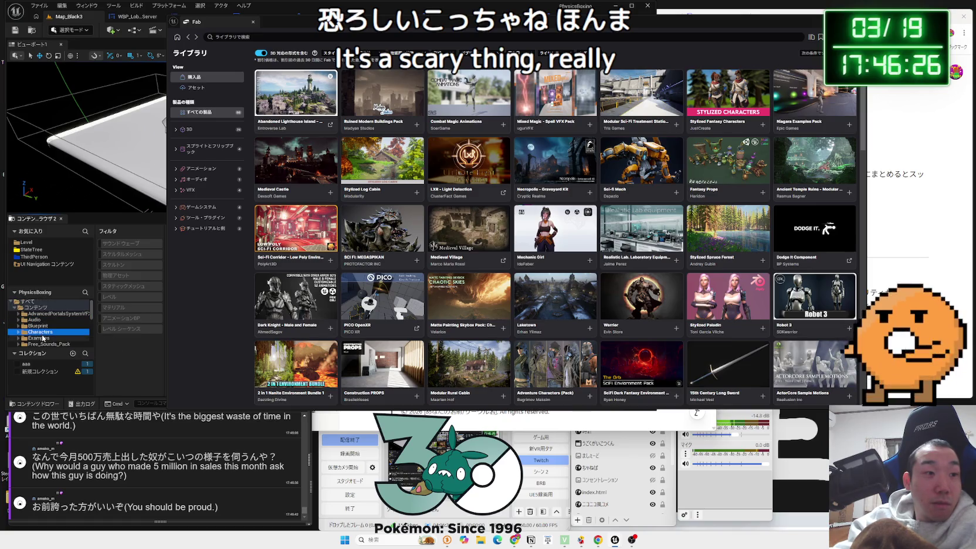
Step: Bring the editor forward and delete the Free_Sounds_Pack folder via its right-click menu
{"action": "left_click", "coordinate": [39, 338]}
{"action": "left_click_drag", "start_coordinate": [405, 22], "coordinate": [641, 27]}
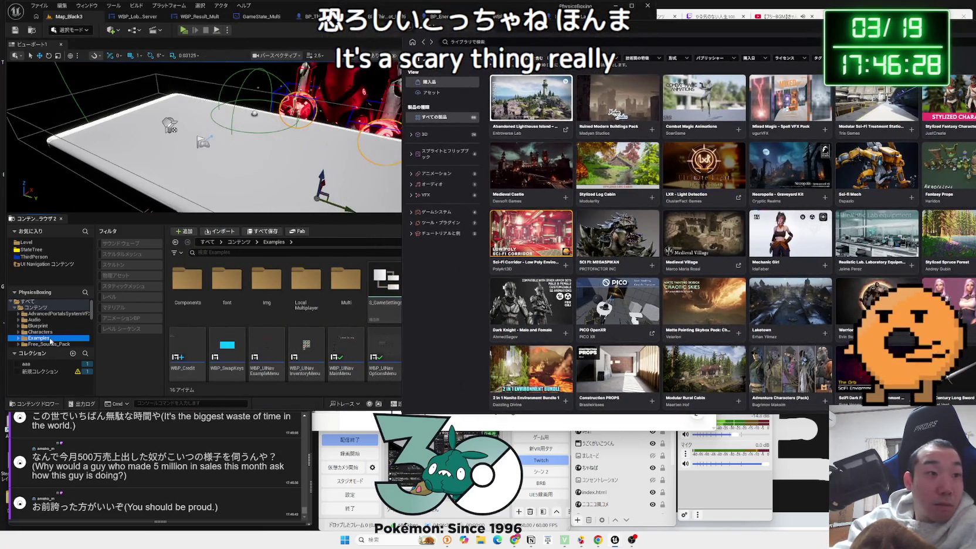
{"action": "left_click", "coordinate": [35, 320]}
{"action": "scroll", "coordinate": [50, 323], "scroll_direction": "down", "scroll_amount": 2}
{"action": "left_click", "coordinate": [50, 321]}
{"action": "right_click", "coordinate": [52, 322]}
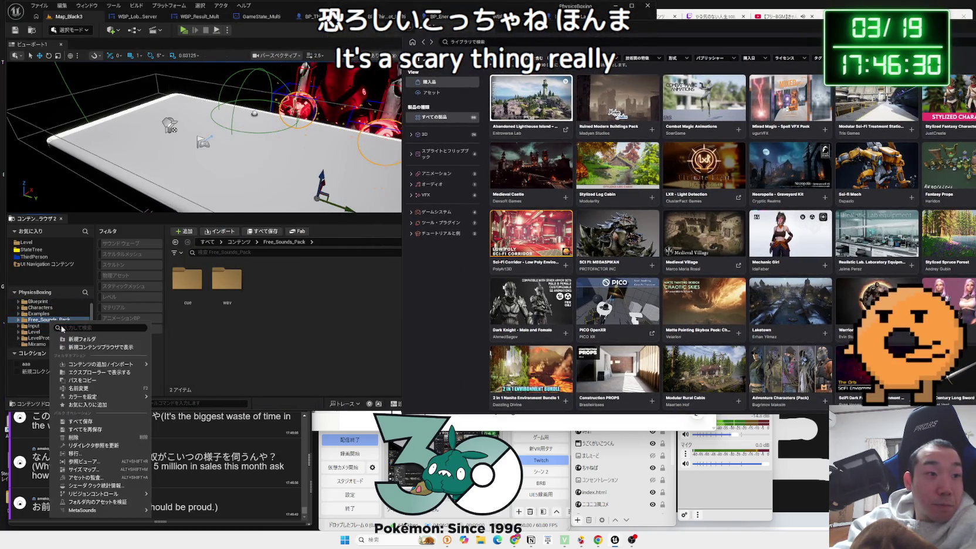
{"action": "left_click", "coordinate": [88, 438]}
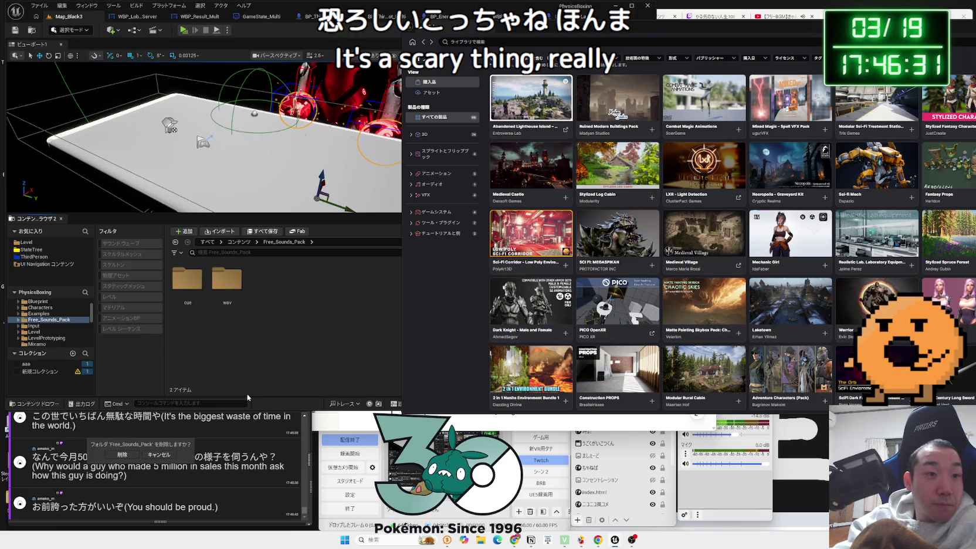
{"action": "left_click", "coordinate": [136, 459]}
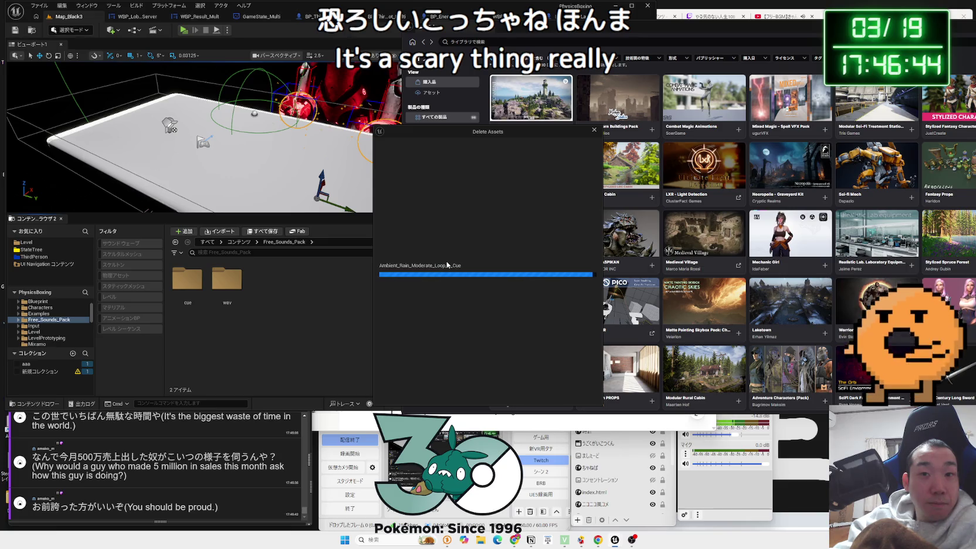
Step: Review the listed sound cues and waves, confirm Delete Assets, then show the Examples folder
{"action": "scroll", "coordinate": [461, 273], "scroll_direction": "down", "scroll_amount": 10}
{"action": "scroll", "coordinate": [462, 273], "scroll_direction": "down", "scroll_amount": 5}
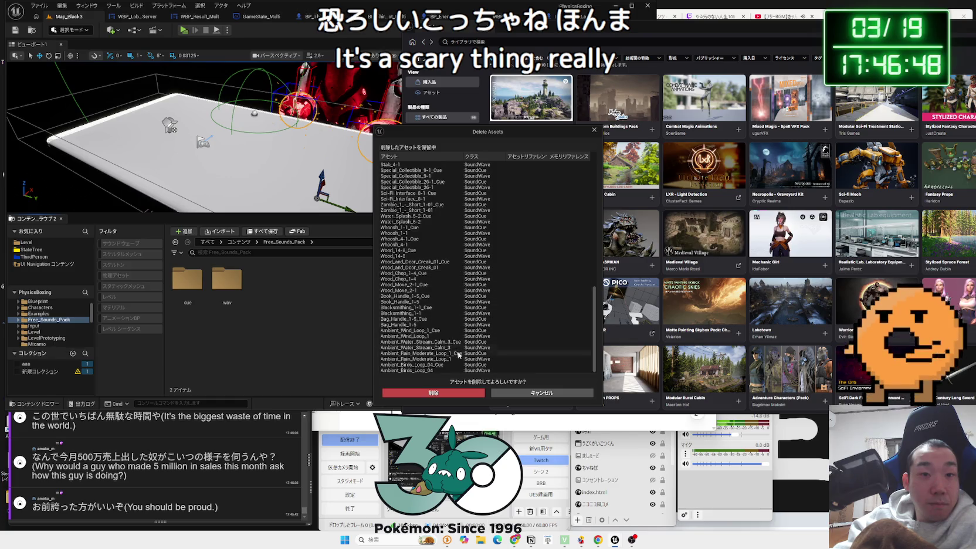
{"action": "scroll", "coordinate": [443, 370], "scroll_direction": "up", "scroll_amount": 10}
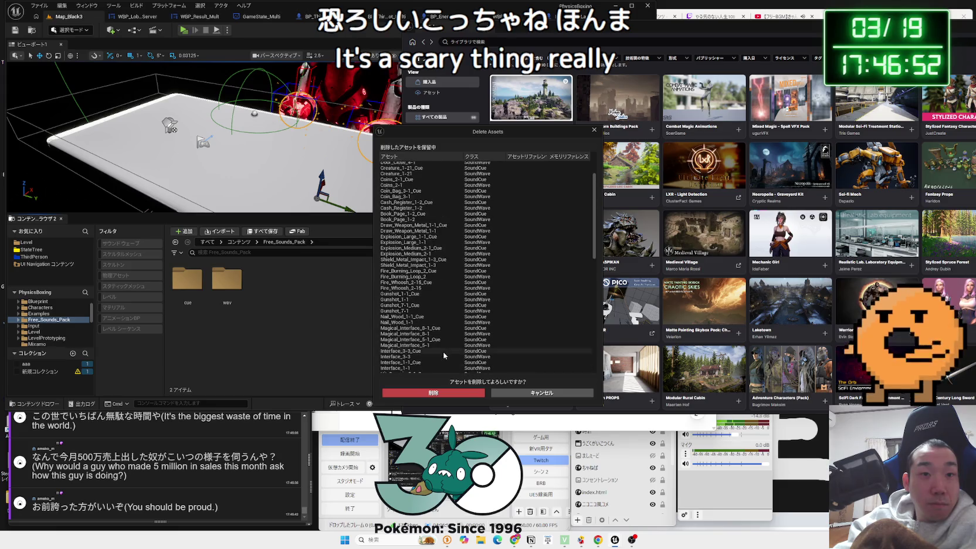
{"action": "scroll", "coordinate": [444, 355], "scroll_direction": "up", "scroll_amount": 2}
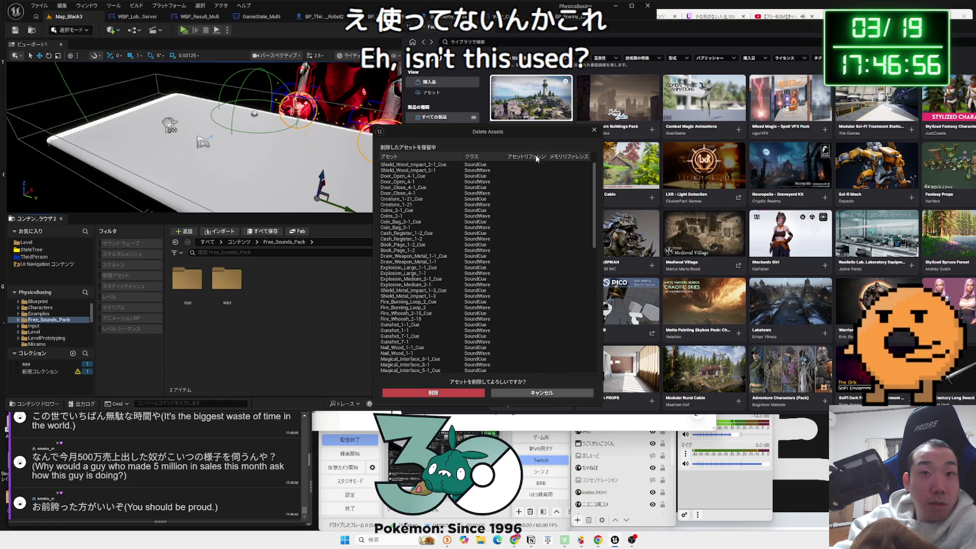
{"action": "left_click", "coordinate": [367, 397]}
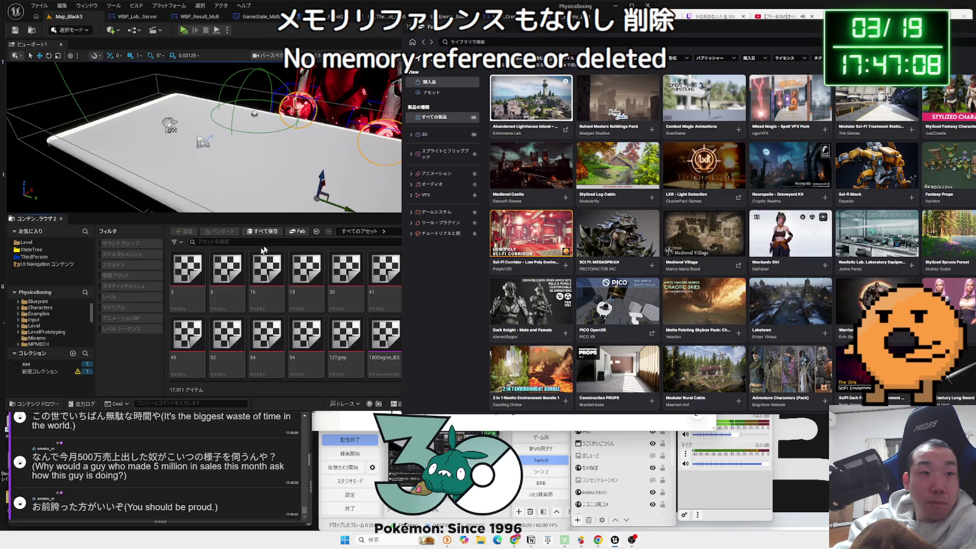
{"action": "left_click", "coordinate": [48, 315]}
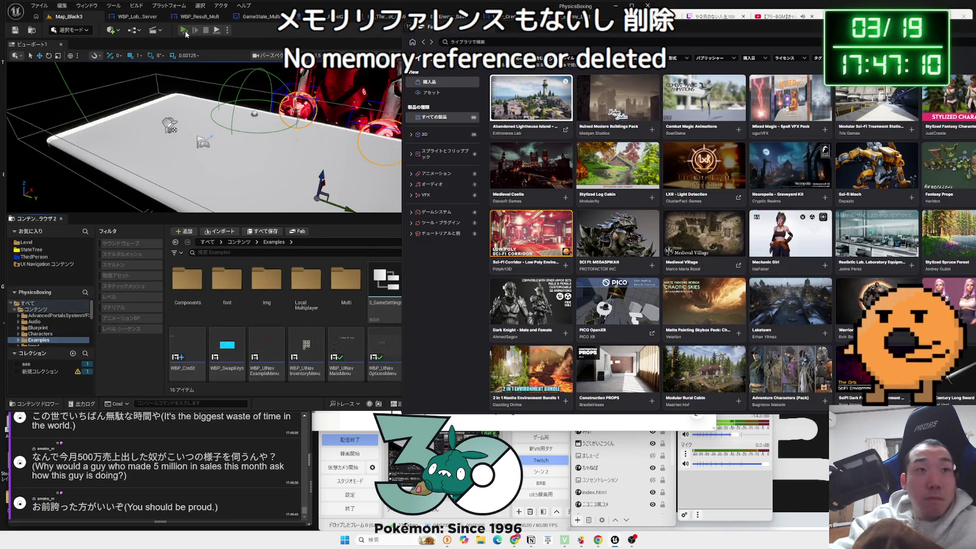
Step: Run a quick Play-in-Editor test, stop it, and move the Fab window left
{"action": "key", "text": "alt+p"}
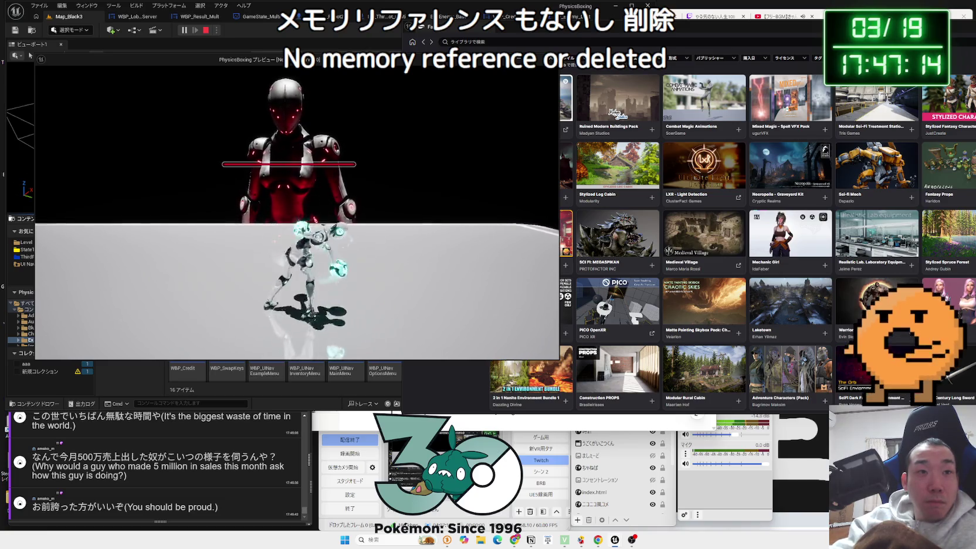
{"action": "key", "text": "Escape"}
{"action": "left_click", "coordinate": [35, 322]}
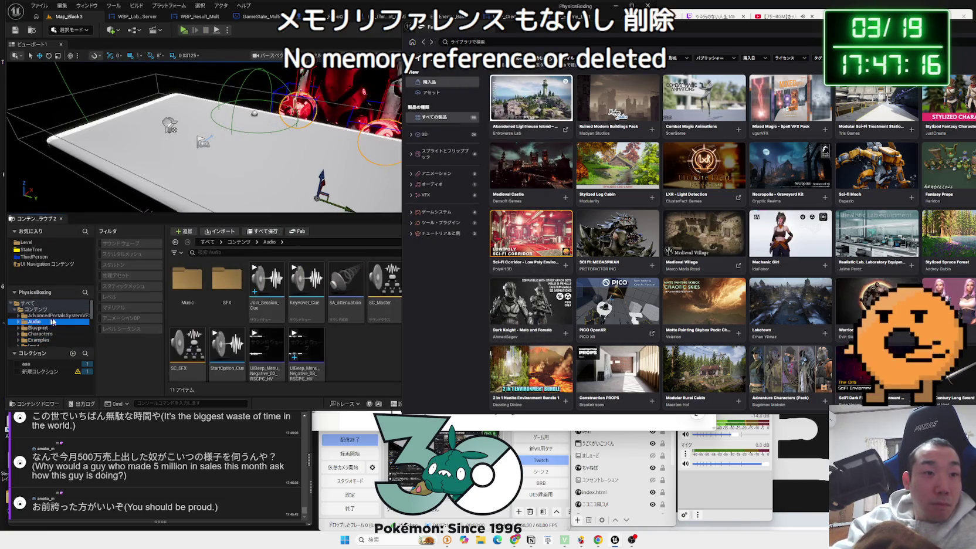
{"action": "mouse_move", "coordinate": [724, 31]}
{"action": "left_mouse_down"}
{"action": "mouse_move", "coordinate": [377, 36]}
{"action": "mouse_move", "coordinate": [611, 39]}
{"action": "left_mouse_up"}
Step: Browse the Blueprint, Examples and Mixamo folders until Mixamo's 10 assets show
{"action": "left_click", "coordinate": [38, 327]}
{"action": "left_click", "coordinate": [40, 334]}
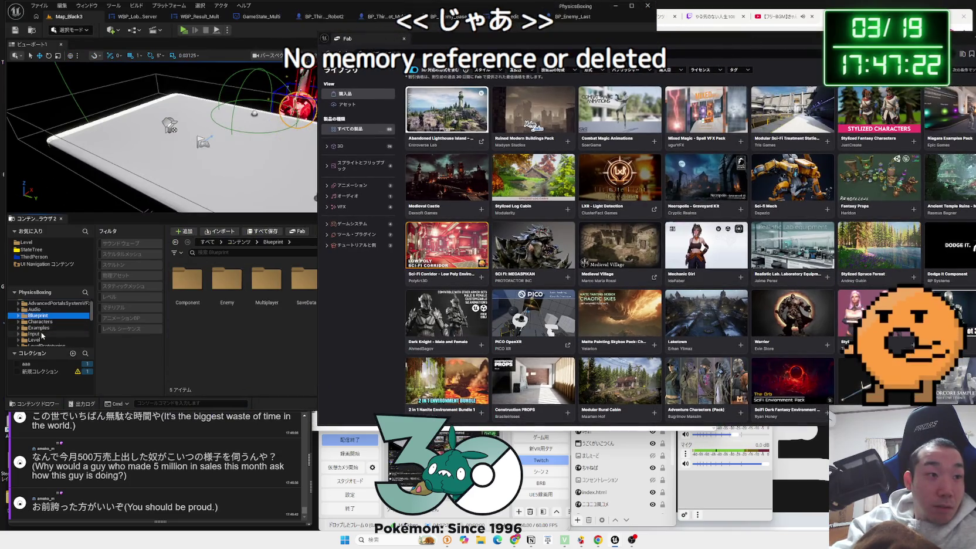
{"action": "left_click", "coordinate": [42, 340]}
{"action": "scroll", "coordinate": [42, 328], "scroll_direction": "down", "scroll_amount": 2}
{"action": "left_click", "coordinate": [42, 327]}
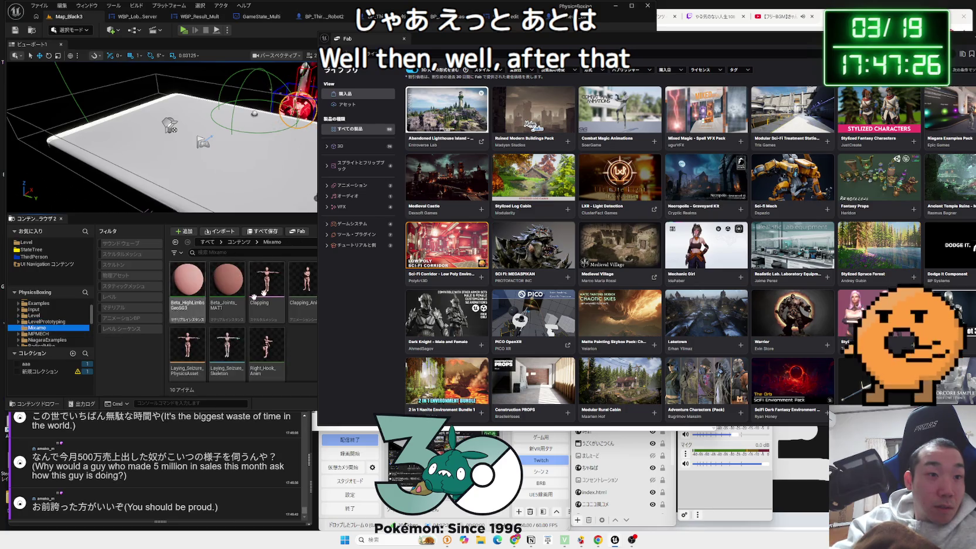
{"action": "left_click_drag", "start_coordinate": [364, 38], "coordinate": [263, 38]}
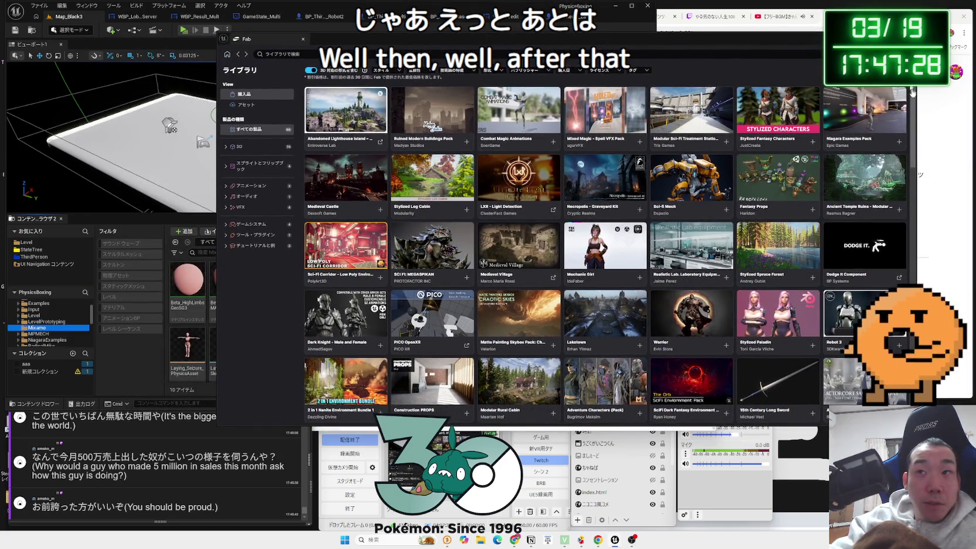
Step: Ask Gemini 'Mixamoは?' about whether Mixamo assets need crediting
{"action": "left_click", "coordinate": [913, 92]}
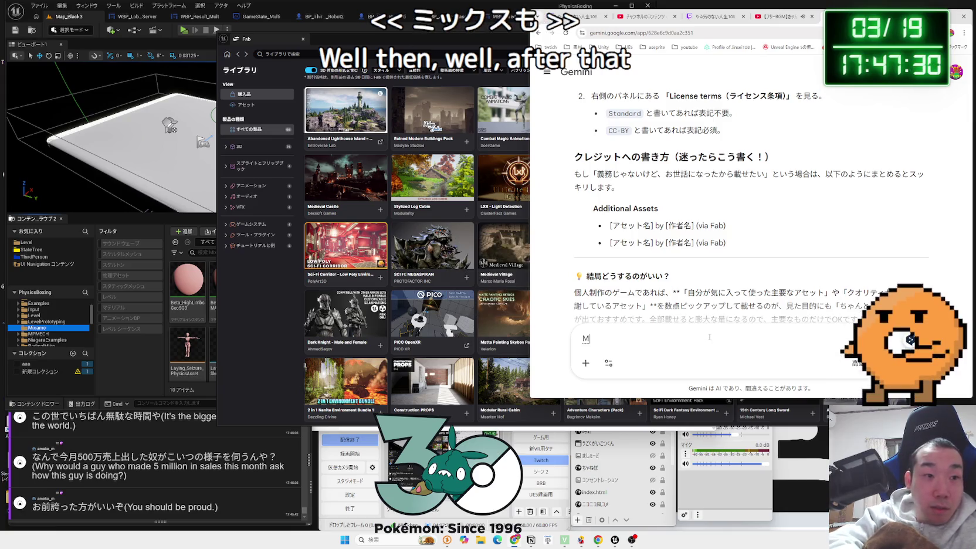
{"action": "type", "text": "ixamoh"}
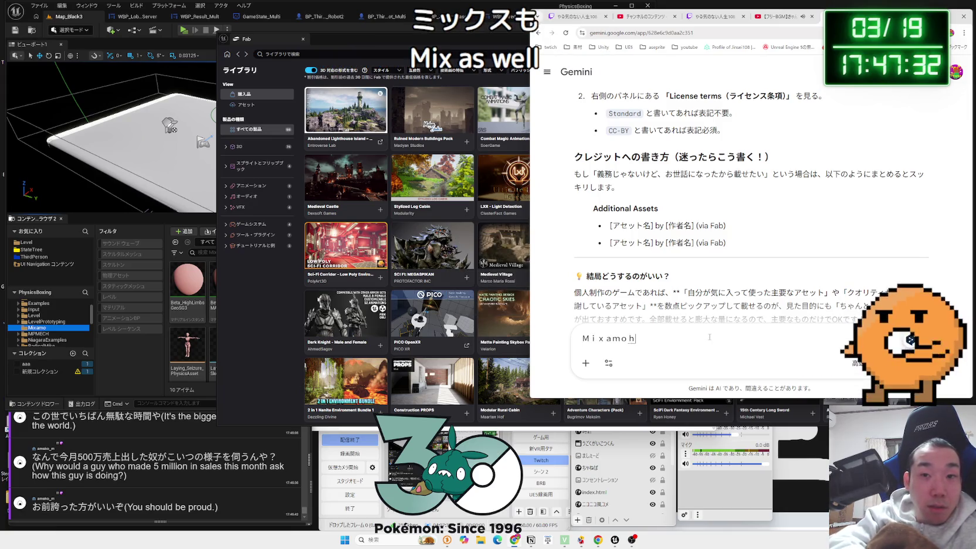
{"action": "key", "text": "Return"}
{"action": "key", "text": "Return"}
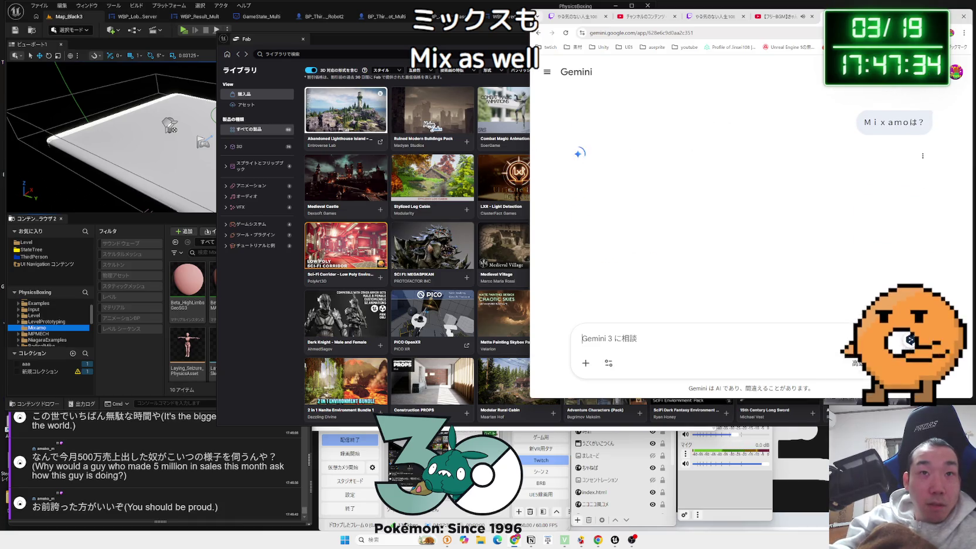
Step: Check the Notion credits page, then open the bookmark folders to find the font site
{"action": "key", "text": "alt+Tab"}
{"action": "key", "text": "alt+Tab"}
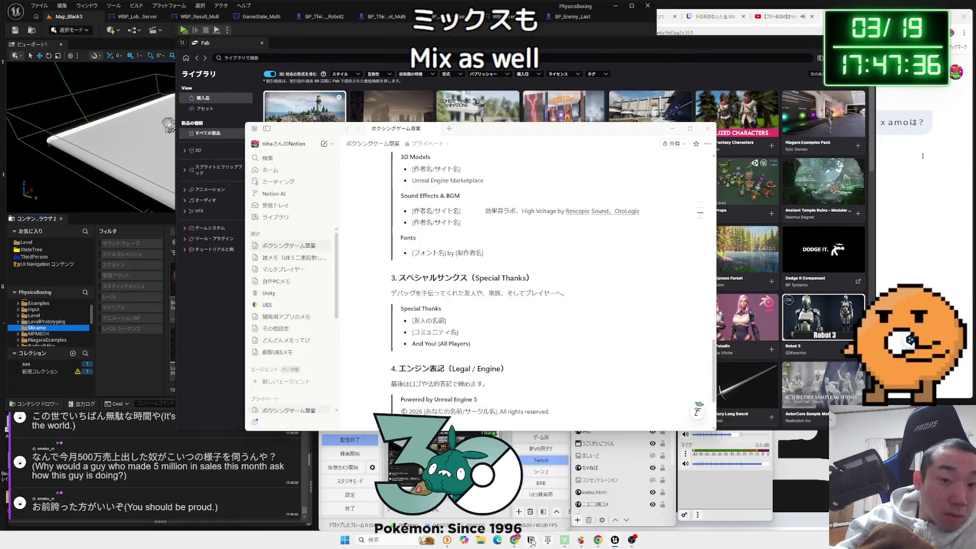
{"action": "scroll", "coordinate": [514, 256], "scroll_direction": "up", "scroll_amount": 1}
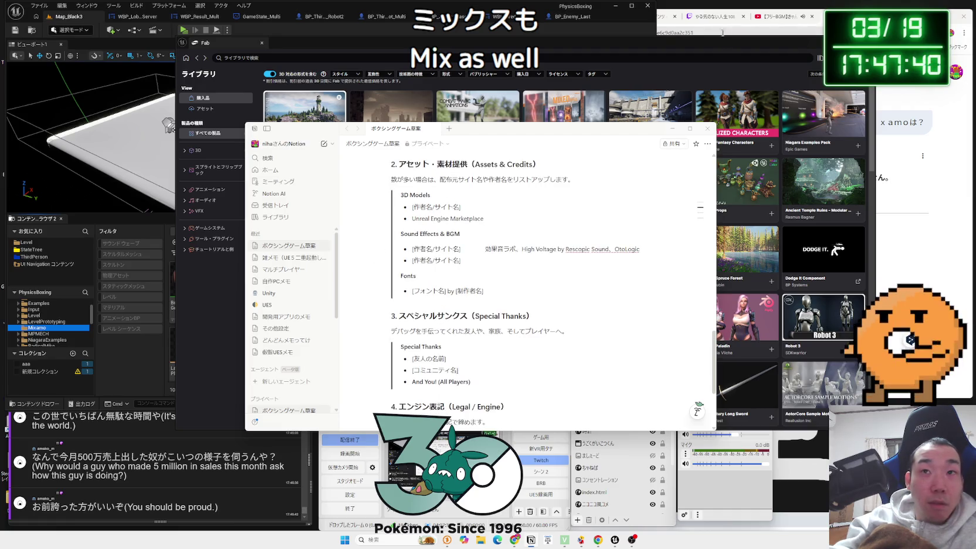
{"action": "key", "text": "alt+Tab"}
{"action": "key", "text": "alt+Tab"}
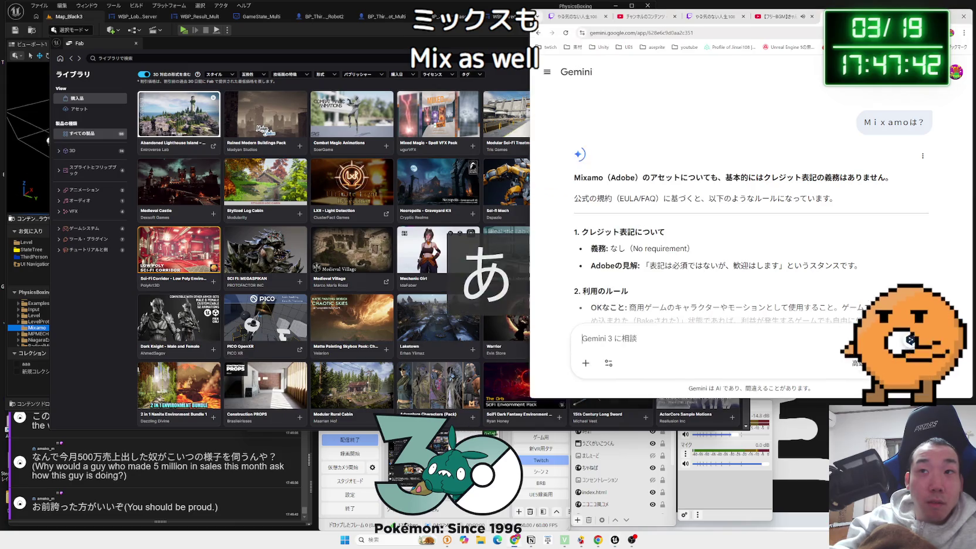
{"action": "left_click", "coordinate": [571, 48]}
{"action": "left_click", "coordinate": [571, 48]}
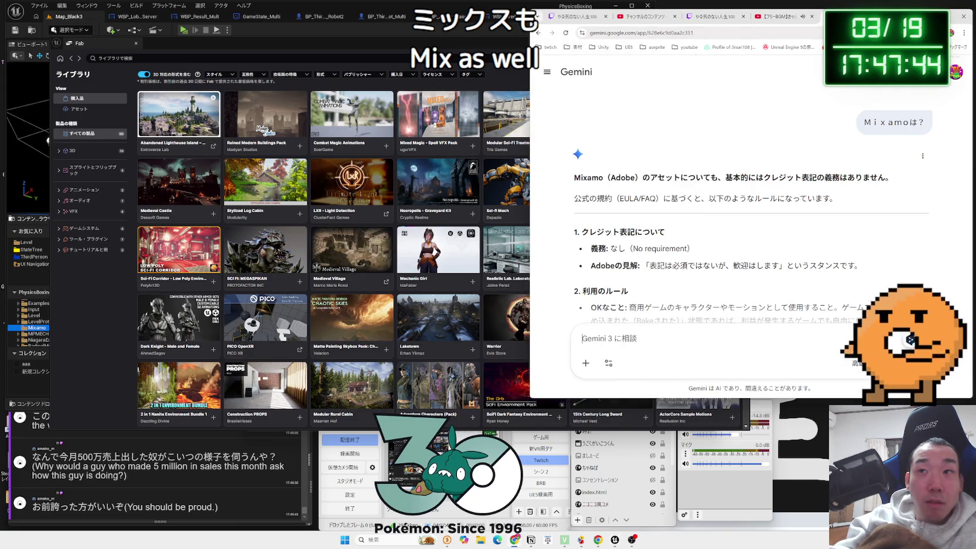
{"action": "left_click", "coordinate": [962, 47]}
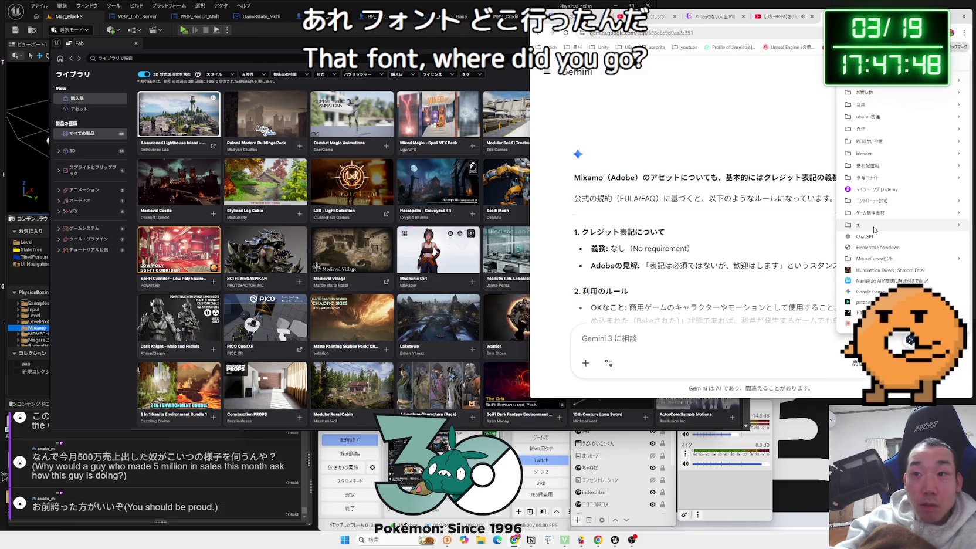
Step: Open the x0y0pxFreeFont font page and review its license usage terms
{"action": "mouse_move", "coordinate": [875, 230]}
{"action": "mouse_move", "coordinate": [877, 206]}
{"action": "mouse_move", "coordinate": [876, 183]}
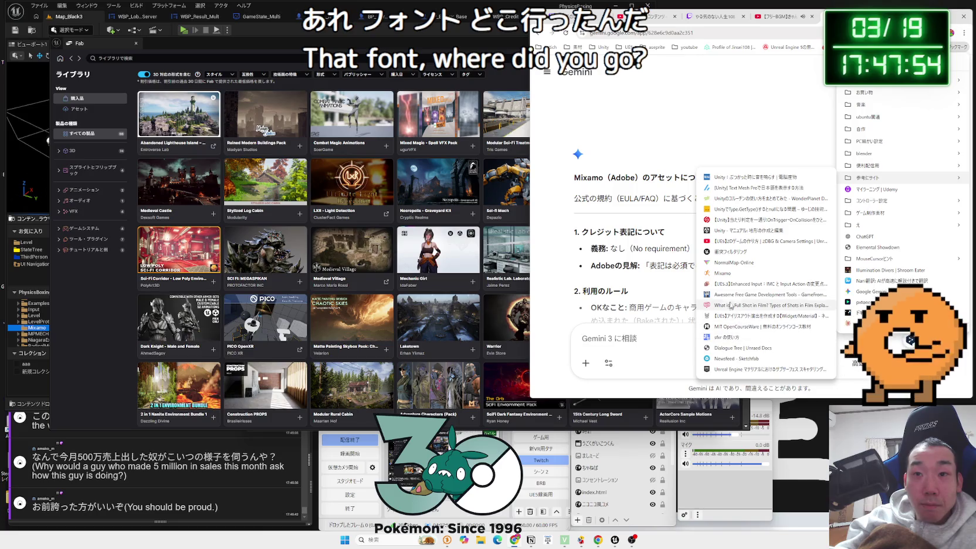
{"action": "mouse_move", "coordinate": [551, 47]}
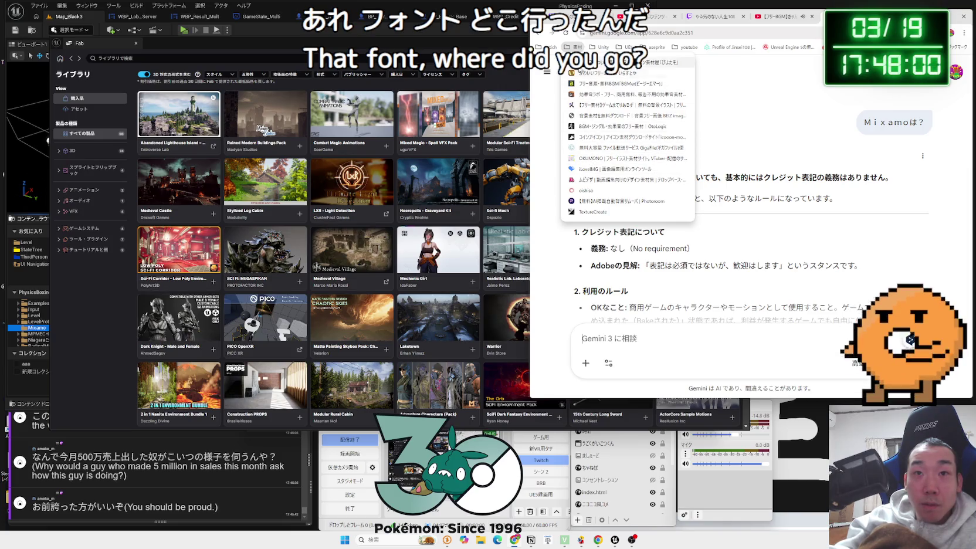
{"action": "mouse_move", "coordinate": [626, 47]}
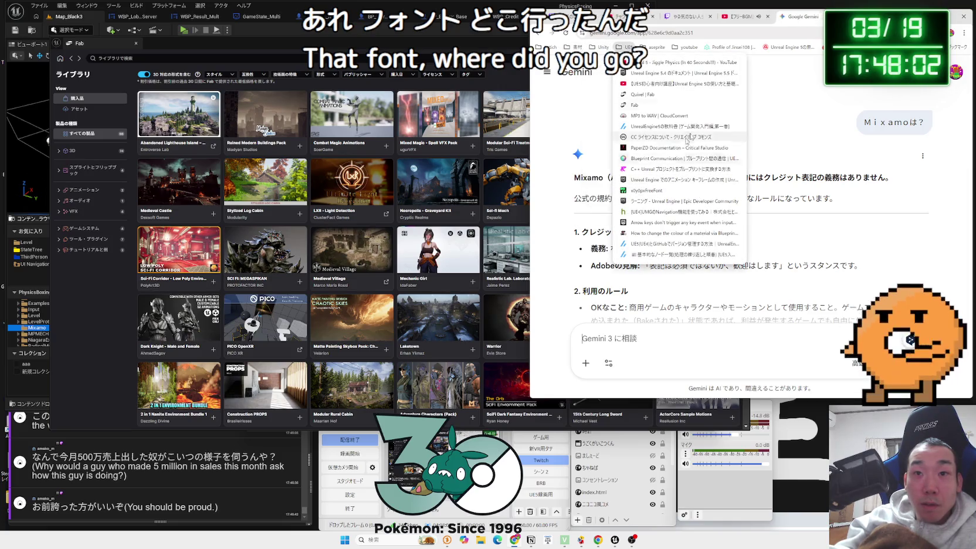
{"action": "left_click", "coordinate": [646, 190]}
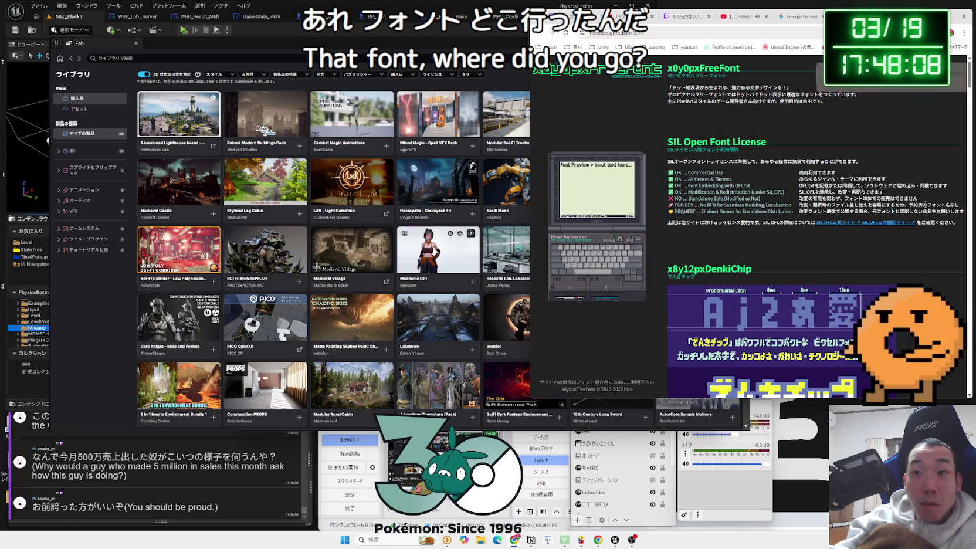
{"action": "left_click_drag", "start_coordinate": [853, 185], "coordinate": [915, 213]}
{"action": "left_click", "coordinate": [928, 221]}
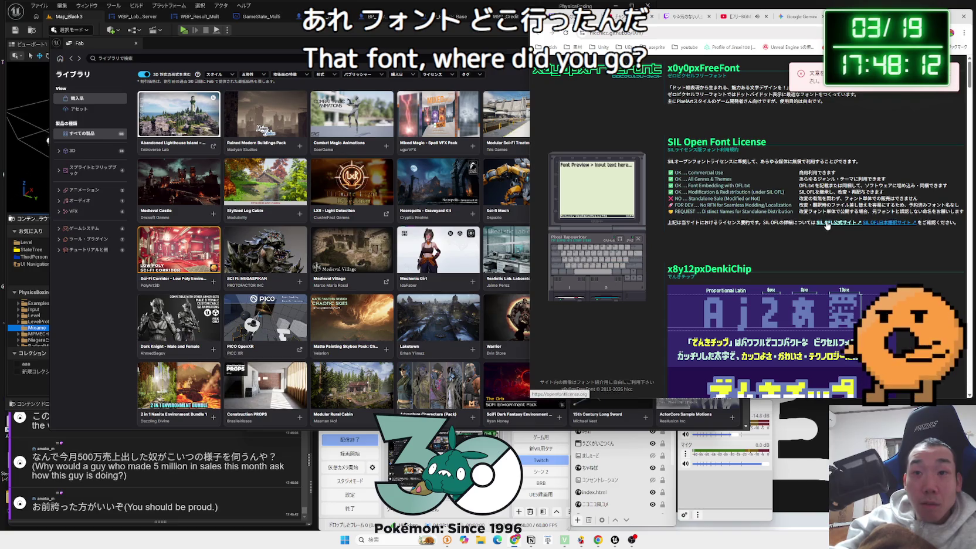
Step: Read the Contact section's guidance on how to credit the font
{"action": "scroll", "coordinate": [802, 218], "scroll_direction": "down", "scroll_amount": 10}
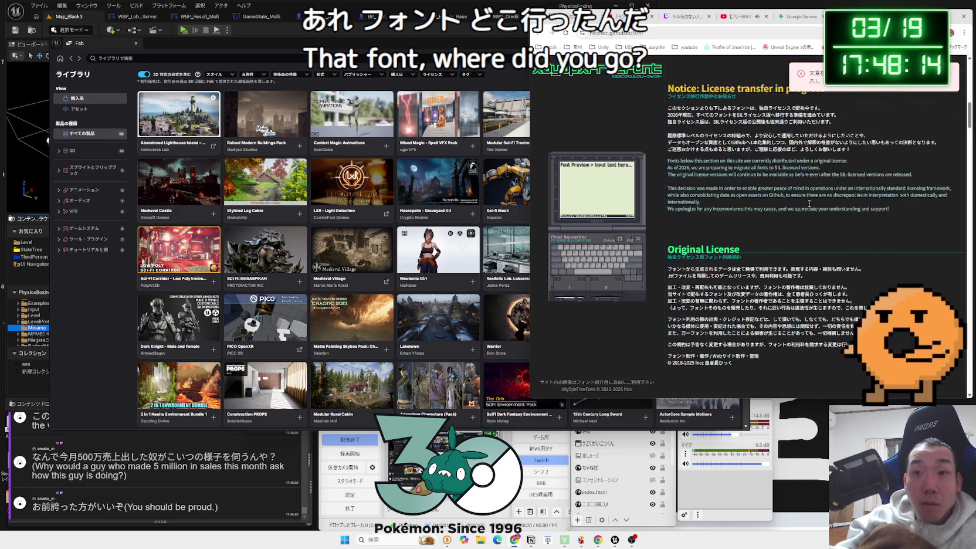
{"action": "scroll", "coordinate": [809, 203], "scroll_direction": "down", "scroll_amount": 15}
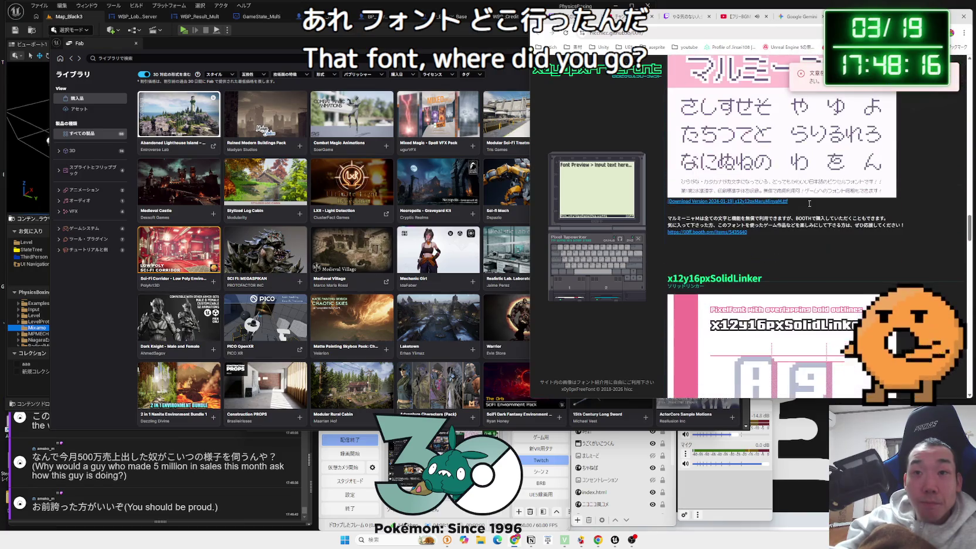
{"action": "scroll", "coordinate": [717, 254], "scroll_direction": "down", "scroll_amount": 10}
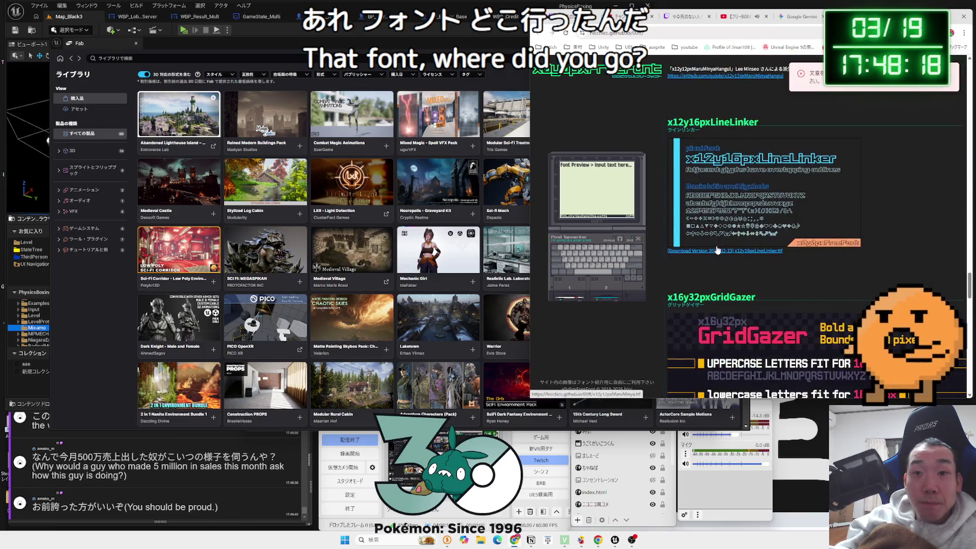
{"action": "scroll", "coordinate": [717, 248], "scroll_direction": "down", "scroll_amount": 15}
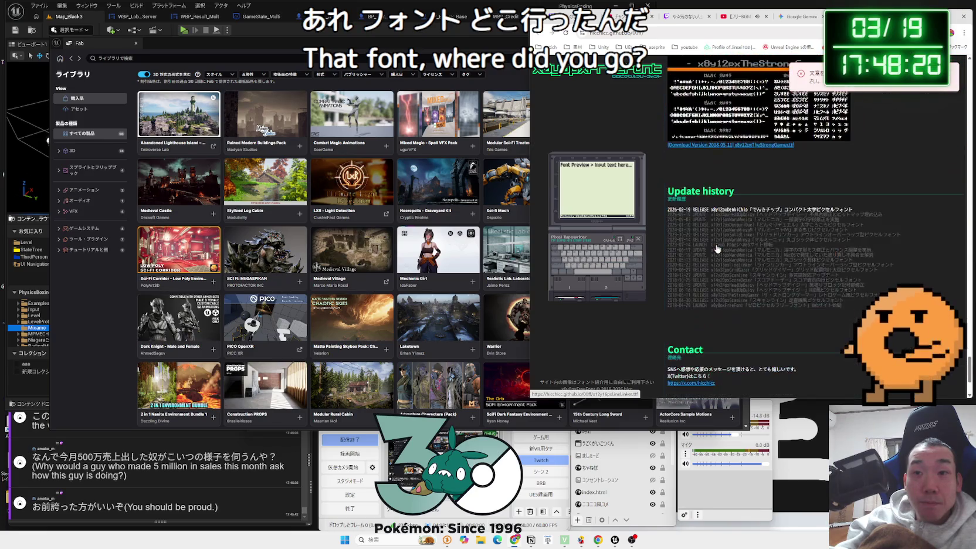
{"action": "scroll", "coordinate": [717, 245], "scroll_direction": "down", "scroll_amount": 3}
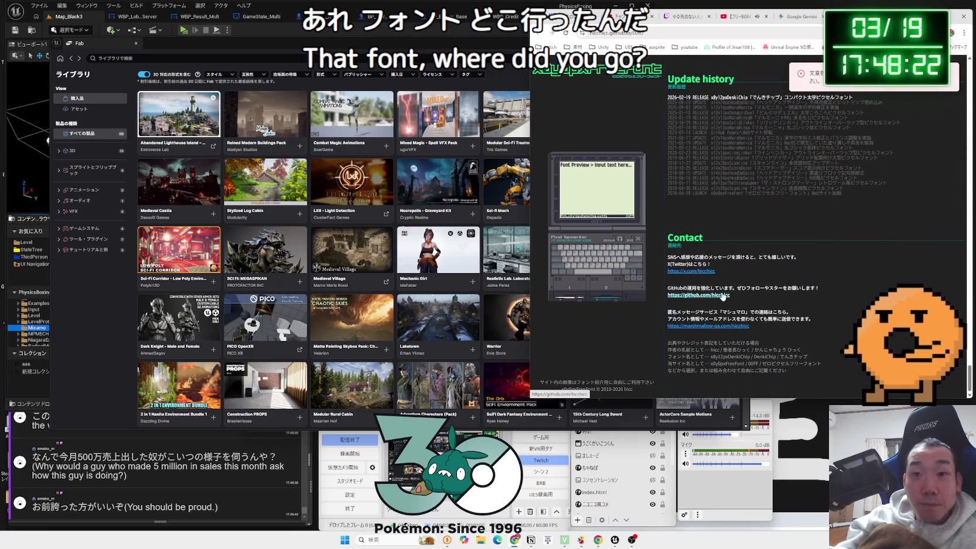
{"action": "left_click_drag", "start_coordinate": [761, 375], "coordinate": [671, 343]}
{"action": "key", "text": "ctrl+c"}
{"action": "left_click", "coordinate": [671, 343]}
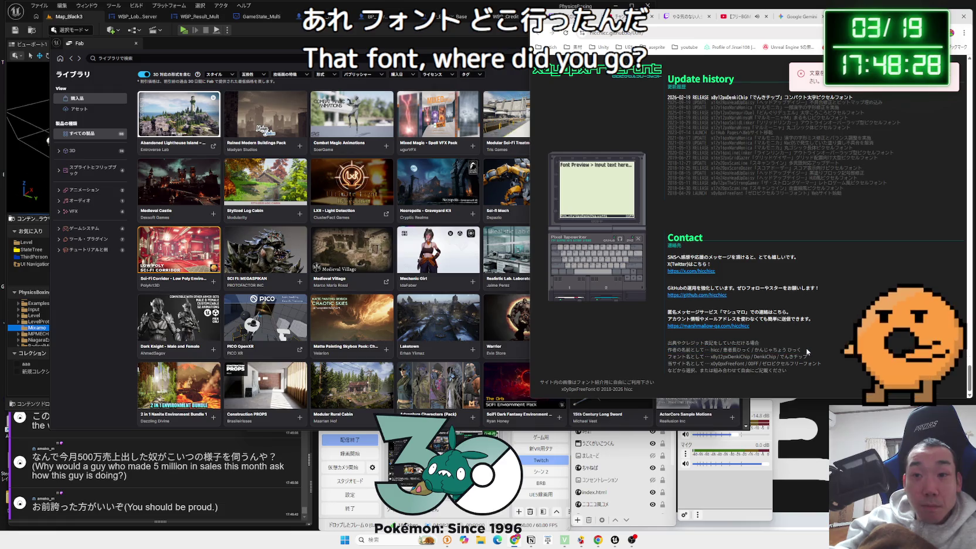
{"action": "mouse_move", "coordinate": [711, 350]}
{"action": "left_mouse_down"}
{"action": "mouse_move", "coordinate": [804, 364]}
{"action": "mouse_move", "coordinate": [787, 371]}
{"action": "mouse_move", "coordinate": [713, 351]}
{"action": "mouse_move", "coordinate": [825, 366]}
{"action": "mouse_move", "coordinate": [721, 350]}
{"action": "left_mouse_up"}
{"action": "left_click", "coordinate": [787, 371]}
{"action": "left_click", "coordinate": [826, 364]}
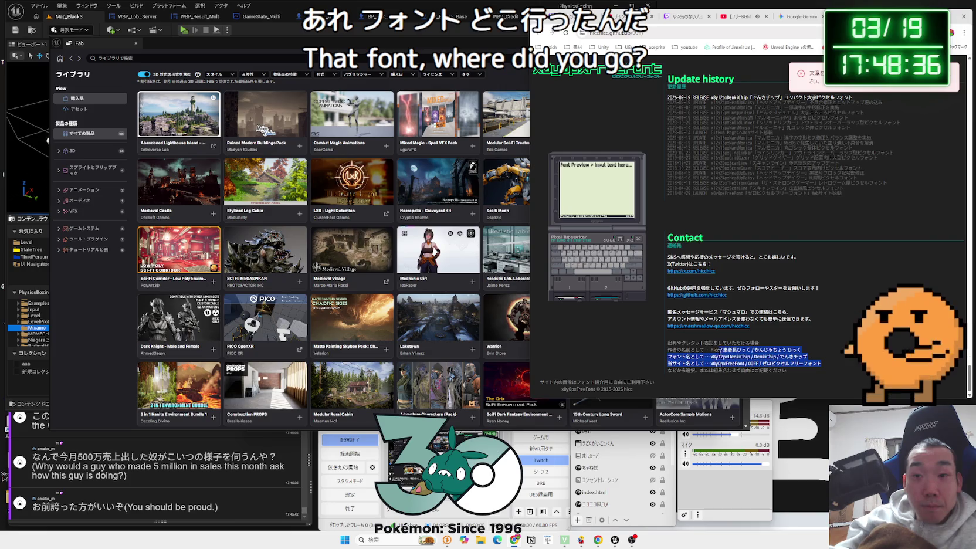
{"action": "left_click", "coordinate": [821, 364]}
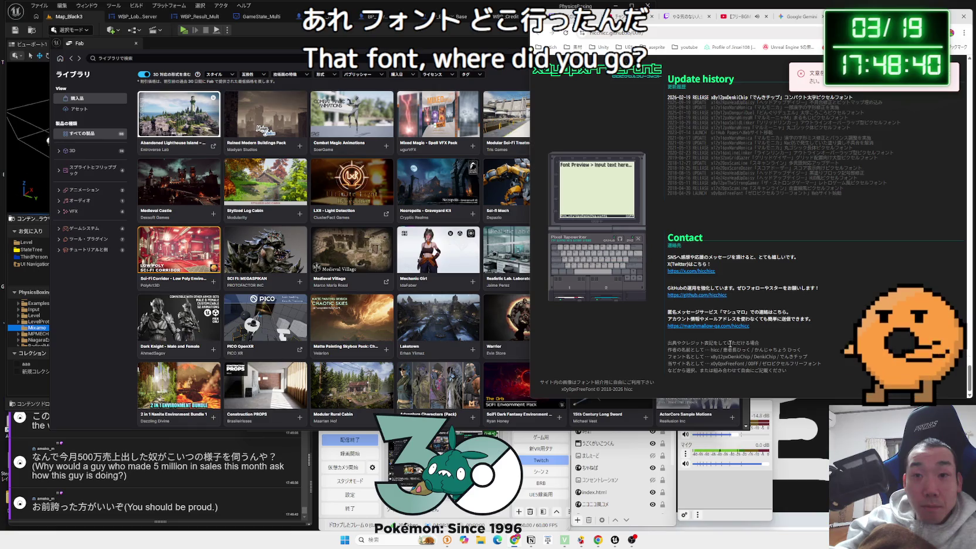
Step: Copy the x0y0pxFreeFont font name and restore Chrome to a smaller window
{"action": "scroll", "coordinate": [729, 342], "scroll_direction": "up", "scroll_amount": 1}
{"action": "scroll", "coordinate": [729, 343], "scroll_direction": "up", "scroll_amount": 5}
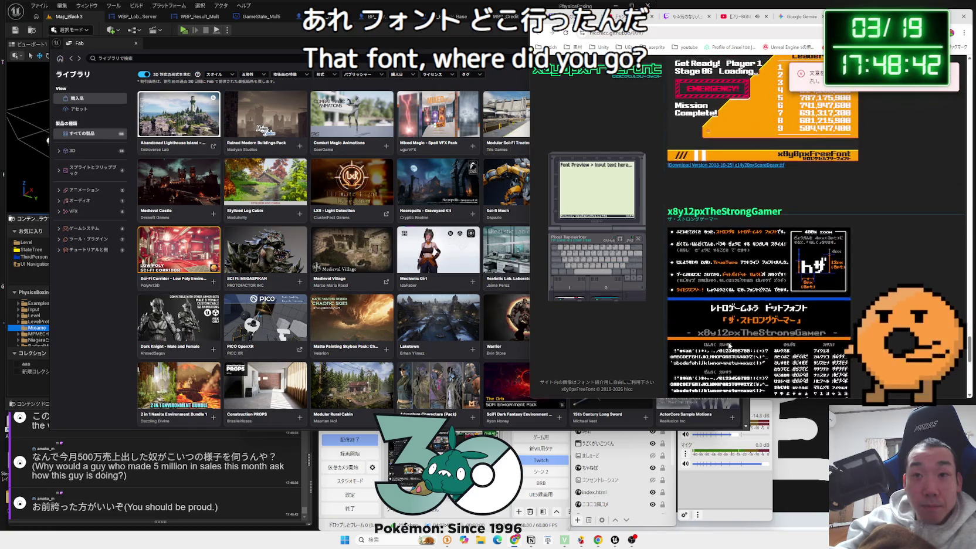
{"action": "scroll", "coordinate": [729, 343], "scroll_direction": "up", "scroll_amount": 4}
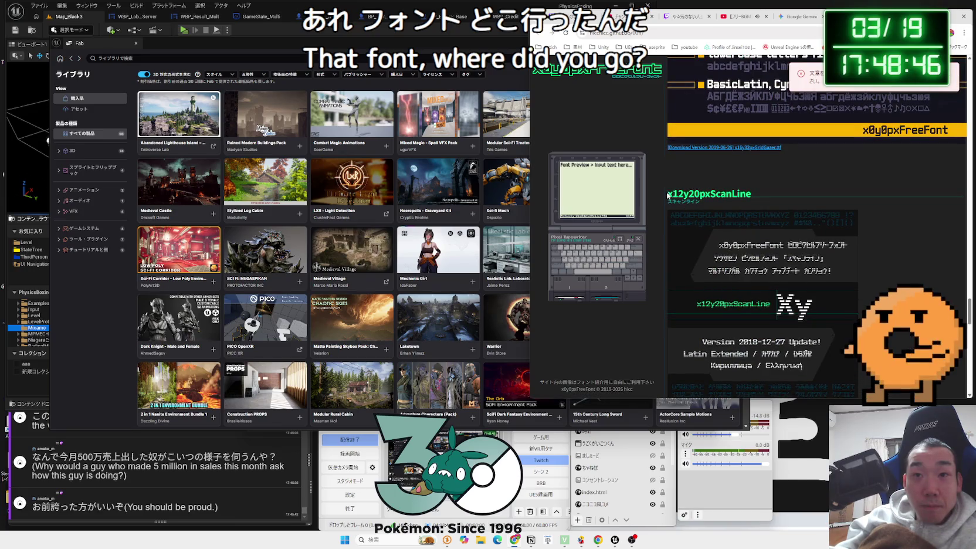
{"action": "left_click_drag", "start_coordinate": [667, 194], "coordinate": [744, 195]}
{"action": "left_click", "coordinate": [763, 205]}
{"action": "scroll", "coordinate": [734, 268], "scroll_direction": "down", "scroll_amount": 4}
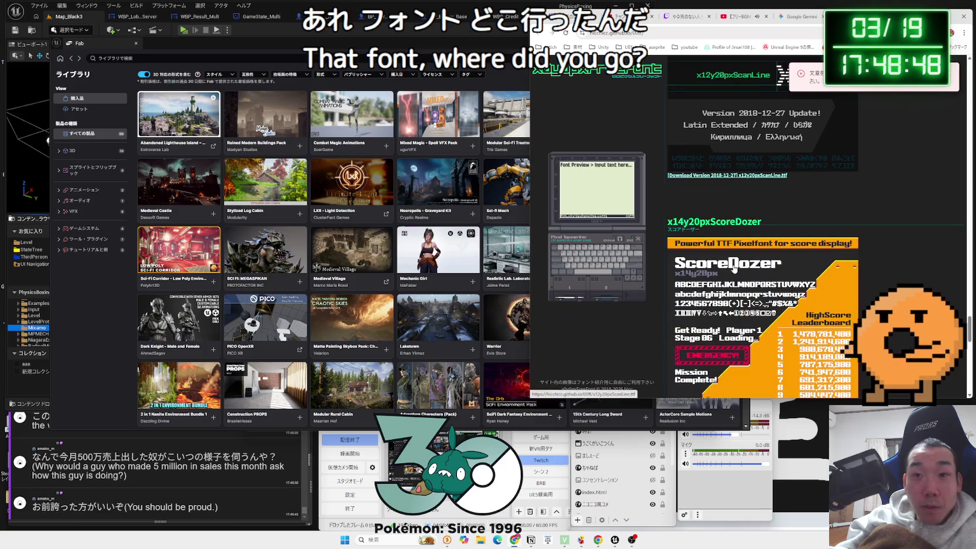
{"action": "scroll", "coordinate": [734, 267], "scroll_direction": "up", "scroll_amount": 8}
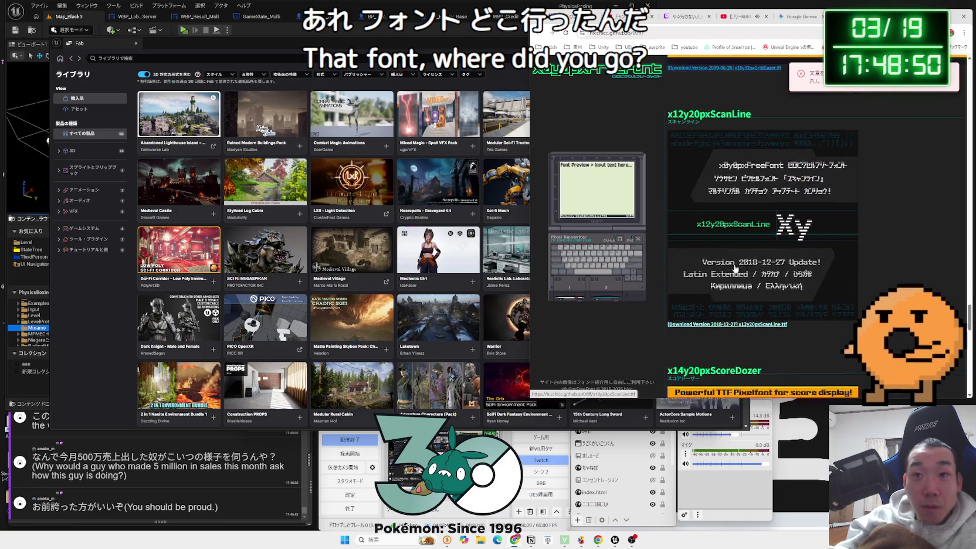
{"action": "scroll", "coordinate": [731, 259], "scroll_direction": "down", "scroll_amount": 5}
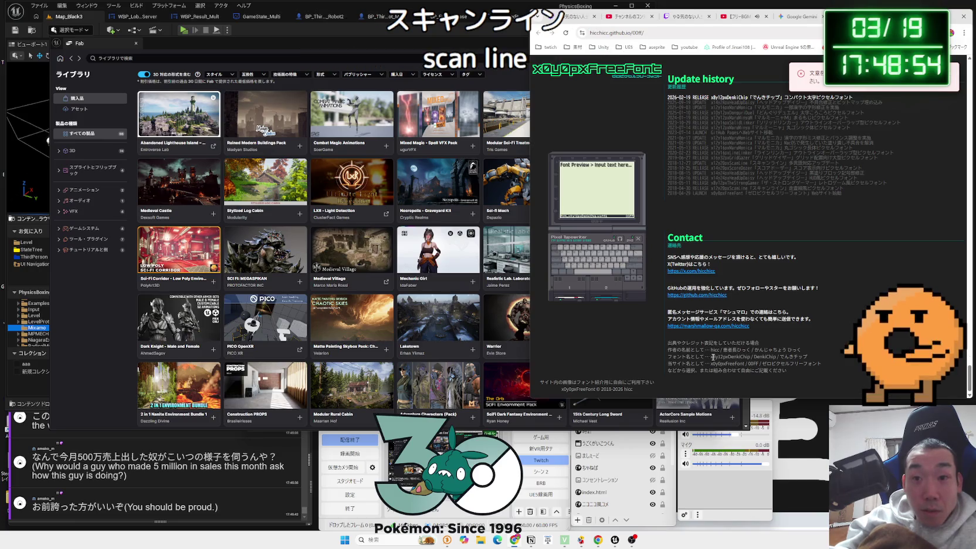
{"action": "left_click", "coordinate": [807, 355]}
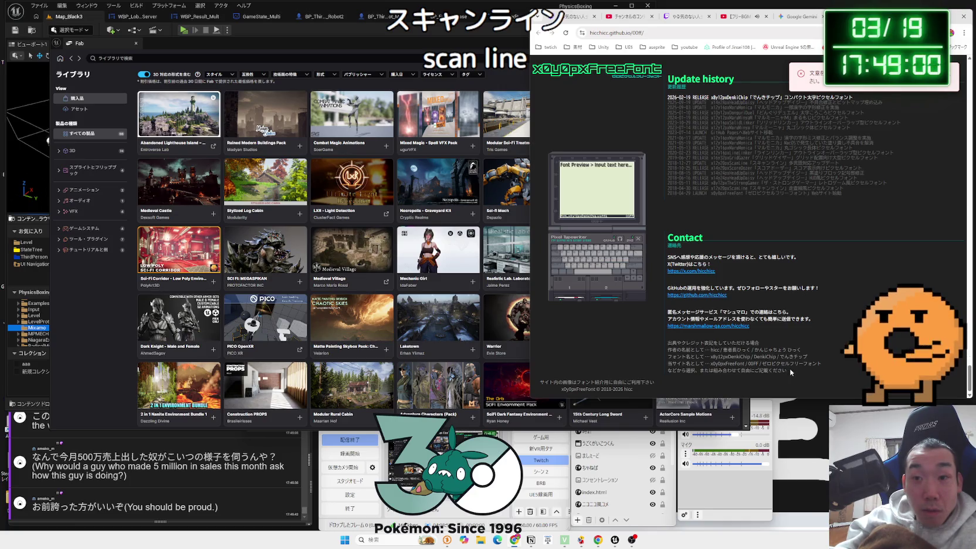
{"action": "left_click", "coordinate": [712, 367]}
{"action": "right_click", "coordinate": [712, 365]}
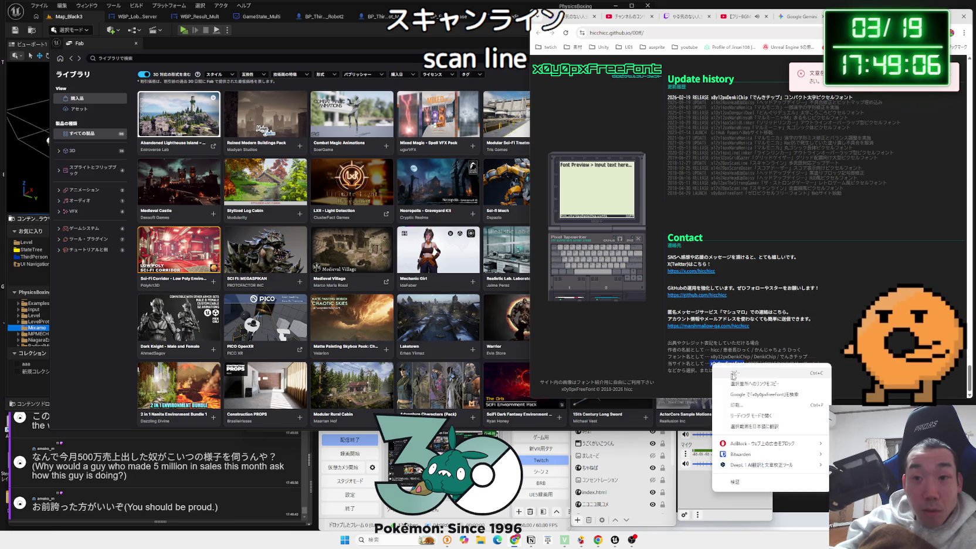
{"action": "left_click", "coordinate": [737, 377]}
{"action": "left_click", "coordinate": [521, 543]}
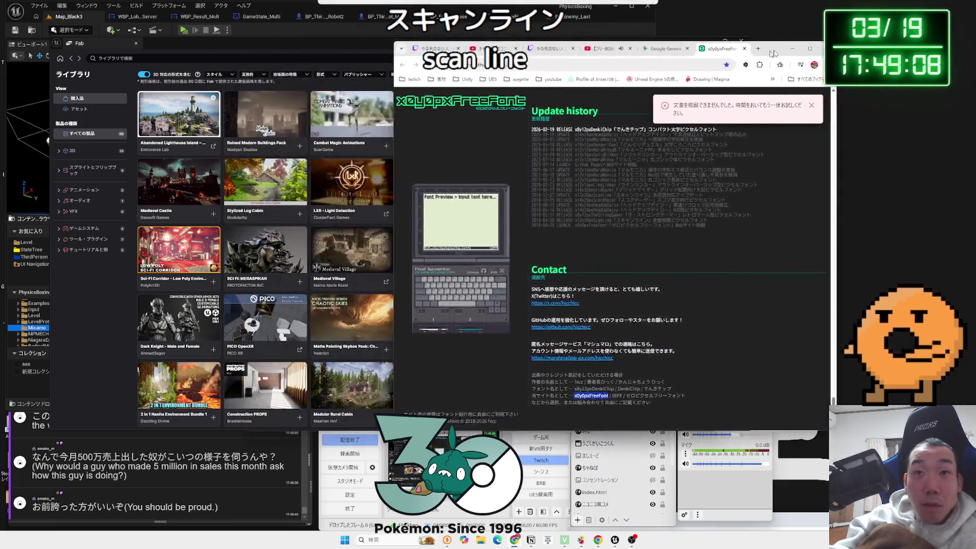
Step: Complete the Notion Fonts line as 'x0y0pxFreeFont by hicc'
{"action": "left_click", "coordinate": [531, 539]}
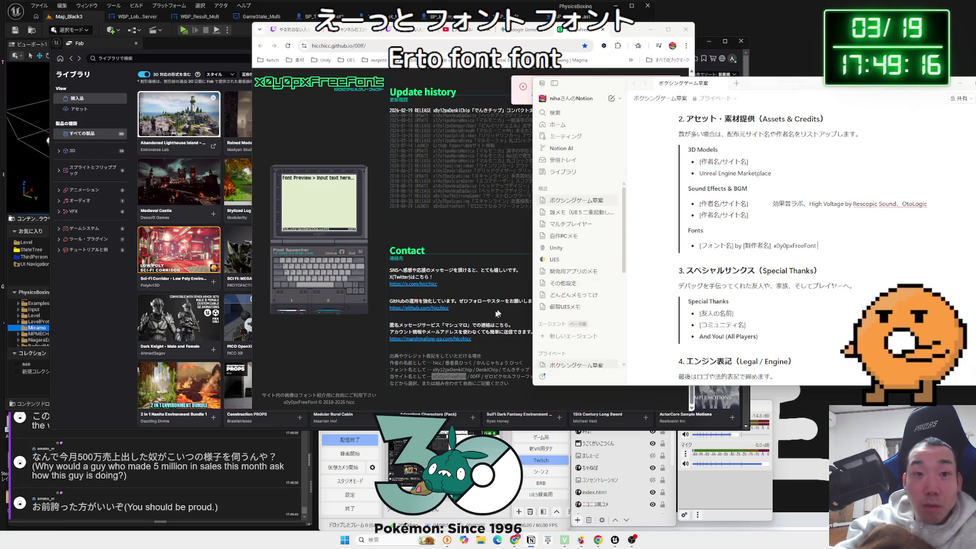
{"action": "left_click", "coordinate": [481, 332]}
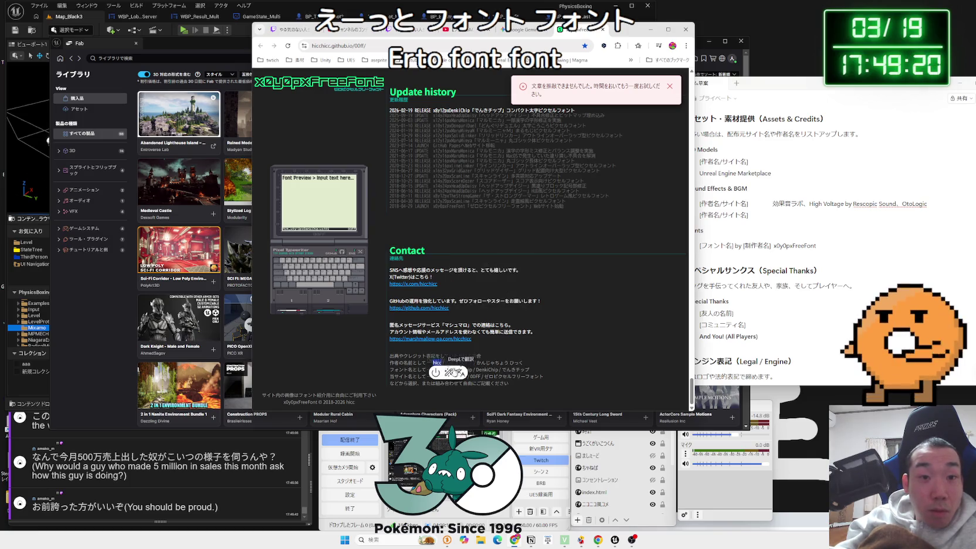
{"action": "left_click", "coordinate": [850, 242]}
{"action": "key", "text": "ctrl+v"}
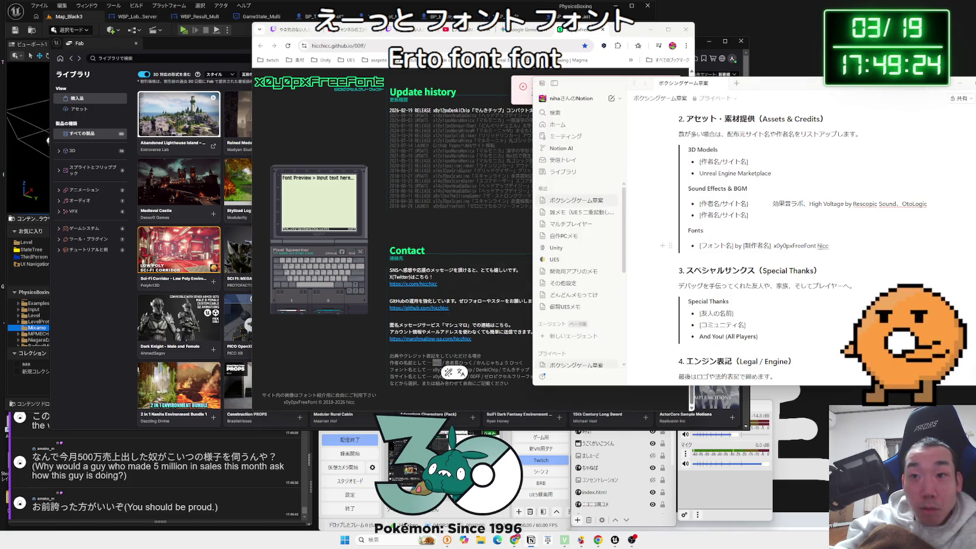
{"action": "type", "text": "by"}
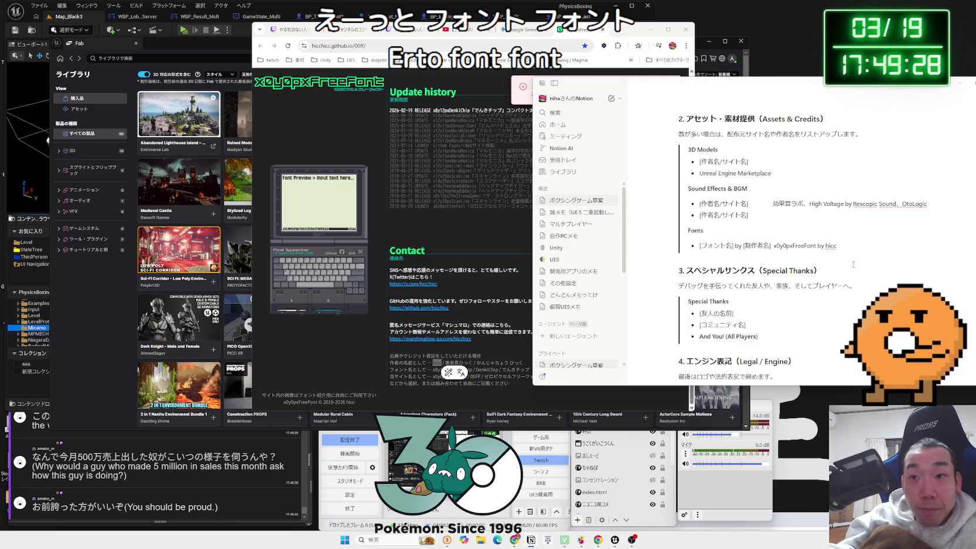
{"action": "key", "text": "alt+Tab"}
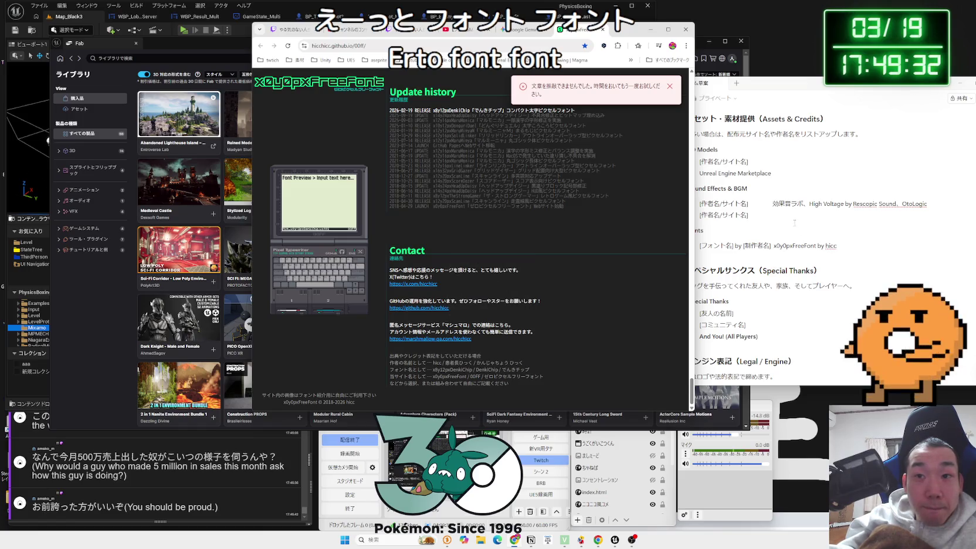
{"action": "left_click", "coordinate": [802, 232]}
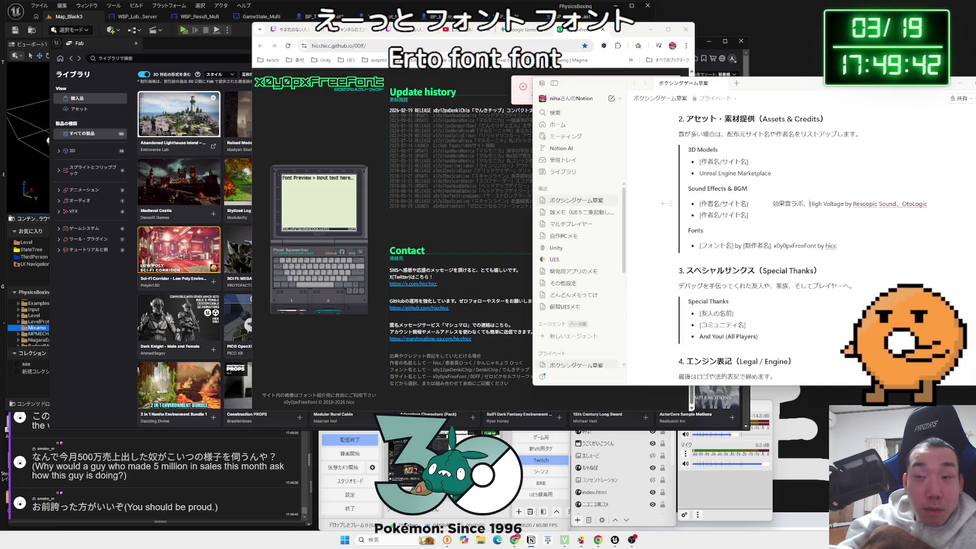
Step: Check the High Voltage credit text, then focus a new Chrome tab's search box
{"action": "right_click", "coordinate": [811, 210]}
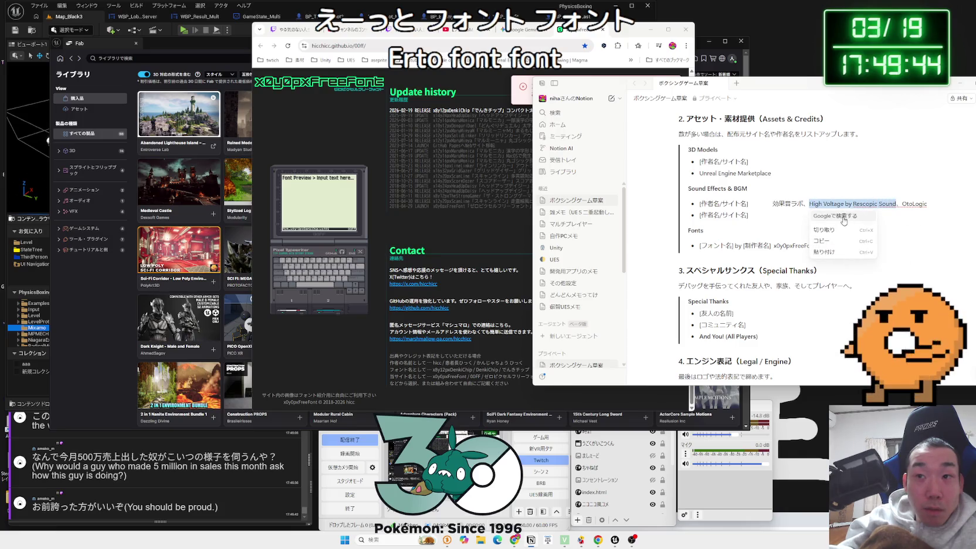
{"action": "left_click", "coordinate": [812, 204]}
{"action": "left_click", "coordinate": [495, 271]}
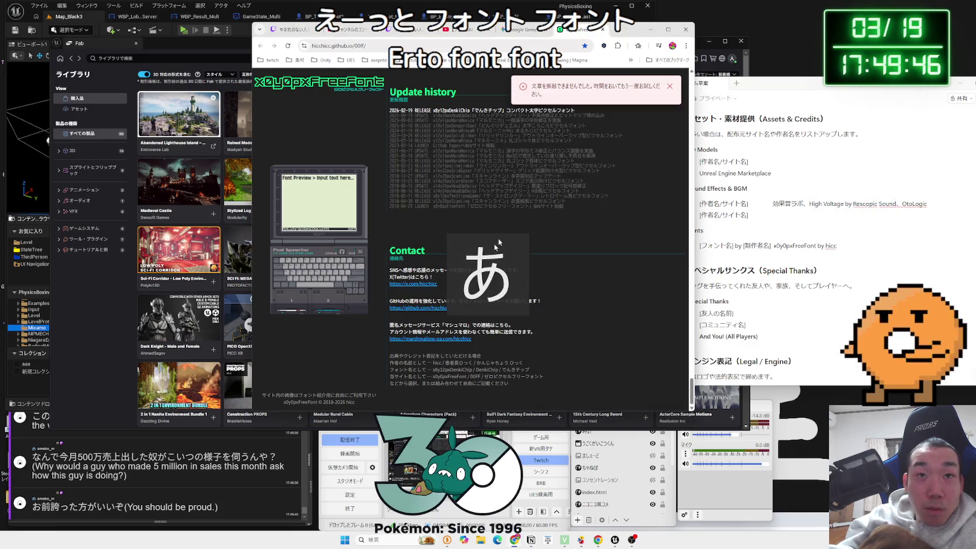
{"action": "left_click", "coordinate": [617, 29]}
Step: Search Google for 'otologic クレジット表記'
{"action": "type", "text": "ot"}
{"action": "key", "text": "BackSpace"}
{"action": "key", "text": "BackSpace"}
{"action": "key", "text": "Zenkaku_Hankaku"}
{"action": "type", "text": "otologic"}
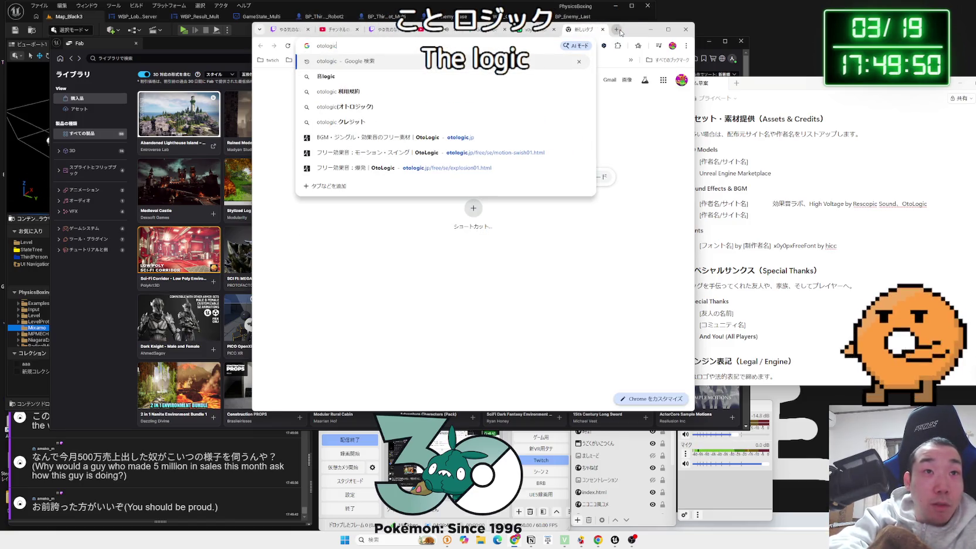
{"action": "key", "text": "Zenkaku_Hankaku"}
{"action": "type", "text": "くれじっとひょう"}
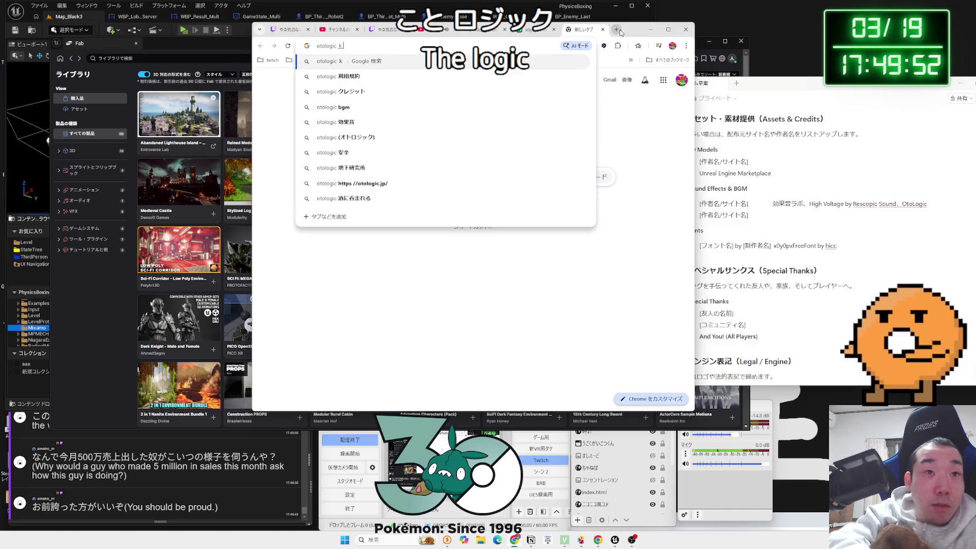
{"action": "key", "text": "space"}
{"action": "key", "text": "Return"}
{"action": "key", "text": "Return"}
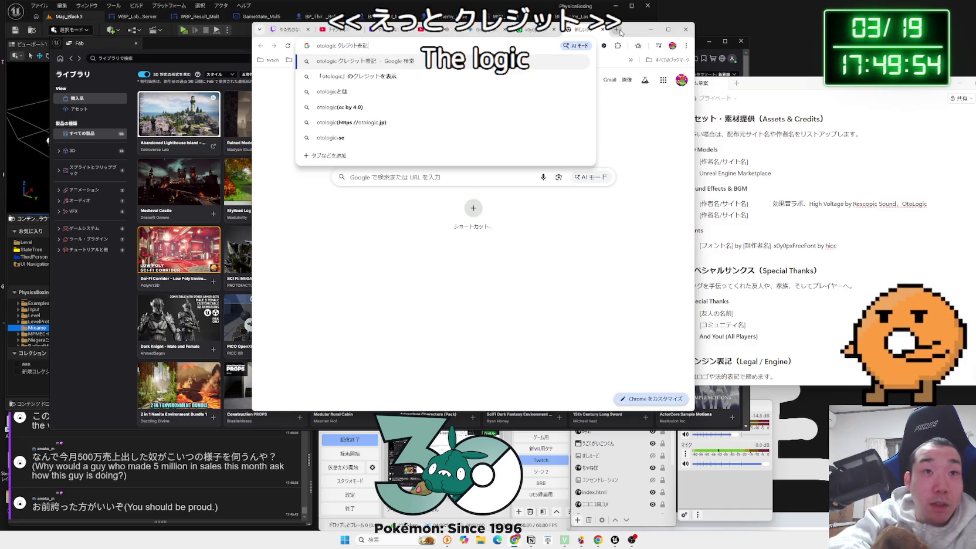
Step: Expand OtoLogic's FAQ answer on credits and copy the 'BGM by OtoLogic(CC BY 4.0)' example
{"action": "left_click", "coordinate": [335, 162]}
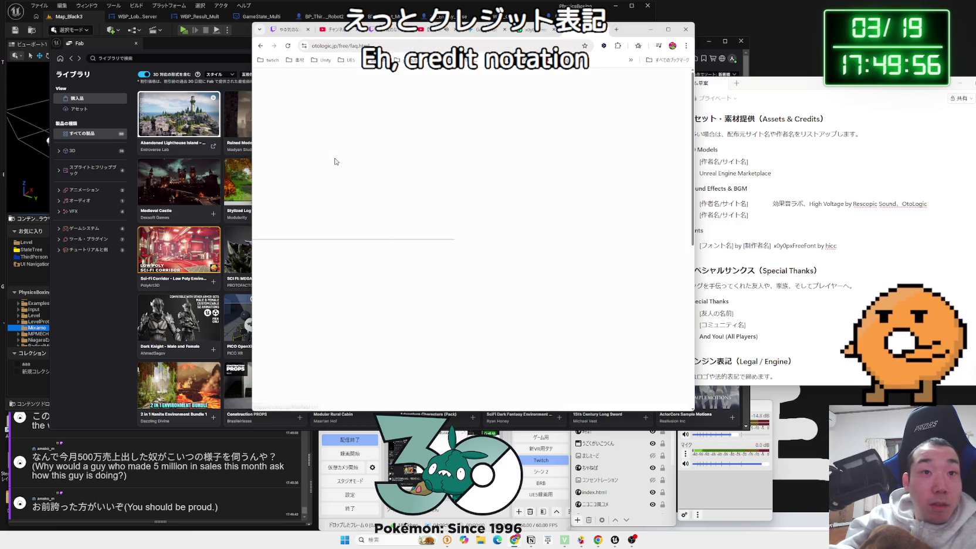
{"action": "scroll", "coordinate": [527, 229], "scroll_direction": "down", "scroll_amount": 5}
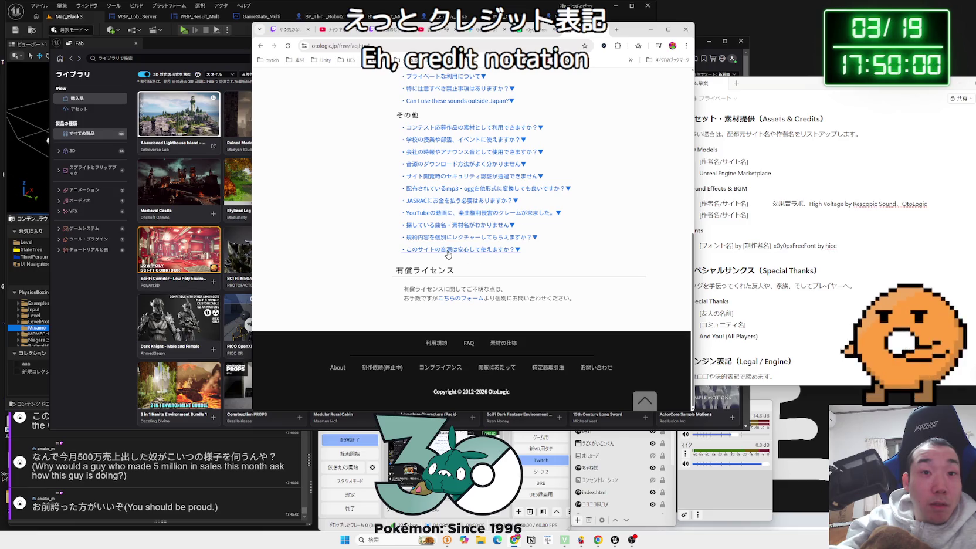
{"action": "scroll", "coordinate": [448, 244], "scroll_direction": "up", "scroll_amount": 5}
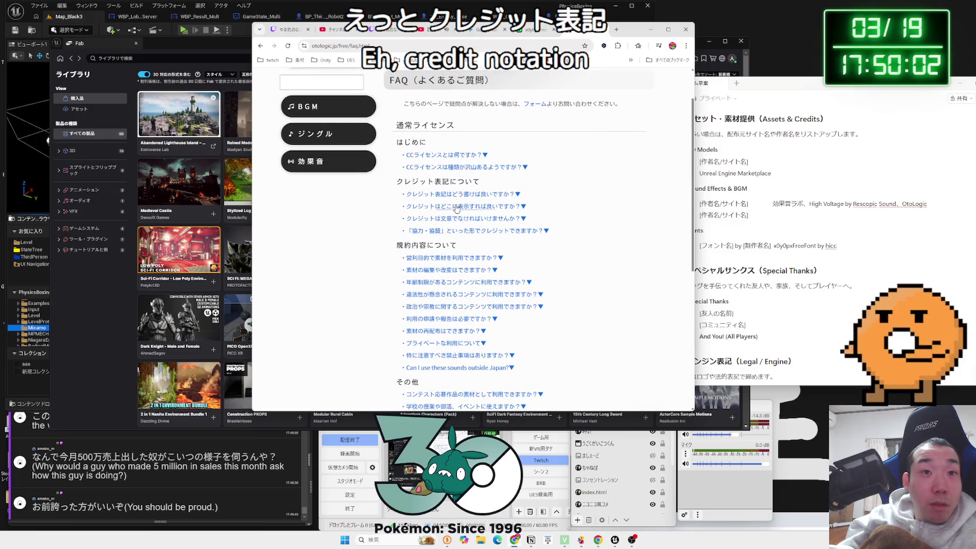
{"action": "left_click", "coordinate": [457, 195]}
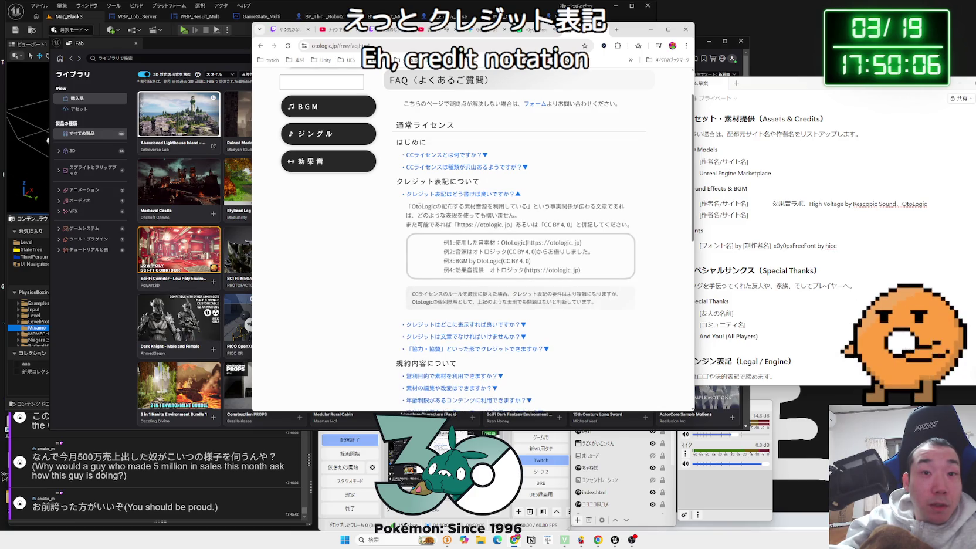
{"action": "mouse_move", "coordinate": [409, 203]}
{"action": "left_mouse_down"}
{"action": "mouse_move", "coordinate": [630, 206]}
{"action": "mouse_move", "coordinate": [411, 205]}
{"action": "mouse_move", "coordinate": [637, 226]}
{"action": "mouse_move", "coordinate": [447, 216]}
{"action": "left_mouse_up"}
{"action": "left_click", "coordinate": [426, 213]}
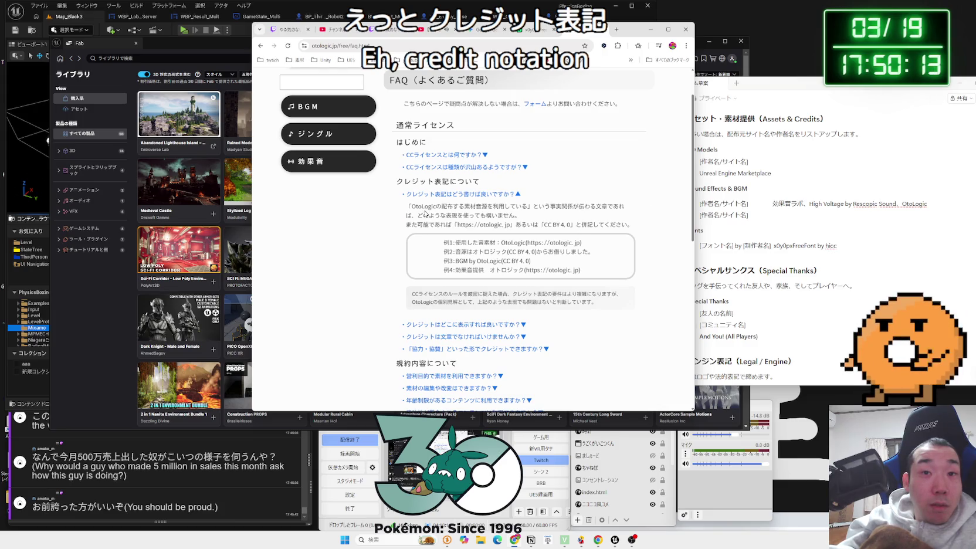
{"action": "left_click_drag", "start_coordinate": [531, 261], "coordinate": [468, 261]}
{"action": "right_click", "coordinate": [454, 260]}
{"action": "left_click", "coordinate": [472, 268]}
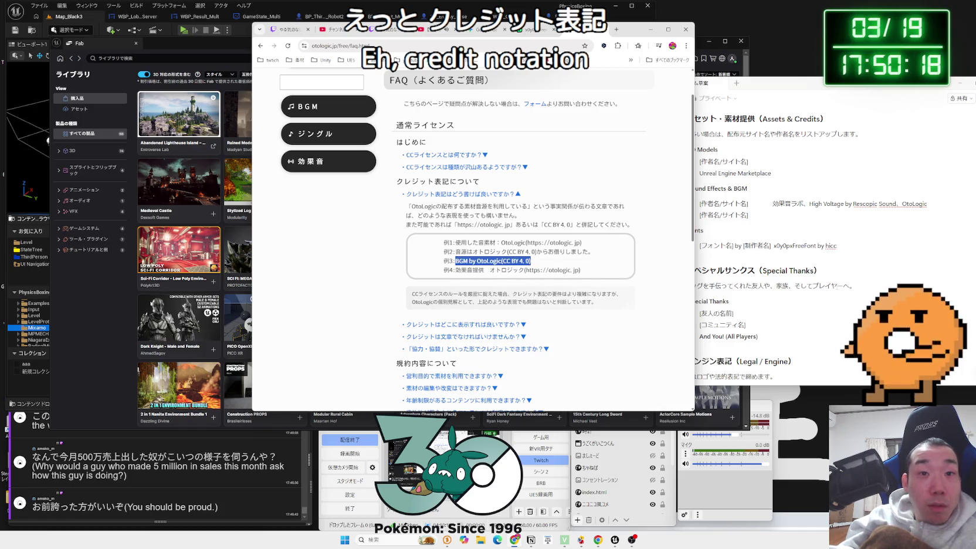
{"action": "left_click", "coordinate": [597, 259]}
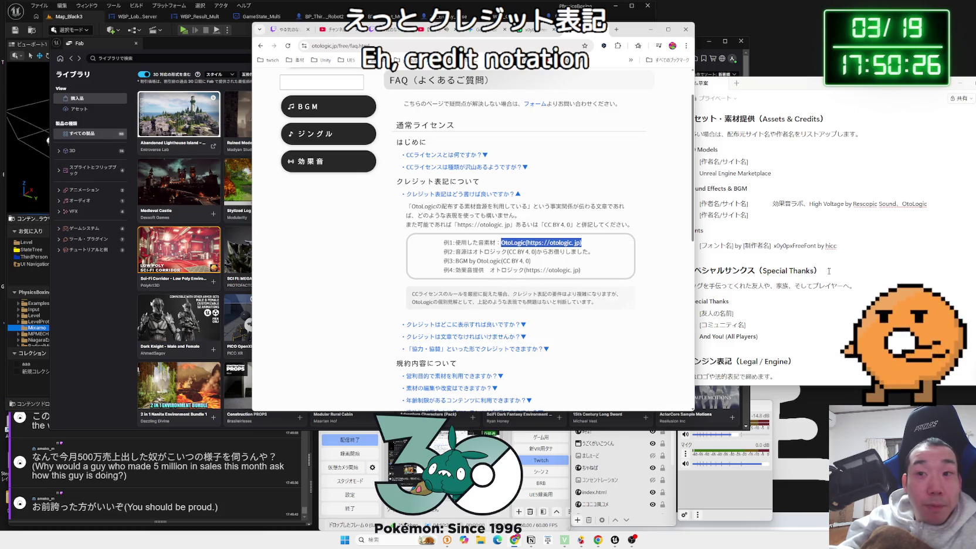
{"action": "left_click", "coordinate": [927, 204]}
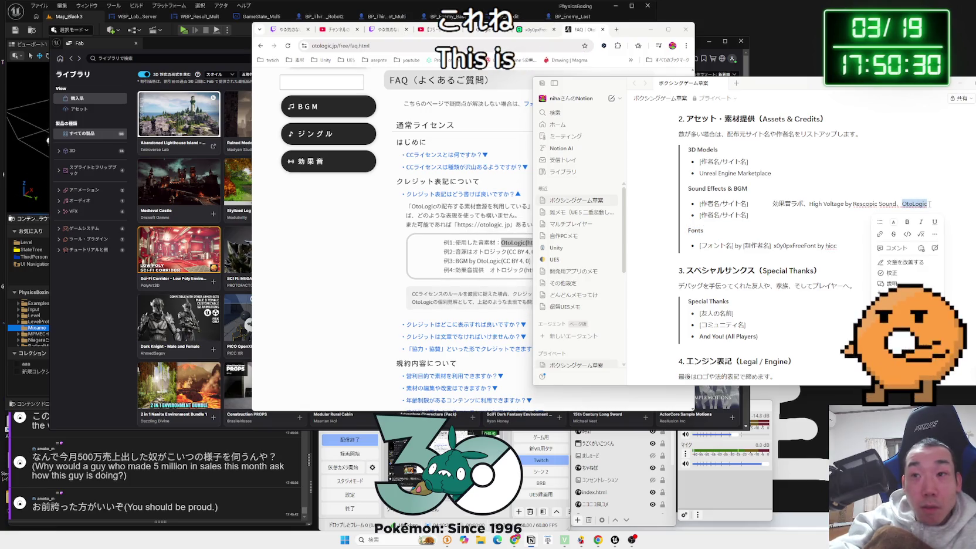
{"action": "key", "text": "ctrl+v"}
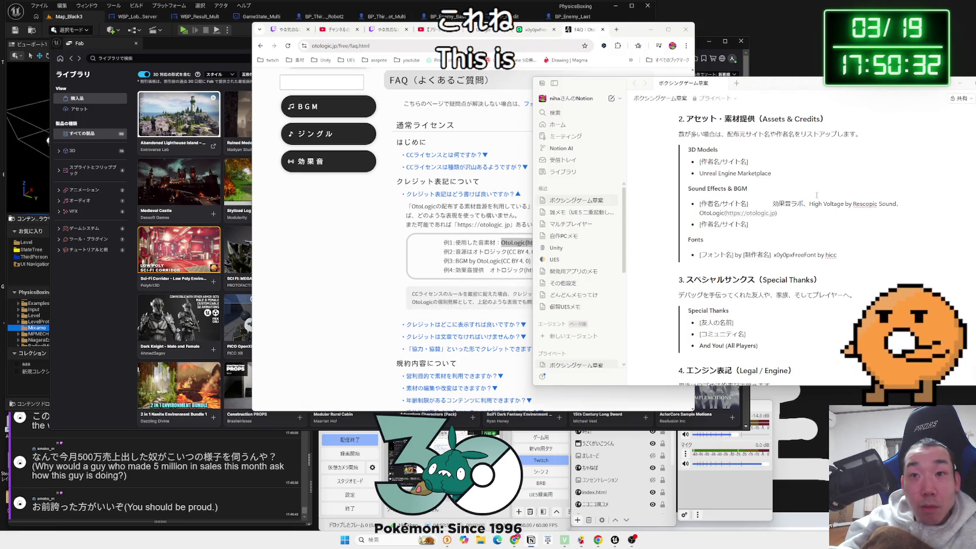
{"action": "key", "text": "Down"}
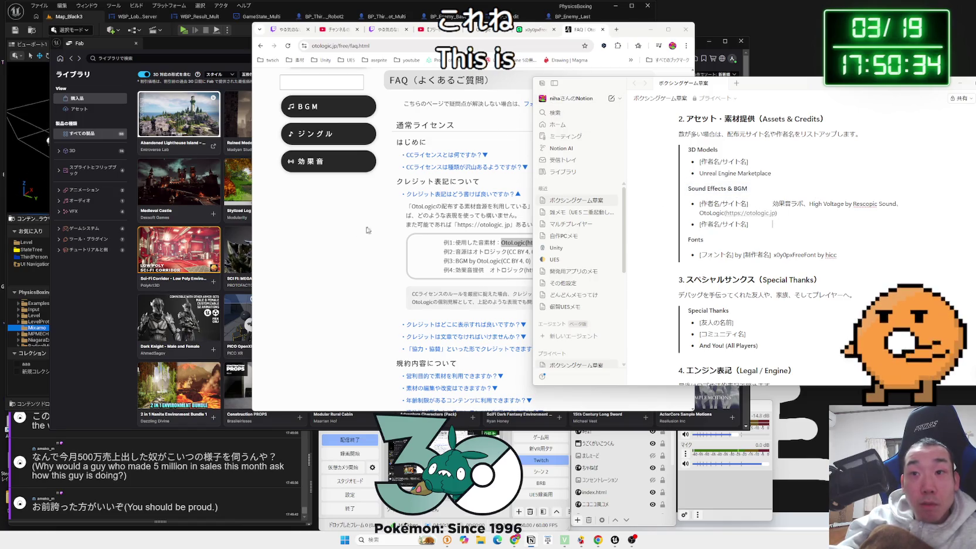
{"action": "left_click", "coordinate": [367, 230]}
{"action": "left_click", "coordinate": [617, 30]}
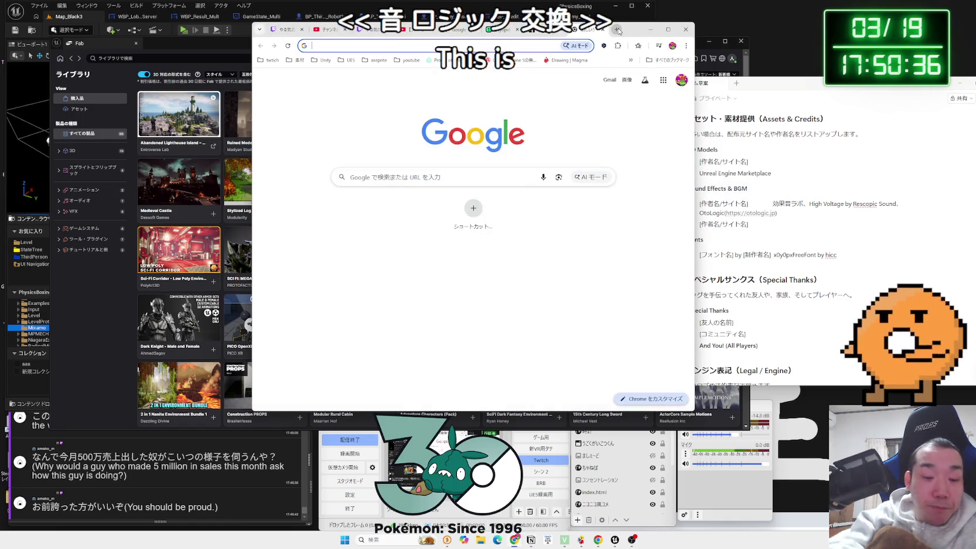
Step: Search '効果音ラボ クレジット表記' and read Sound Effect Lab's terms of use page
{"action": "type", "text": "効果音ラボ く"}
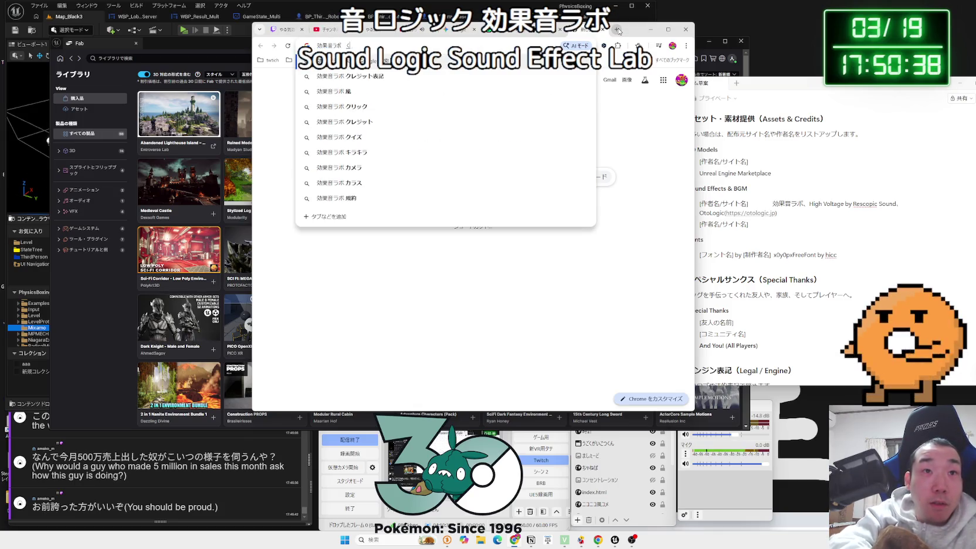
{"action": "type", "text": "れひょうき"}
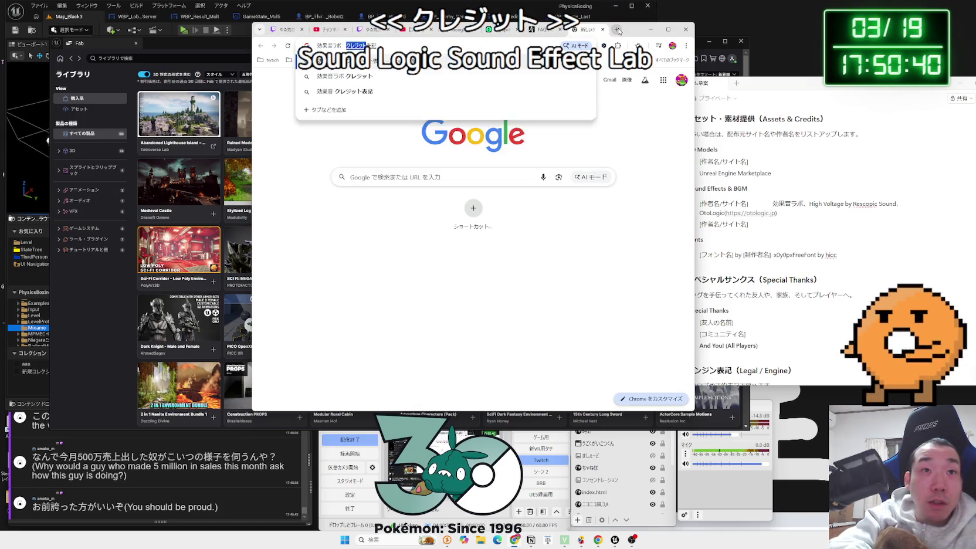
{"action": "key", "text": "Return"}
{"action": "left_click", "coordinate": [303, 161]}
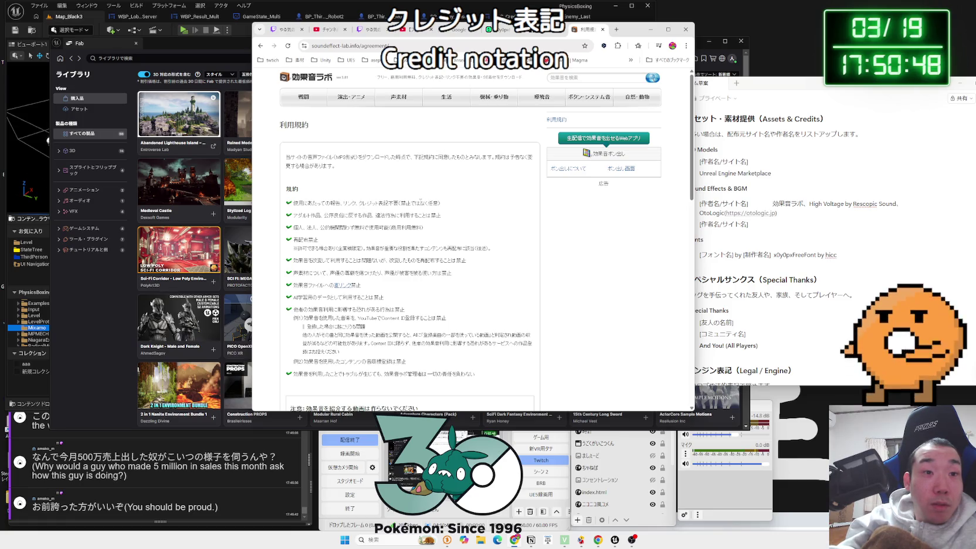
{"action": "scroll", "coordinate": [420, 200], "scroll_direction": "down", "scroll_amount": 4}
{"action": "scroll", "coordinate": [421, 203], "scroll_direction": "down", "scroll_amount": 10}
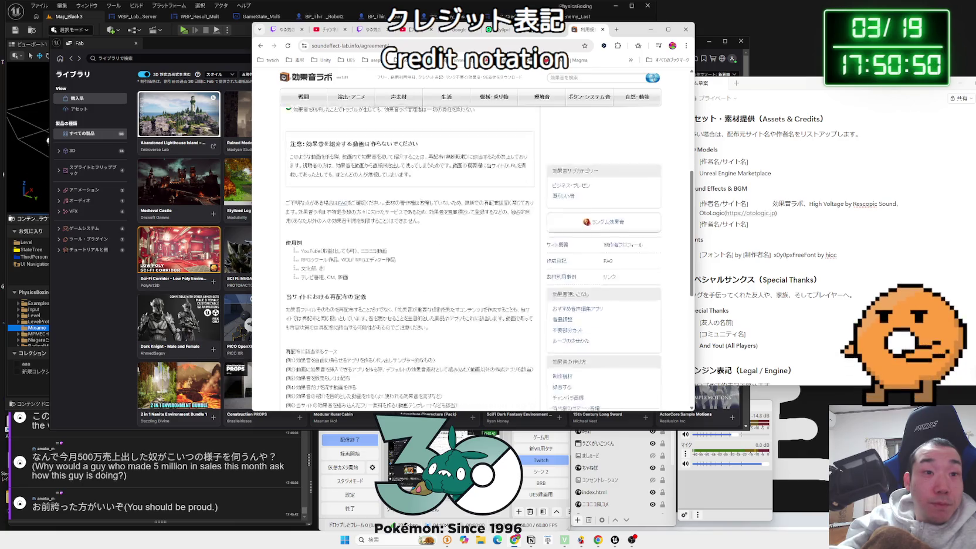
{"action": "scroll", "coordinate": [421, 205], "scroll_direction": "up", "scroll_amount": 15}
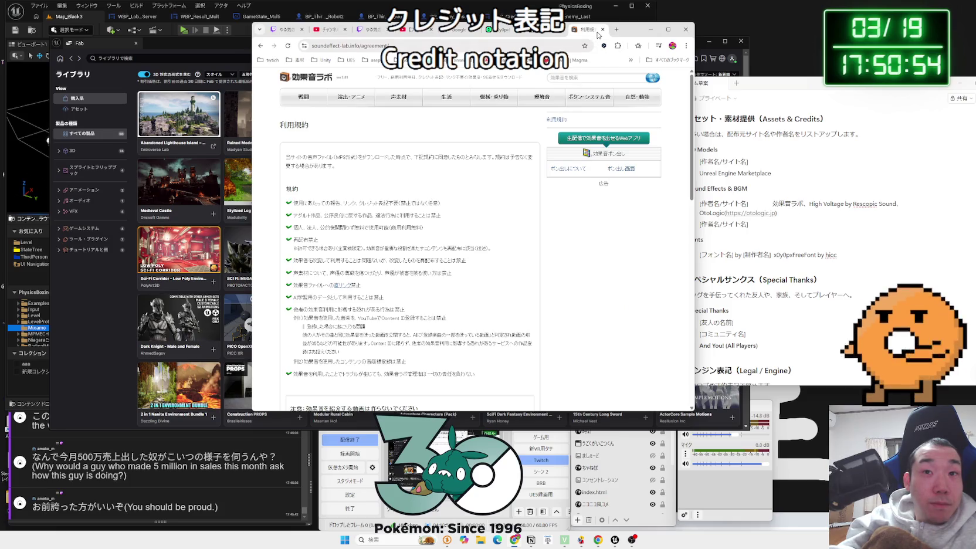
{"action": "scroll", "coordinate": [514, 164], "scroll_direction": "down", "scroll_amount": 2}
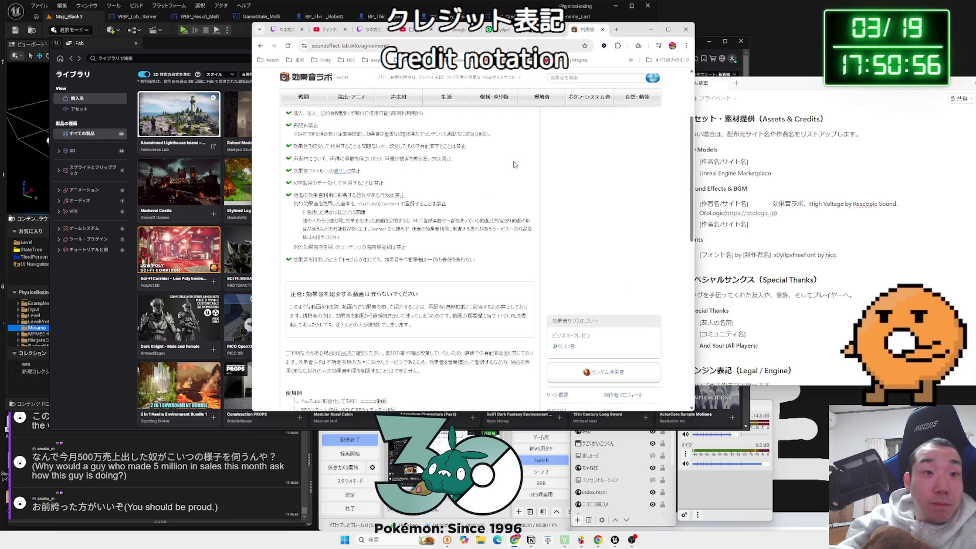
Step: Close the terms page and snap Chrome to the right half of the screen
{"action": "left_click", "coordinate": [602, 29]}
{"action": "mouse_move", "coordinate": [629, 35]}
{"action": "left_mouse_down"}
{"action": "mouse_move", "coordinate": [672, 37]}
{"action": "mouse_move", "coordinate": [626, 35]}
{"action": "left_mouse_up"}
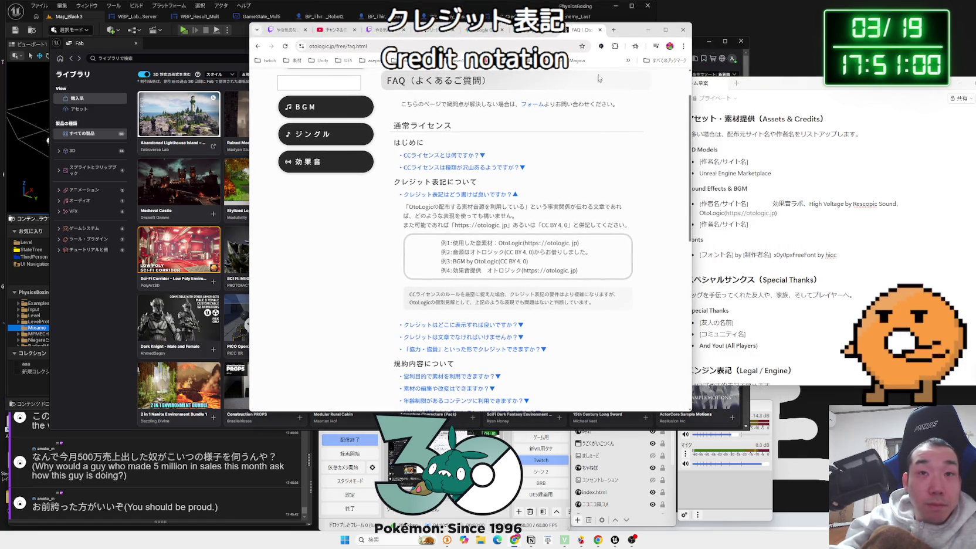
{"action": "key", "text": "super+Right"}
{"action": "left_click", "coordinate": [123, 372]}
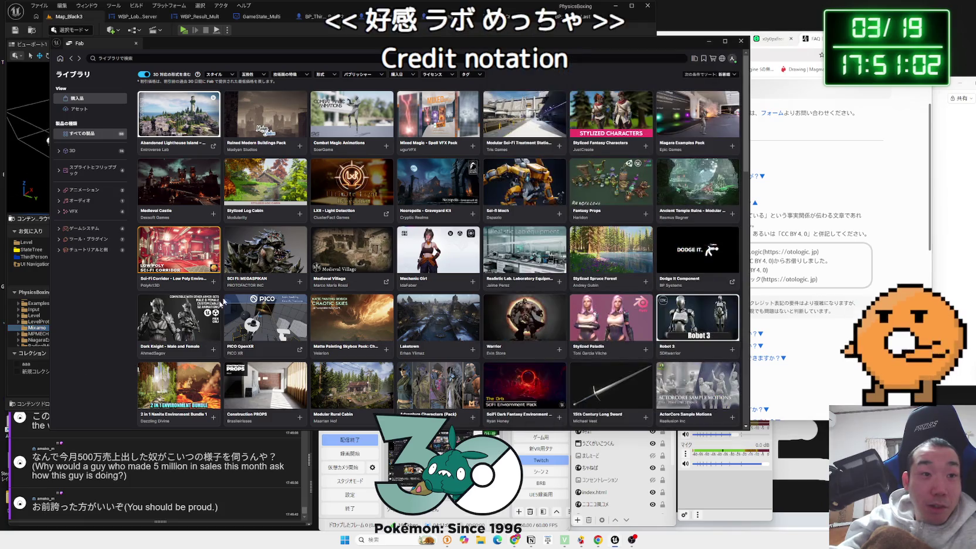
Step: Search Google for 'Fab 標準ライセンス 商用利用' in a new tab
{"action": "left_click_drag", "start_coordinate": [875, 36], "coordinate": [806, 36]}
{"action": "key", "text": "ctrl+t"}
{"action": "type", "text": "Fab ひょうじゅんらいせんす"}
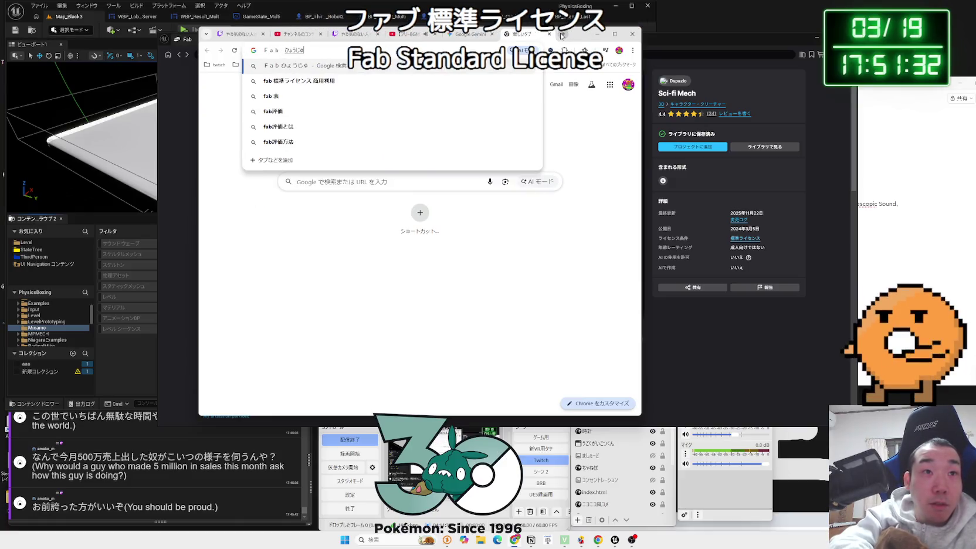
{"action": "key", "text": "space"}
{"action": "key", "text": "Return"}
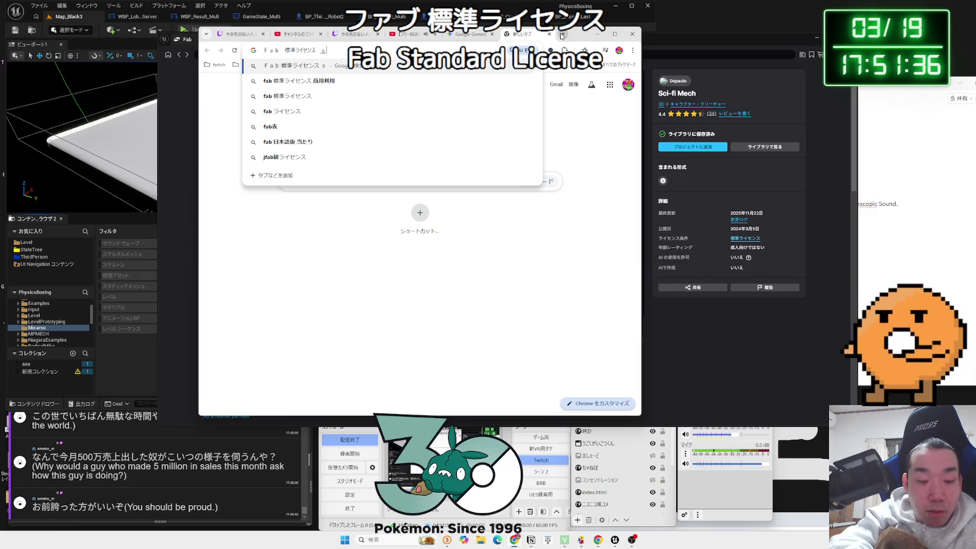
{"action": "type", "text": "商用利用"}
{"action": "key", "text": "Return"}
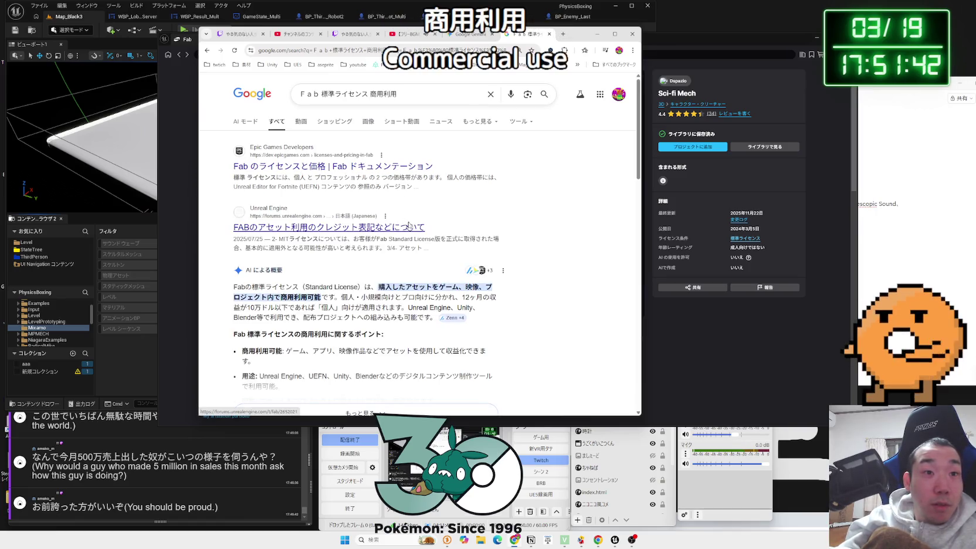
Step: Read the AI overview on commercial use, then change the query's 商用利用 to クレジット表記
{"action": "scroll", "coordinate": [410, 228], "scroll_direction": "down", "scroll_amount": 1}
{"action": "mouse_move", "coordinate": [382, 259]}
{"action": "left_mouse_down"}
{"action": "mouse_move", "coordinate": [429, 258]}
{"action": "mouse_move", "coordinate": [235, 249]}
{"action": "mouse_move", "coordinate": [435, 280]}
{"action": "mouse_move", "coordinate": [235, 248]}
{"action": "mouse_move", "coordinate": [276, 248]}
{"action": "mouse_move", "coordinate": [387, 279]}
{"action": "mouse_move", "coordinate": [273, 252]}
{"action": "mouse_move", "coordinate": [496, 273]}
{"action": "mouse_move", "coordinate": [488, 331]}
{"action": "mouse_move", "coordinate": [286, 314]}
{"action": "left_mouse_up"}
{"action": "left_click", "coordinate": [434, 279]}
{"action": "left_click", "coordinate": [276, 253]}
{"action": "scroll", "coordinate": [386, 295], "scroll_direction": "down", "scroll_amount": 2}
{"action": "left_click", "coordinate": [285, 314]}
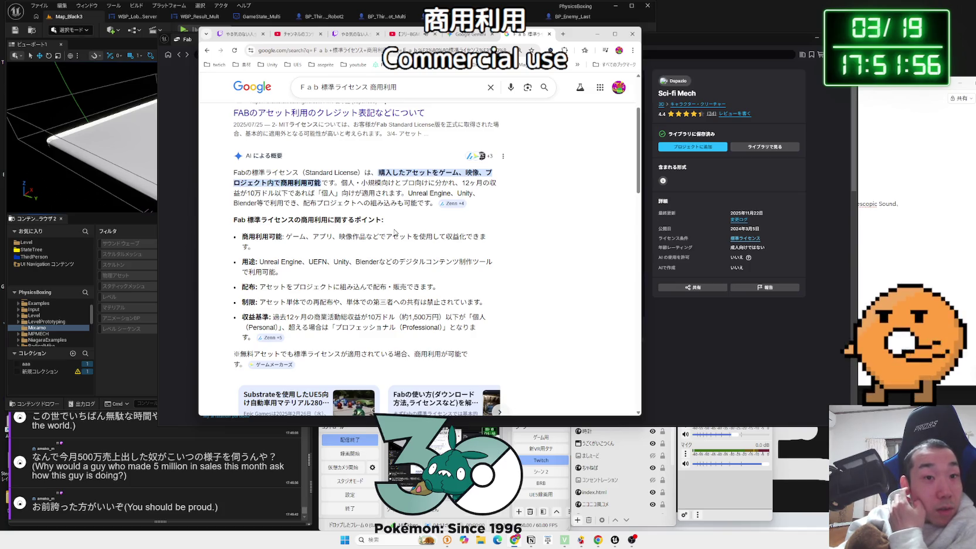
{"action": "scroll", "coordinate": [395, 231], "scroll_direction": "down", "scroll_amount": 2}
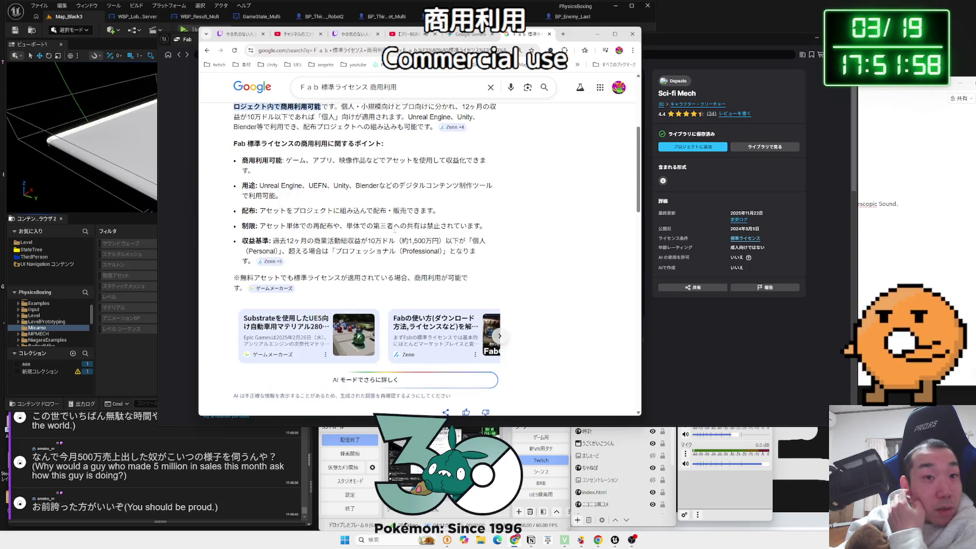
{"action": "scroll", "coordinate": [395, 231], "scroll_direction": "down", "scroll_amount": 3}
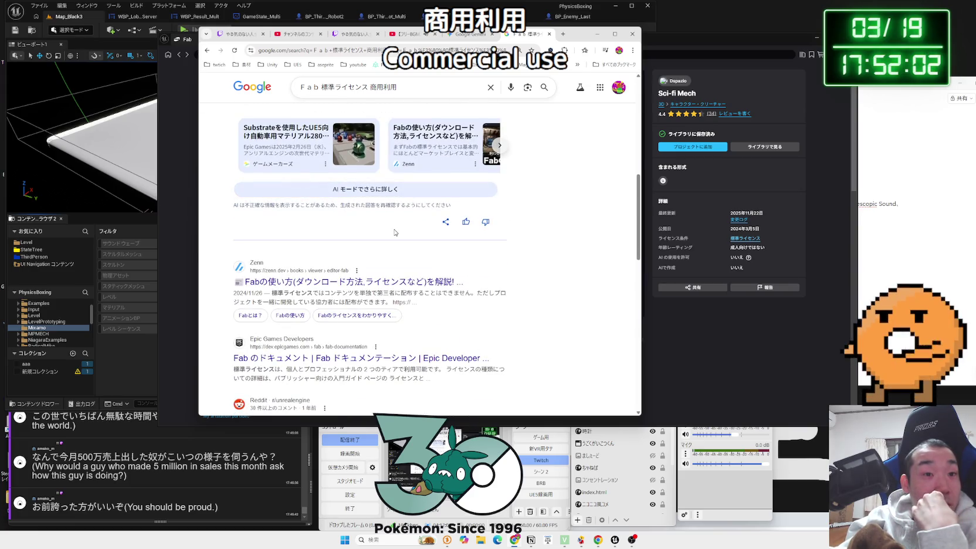
{"action": "scroll", "coordinate": [394, 233], "scroll_direction": "down", "scroll_amount": 3}
{"action": "left_click", "coordinate": [404, 90]}
{"action": "key", "text": "BackSpace"}
{"action": "key", "text": "BackSpace"}
{"action": "key", "text": "BackSpace"}
{"action": "type", "text": "くれじtット表記"}
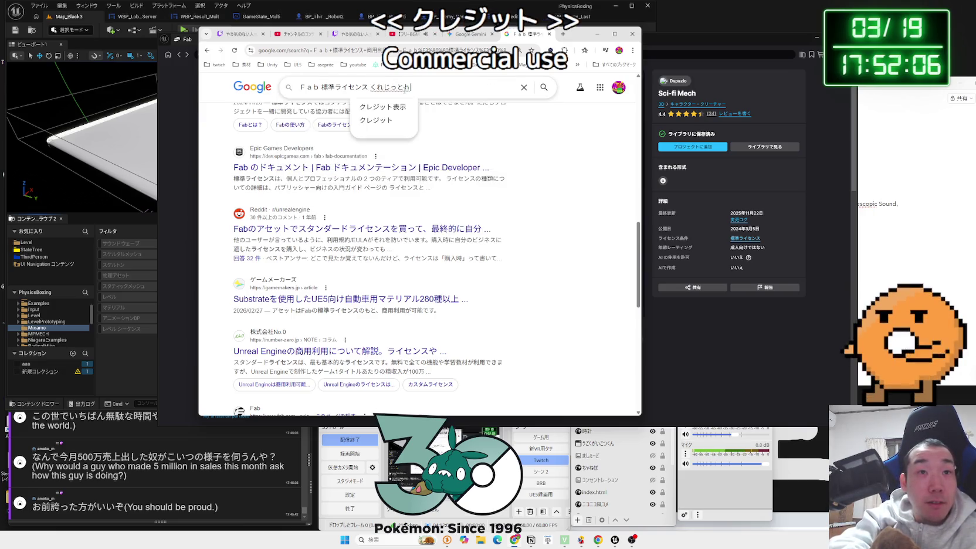
Step: Search 'Fab 標準ライセンス クレジット表記' and read the note on asset-specific credit rules
{"action": "key", "text": "Return"}
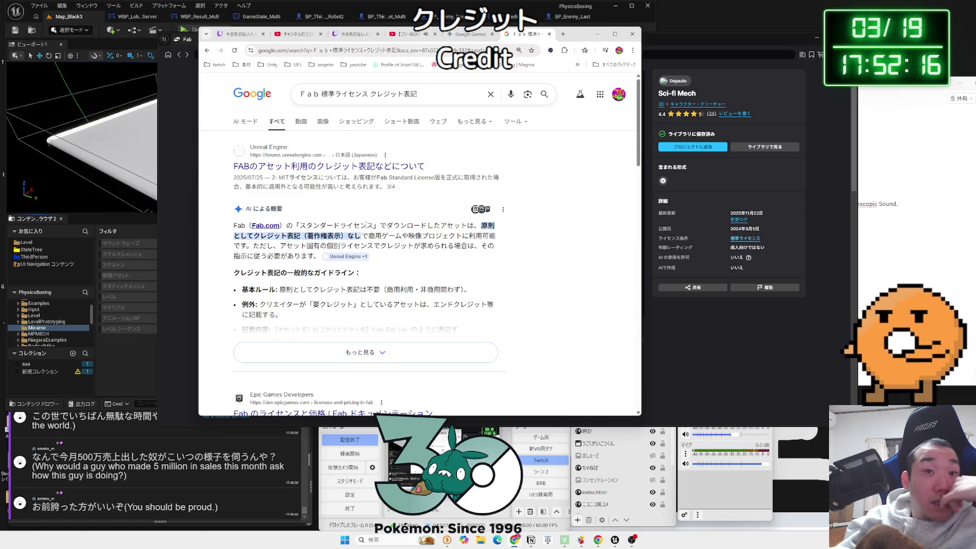
{"action": "left_click_drag", "start_coordinate": [312, 256], "coordinate": [254, 247]}
{"action": "left_click", "coordinate": [303, 255]}
{"action": "left_click_drag", "start_coordinate": [312, 256], "coordinate": [253, 246]}
{"action": "left_click", "coordinate": [254, 246]}
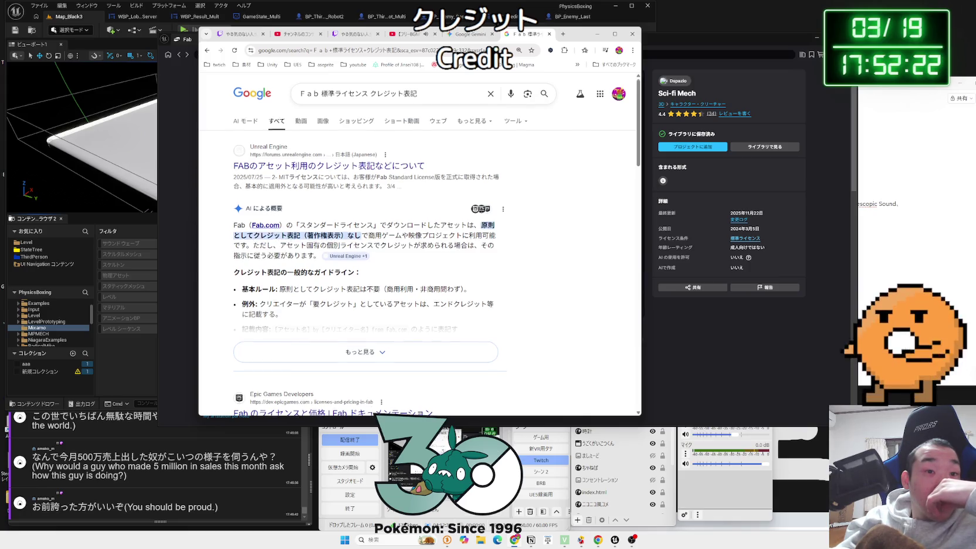
Step: Expand the AI overview and open the 'Fab のライセンスと価格' documentation page
{"action": "scroll", "coordinate": [384, 315], "scroll_direction": "down", "scroll_amount": 1}
{"action": "left_click", "coordinate": [385, 315]}
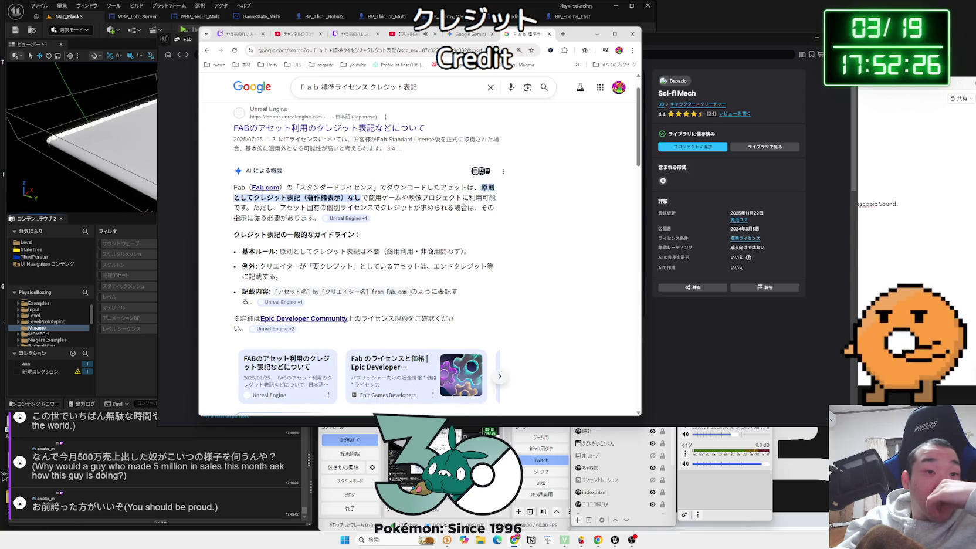
{"action": "scroll", "coordinate": [382, 281], "scroll_direction": "down", "scroll_amount": 2}
{"action": "left_click", "coordinate": [382, 282]}
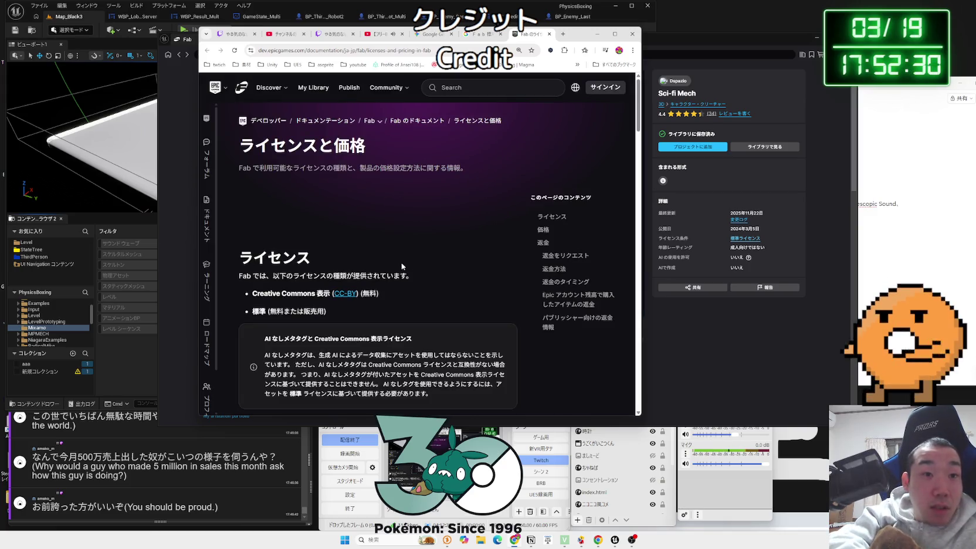
Step: Search the Fab licensing page for クレジット and scroll through the licence sections
{"action": "key", "text": "ctrl+f"}
{"action": "type", "text": "クレジット"}
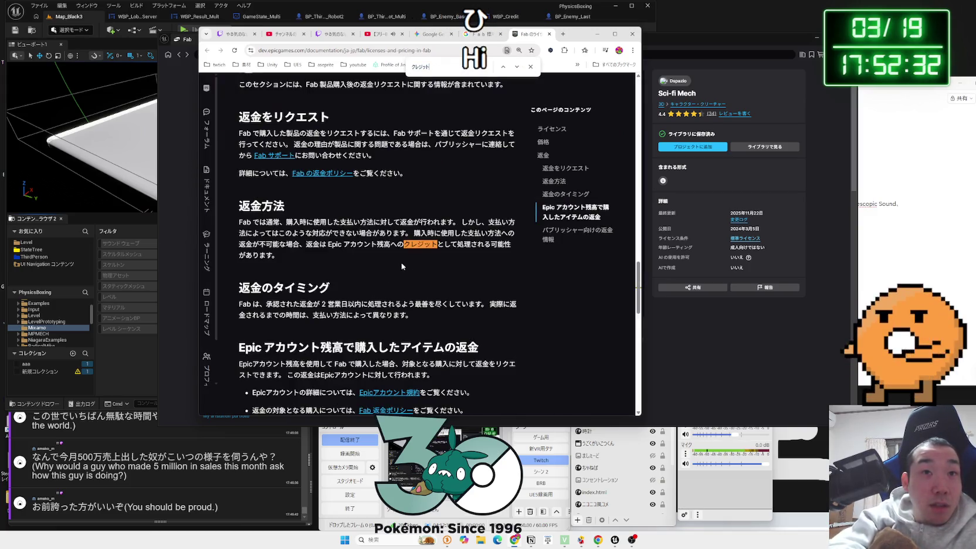
{"action": "left_click", "coordinate": [530, 66]}
{"action": "scroll", "coordinate": [445, 201], "scroll_direction": "down", "scroll_amount": 7}
{"action": "scroll", "coordinate": [445, 200], "scroll_direction": "up", "scroll_amount": 10}
{"action": "scroll", "coordinate": [444, 198], "scroll_direction": "up", "scroll_amount": 3}
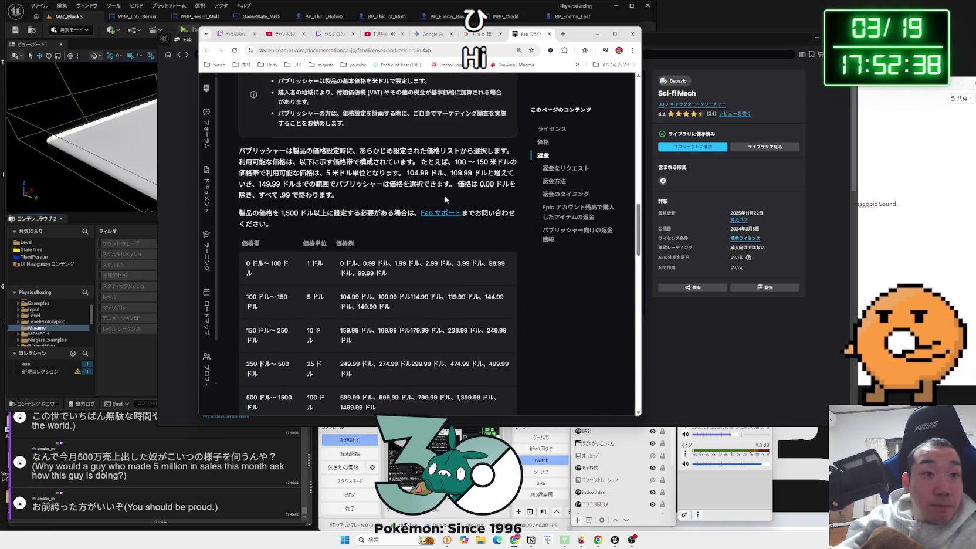
{"action": "scroll", "coordinate": [366, 221], "scroll_direction": "up", "scroll_amount": 6}
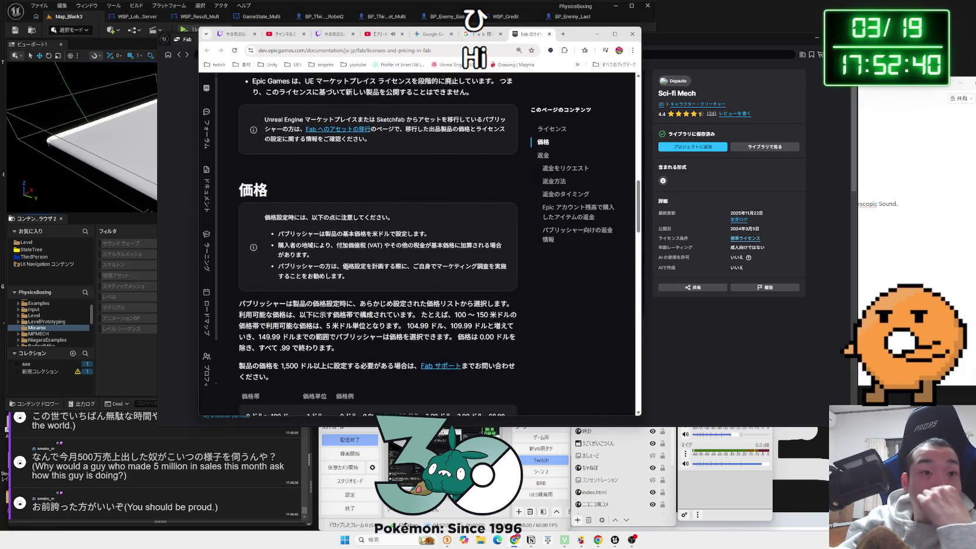
{"action": "scroll", "coordinate": [380, 322], "scroll_direction": "up", "scroll_amount": 1}
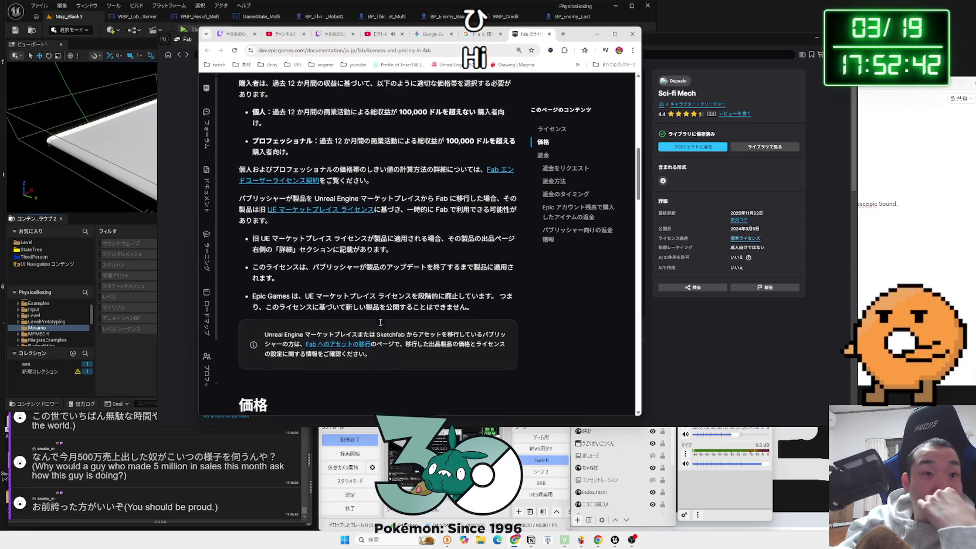
{"action": "scroll", "coordinate": [381, 322], "scroll_direction": "up", "scroll_amount": 3}
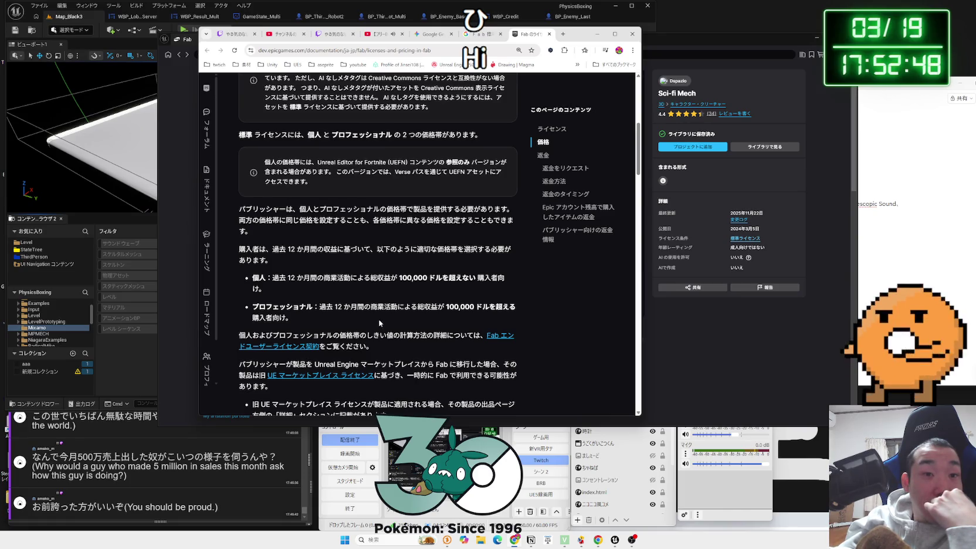
{"action": "scroll", "coordinate": [379, 322], "scroll_direction": "up", "scroll_amount": 4}
{"action": "scroll", "coordinate": [378, 320], "scroll_direction": "up", "scroll_amount": 1}
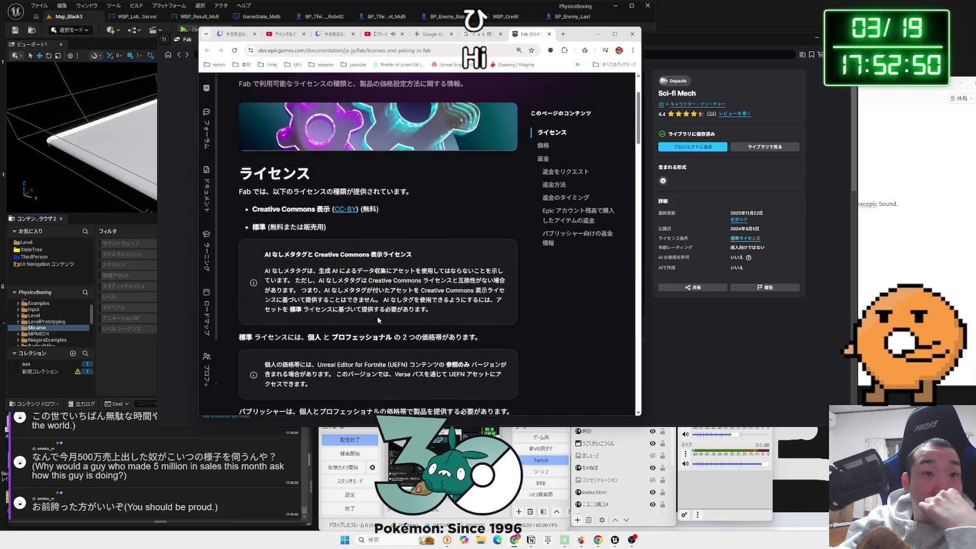
Step: Review the CC-BY, Standard and personal tier licence notes, then close the documentation tab
{"action": "mouse_move", "coordinate": [252, 235]}
{"action": "left_mouse_down"}
{"action": "mouse_move", "coordinate": [366, 236]}
{"action": "mouse_move", "coordinate": [409, 253]}
{"action": "mouse_move", "coordinate": [258, 235]}
{"action": "mouse_move", "coordinate": [256, 254]}
{"action": "mouse_move", "coordinate": [329, 256]}
{"action": "left_mouse_up"}
{"action": "left_click", "coordinate": [329, 256]}
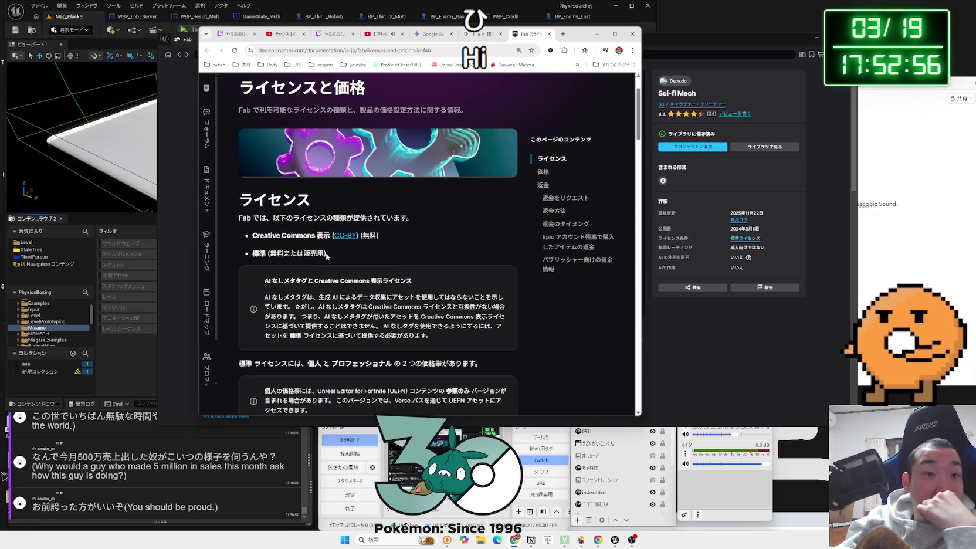
{"action": "left_click_drag", "start_coordinate": [258, 251], "coordinate": [327, 254]}
{"action": "left_click", "coordinate": [332, 255]}
{"action": "mouse_move", "coordinate": [253, 236]}
{"action": "left_mouse_down"}
{"action": "mouse_move", "coordinate": [374, 235]}
{"action": "mouse_move", "coordinate": [395, 238]}
{"action": "mouse_move", "coordinate": [393, 250]}
{"action": "mouse_move", "coordinate": [380, 237]}
{"action": "left_mouse_up"}
{"action": "left_click", "coordinate": [380, 236]}
{"action": "scroll", "coordinate": [380, 237], "scroll_direction": "down", "scroll_amount": 2}
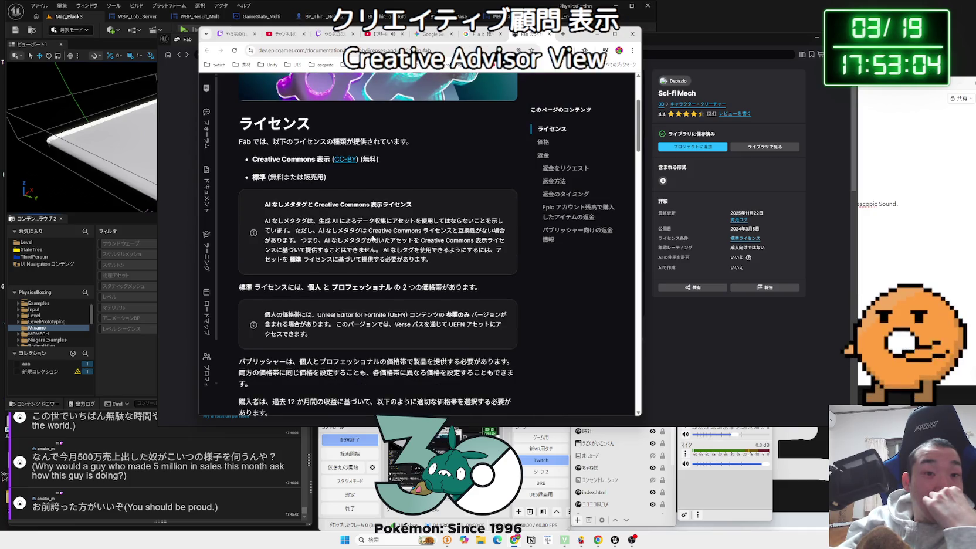
{"action": "scroll", "coordinate": [372, 239], "scroll_direction": "down", "scroll_amount": 2}
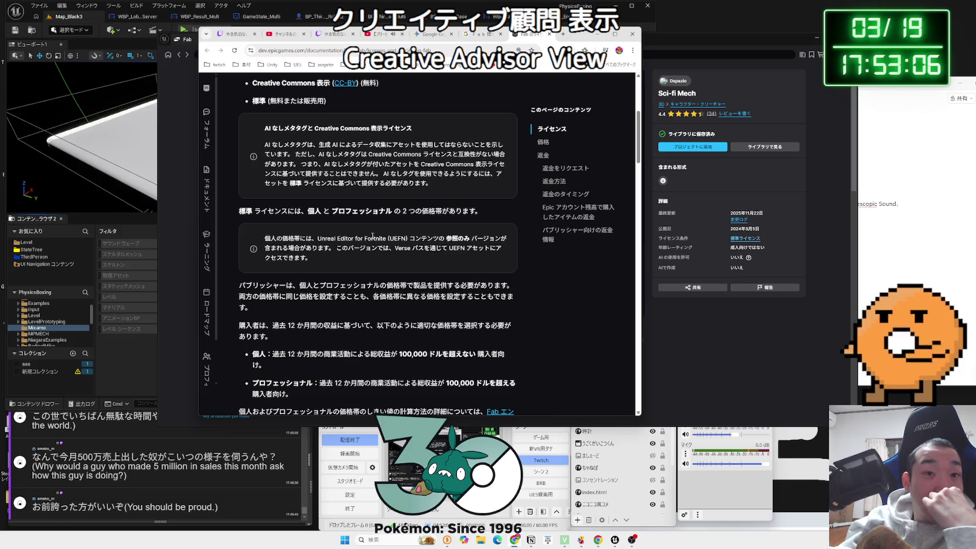
{"action": "left_click_drag", "start_coordinate": [506, 239], "coordinate": [279, 239]}
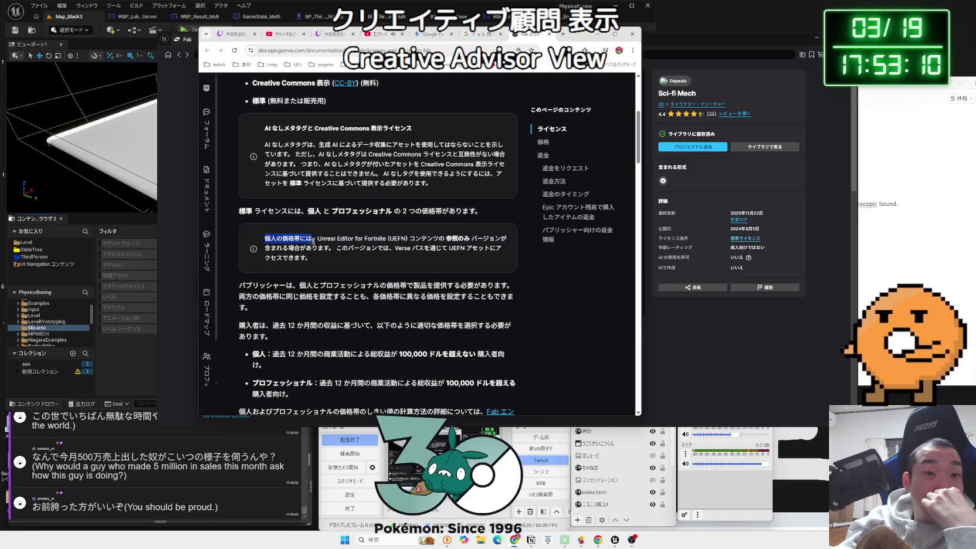
{"action": "left_click", "coordinate": [268, 241]}
{"action": "scroll", "coordinate": [269, 241], "scroll_direction": "down", "scroll_amount": 5}
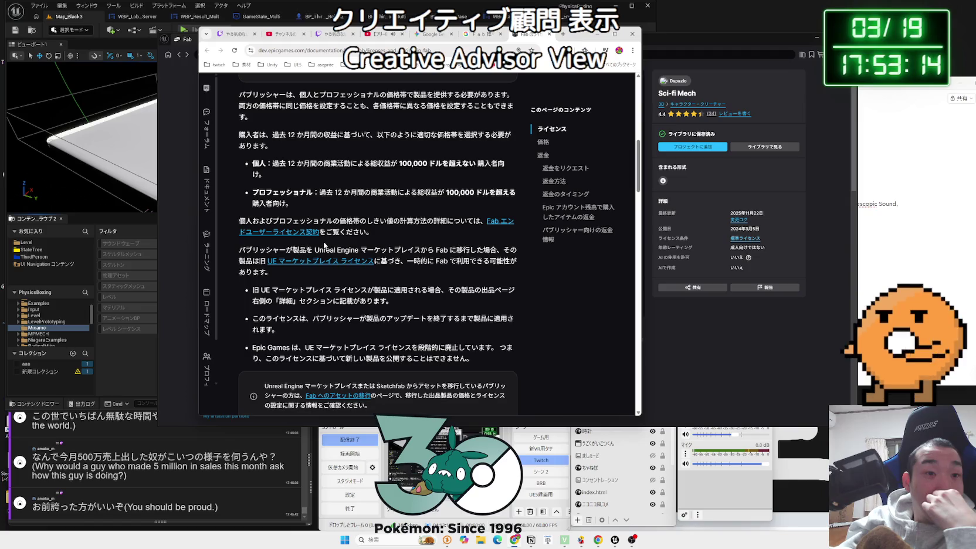
{"action": "left_click", "coordinate": [548, 34]}
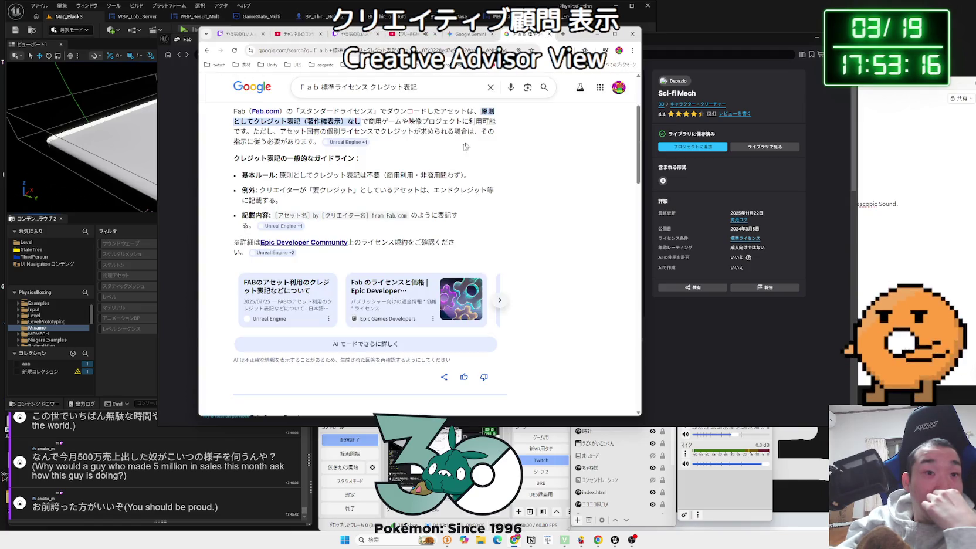
Step: Look at the Reddit thread on Creative Commons Attribution and return to the results
{"action": "scroll", "coordinate": [336, 198], "scroll_direction": "down", "scroll_amount": 5}
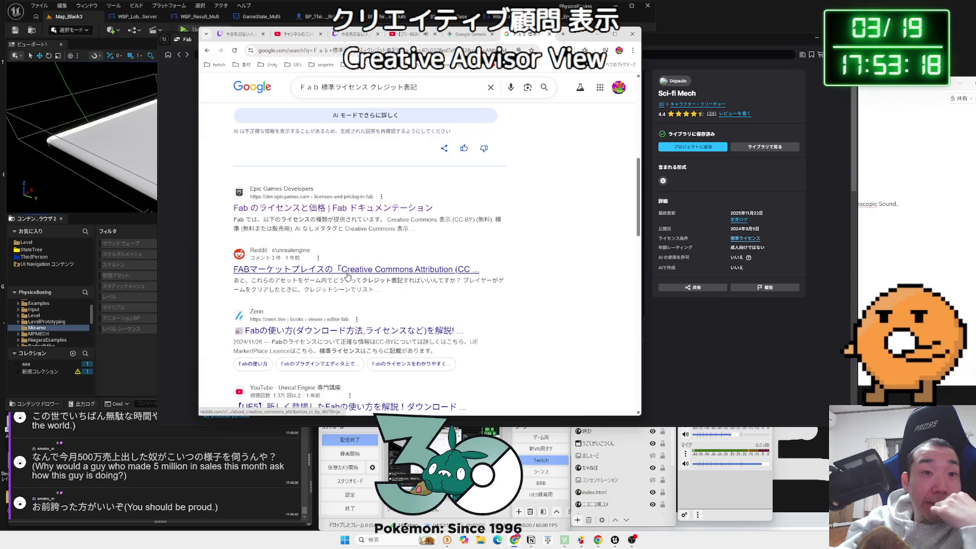
{"action": "left_click", "coordinate": [348, 270]}
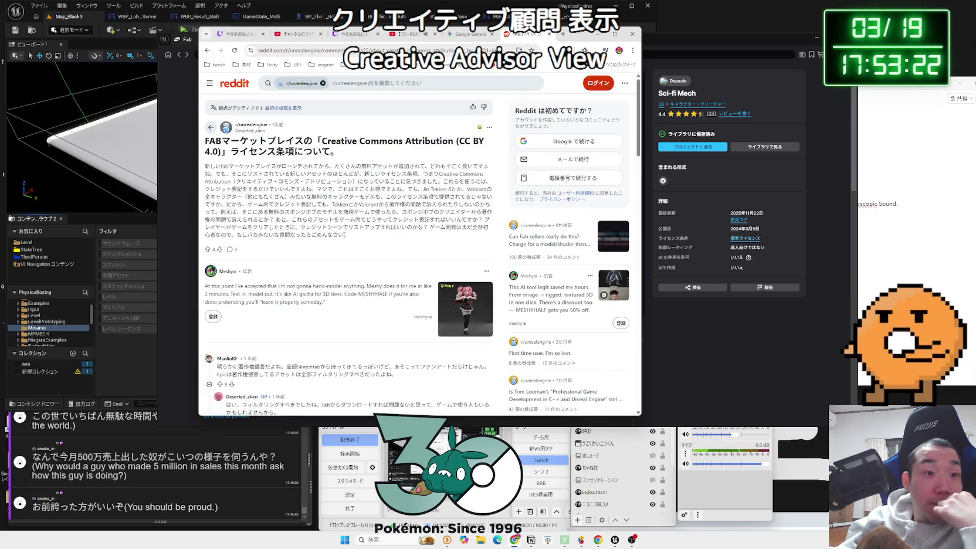
{"action": "key", "text": "alt+Left"}
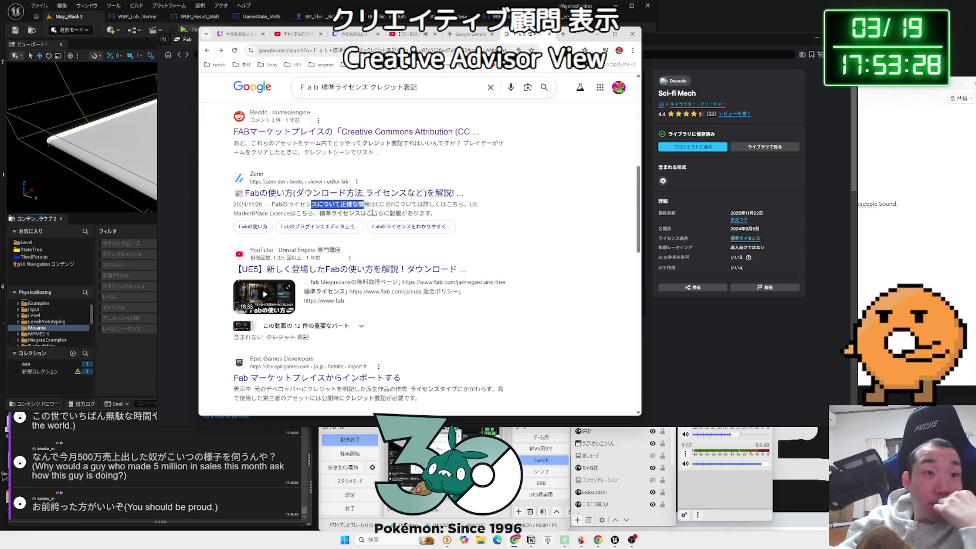
{"action": "scroll", "coordinate": [375, 212], "scroll_direction": "down", "scroll_amount": 8}
{"action": "scroll", "coordinate": [398, 213], "scroll_direction": "up", "scroll_amount": 5}
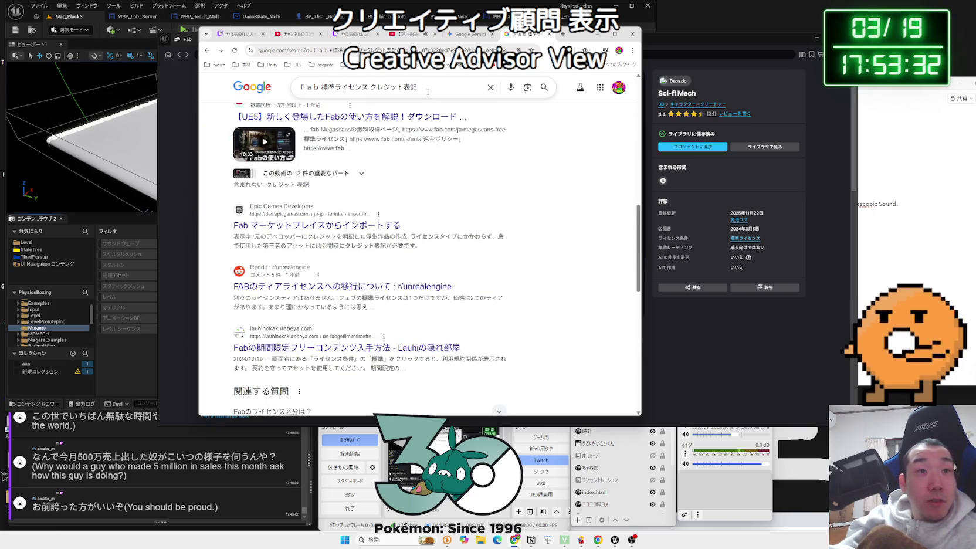
Step: Shorten the query to 'Fab クレジット表記' and search again
{"action": "left_click", "coordinate": [403, 92]}
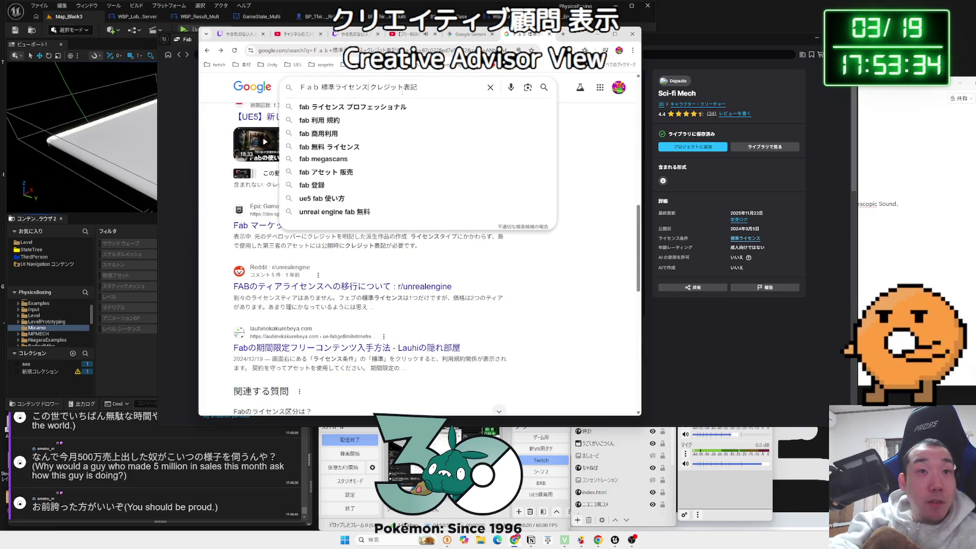
{"action": "key", "text": "BackSpace"}
{"action": "key", "text": "BackSpace"}
{"action": "key", "text": "BackSpace"}
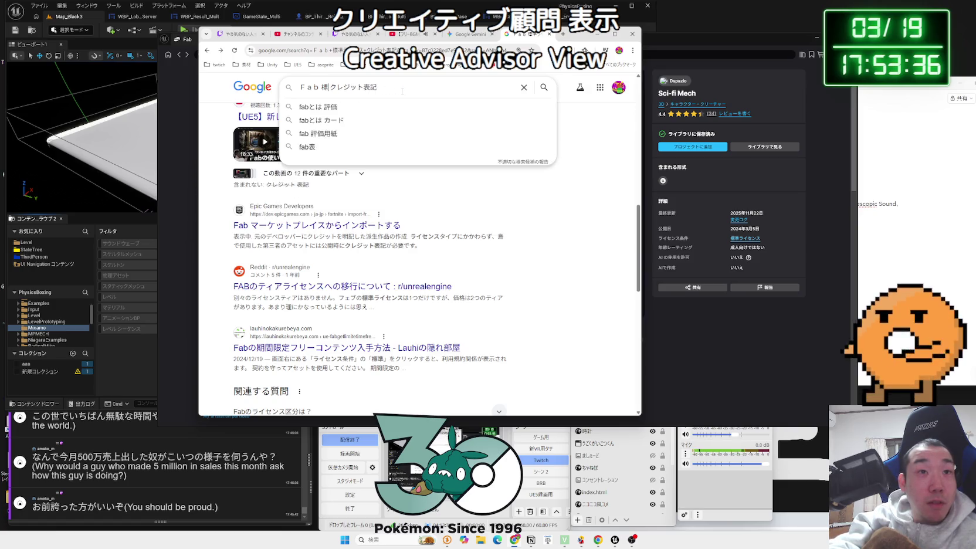
{"action": "key", "text": "Return"}
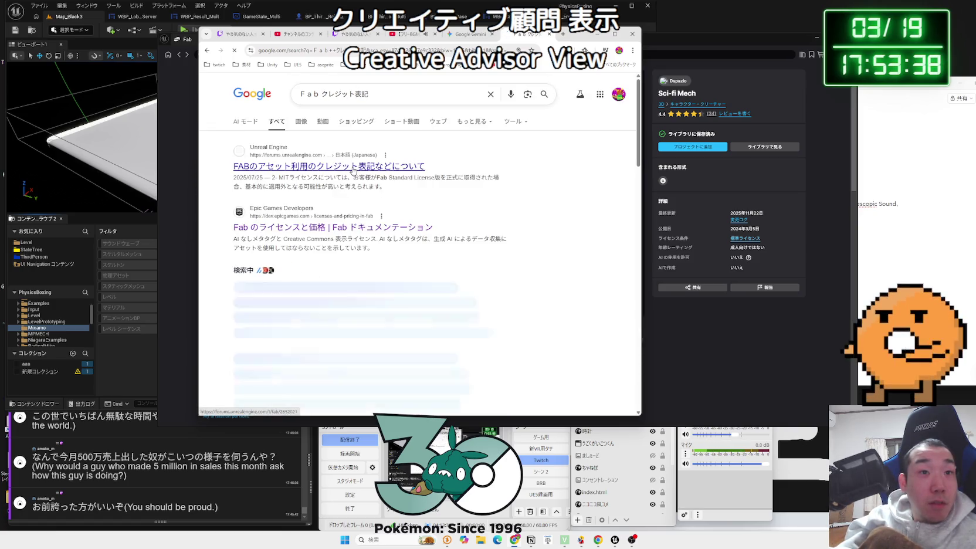
{"action": "left_click", "coordinate": [352, 168]}
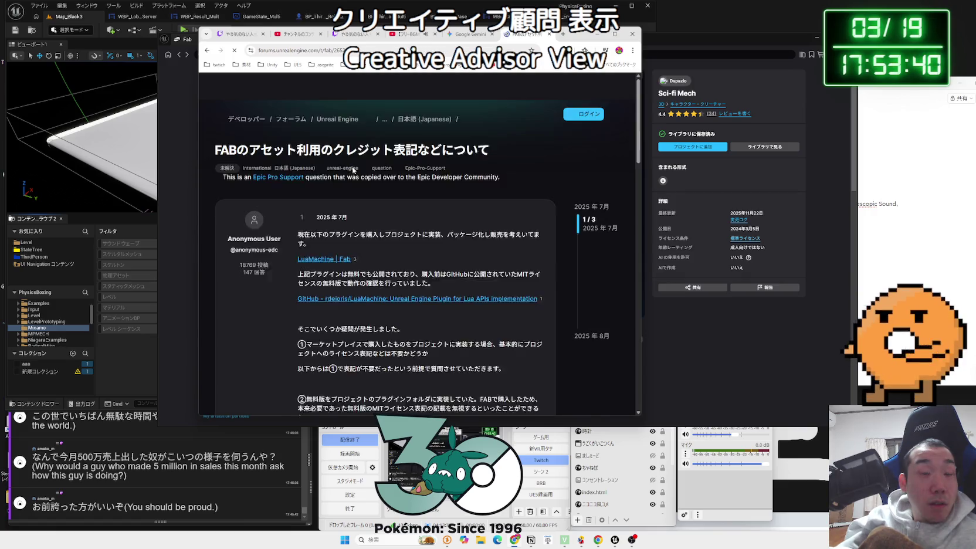
{"action": "scroll", "coordinate": [353, 170], "scroll_direction": "down", "scroll_amount": 1}
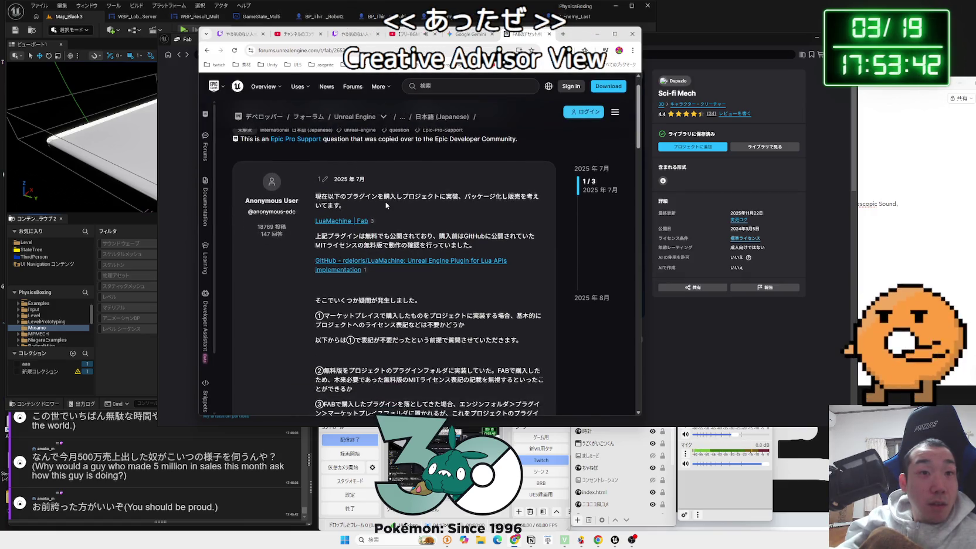
{"action": "left_click_drag", "start_coordinate": [343, 206], "coordinate": [317, 197]}
{"action": "left_click", "coordinate": [318, 199]}
{"action": "scroll", "coordinate": [411, 188], "scroll_direction": "down", "scroll_amount": 2}
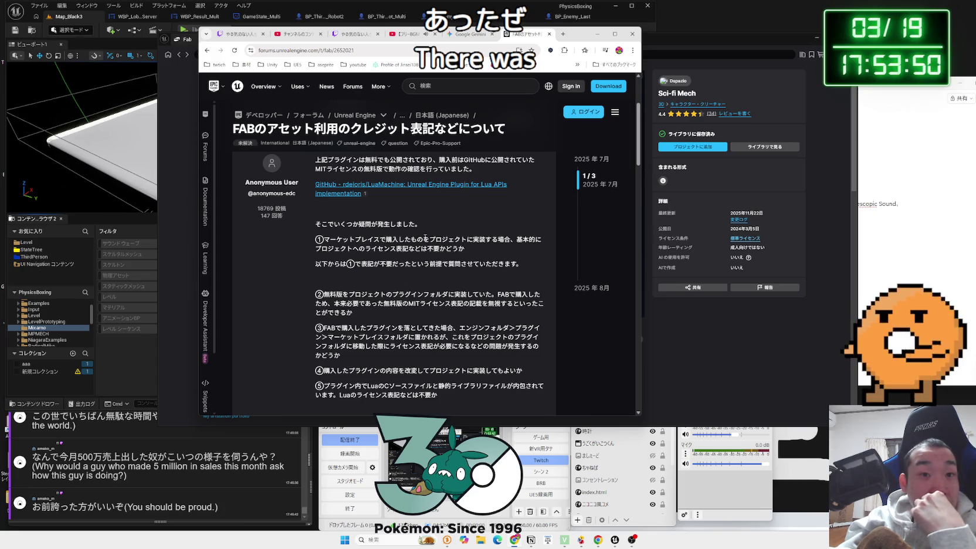
{"action": "scroll", "coordinate": [426, 237], "scroll_direction": "down", "scroll_amount": 5}
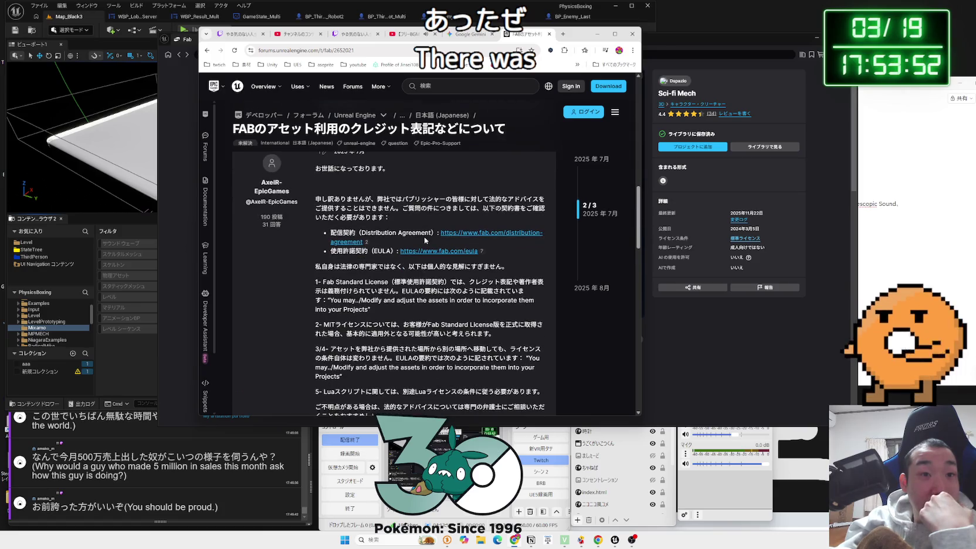
{"action": "left_click_drag", "start_coordinate": [315, 200], "coordinate": [389, 218]}
{"action": "left_click", "coordinate": [390, 219]}
{"action": "scroll", "coordinate": [390, 218], "scroll_direction": "down", "scroll_amount": 2}
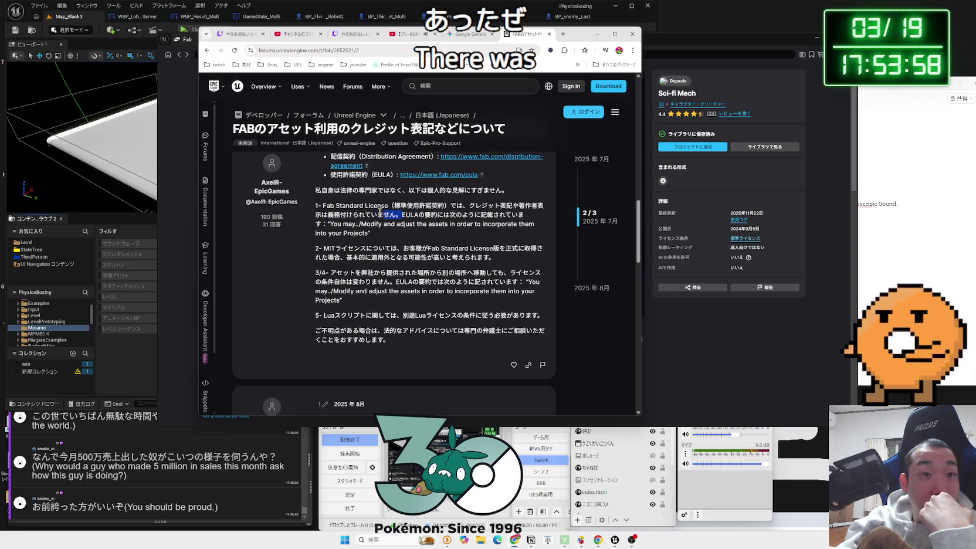
{"action": "left_click_drag", "start_coordinate": [324, 205], "coordinate": [522, 214]}
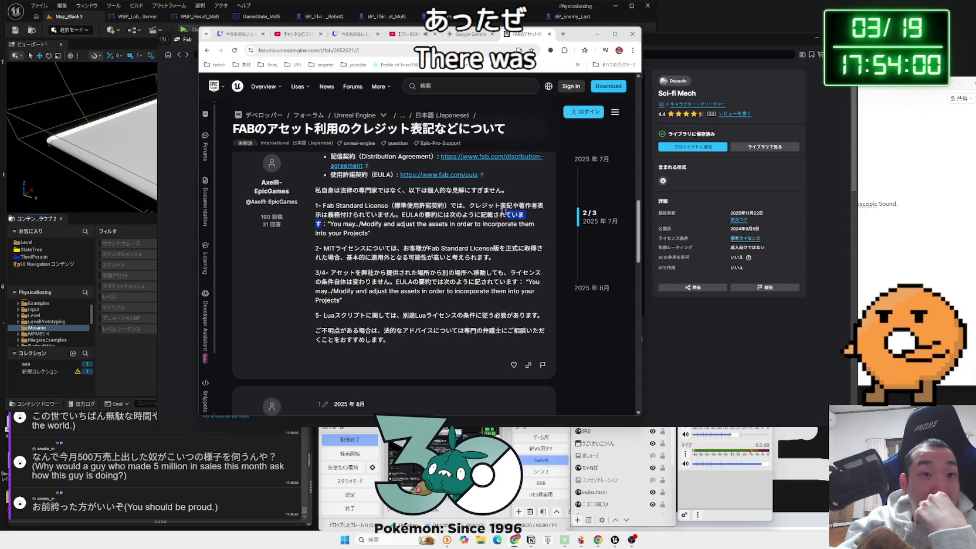
{"action": "left_click", "coordinate": [403, 234]}
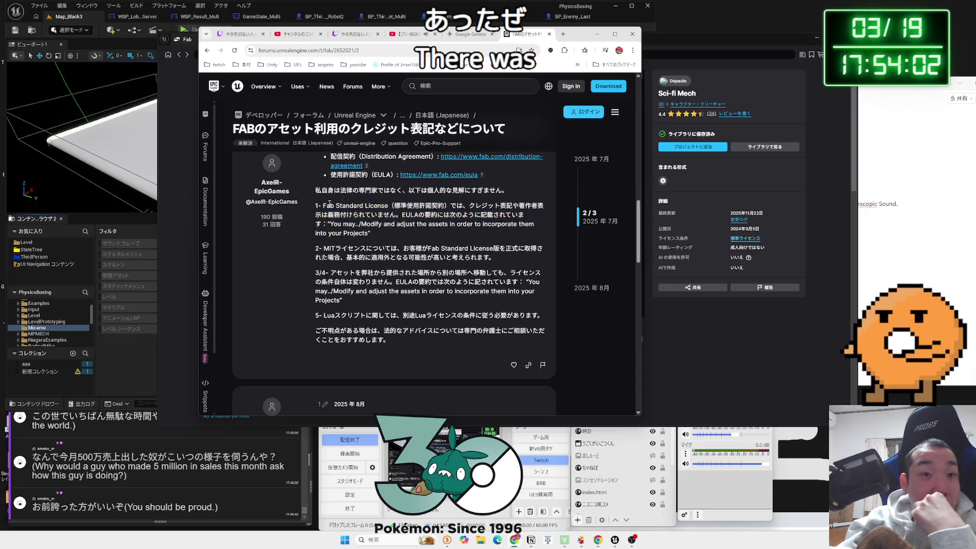
{"action": "scroll", "coordinate": [405, 240], "scroll_direction": "up", "scroll_amount": 10}
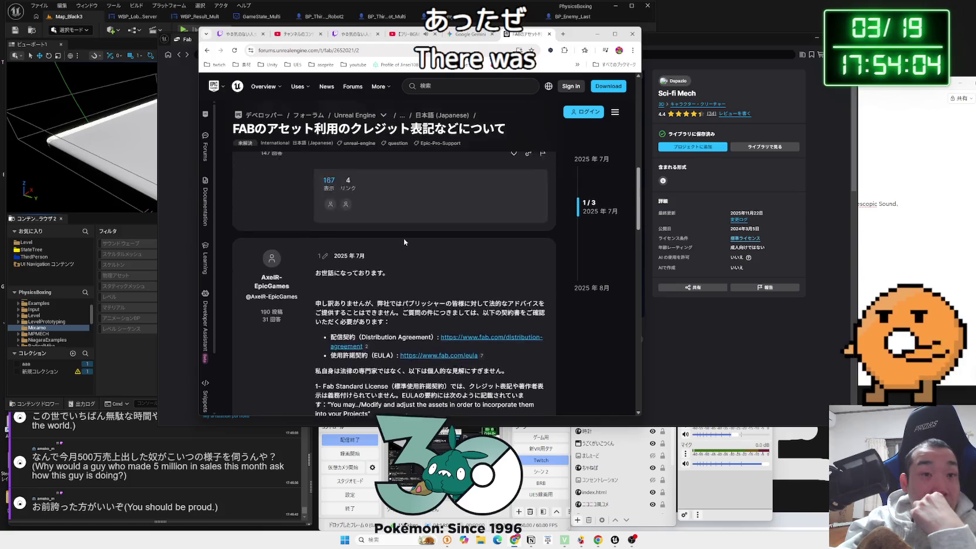
{"action": "scroll", "coordinate": [404, 240], "scroll_direction": "up", "scroll_amount": 3}
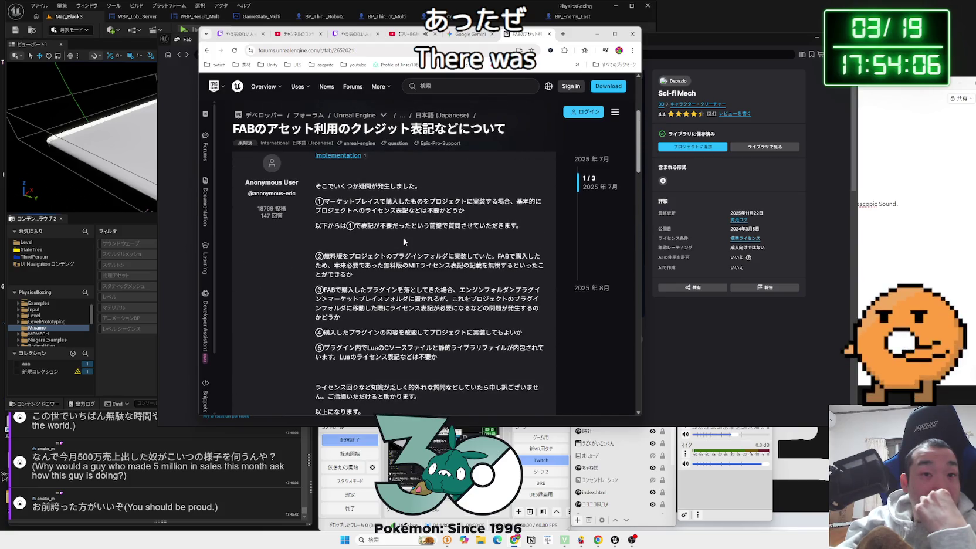
{"action": "scroll", "coordinate": [404, 238], "scroll_direction": "up", "scroll_amount": 3}
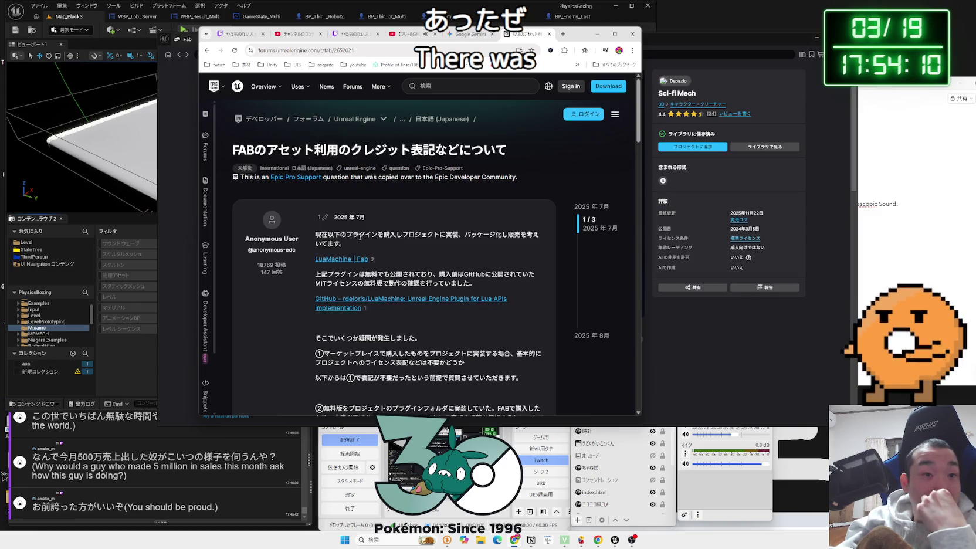
{"action": "scroll", "coordinate": [404, 238], "scroll_direction": "down", "scroll_amount": 1}
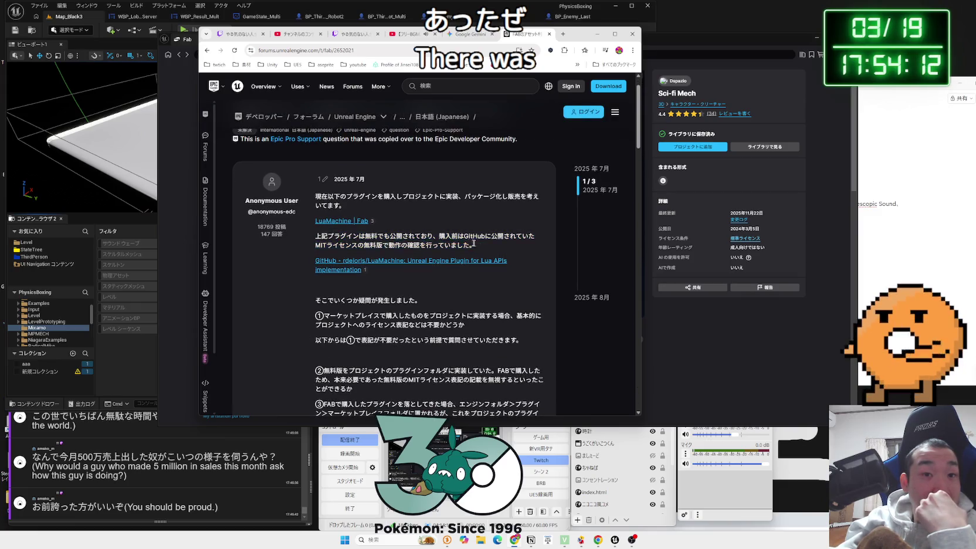
{"action": "scroll", "coordinate": [411, 240], "scroll_direction": "down", "scroll_amount": 5}
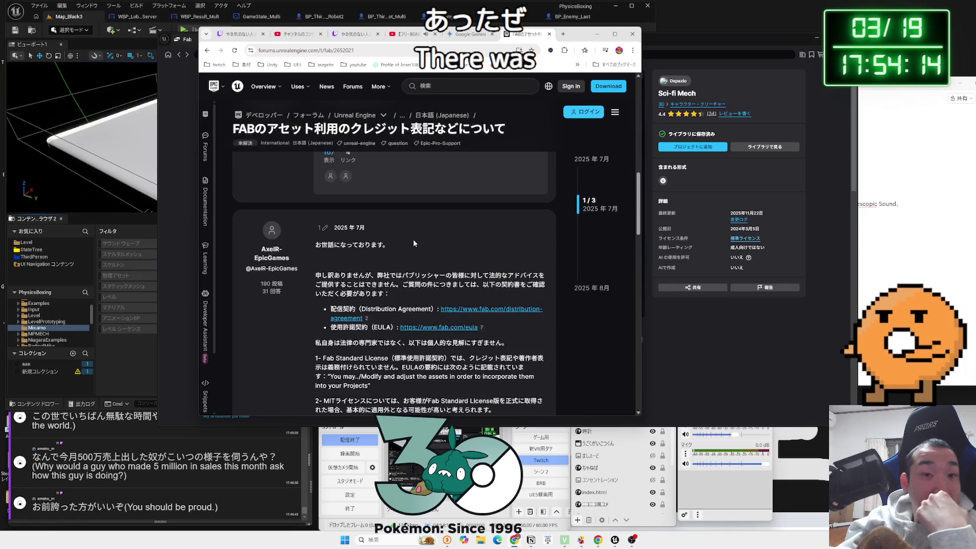
{"action": "scroll", "coordinate": [411, 239], "scroll_direction": "down", "scroll_amount": 4}
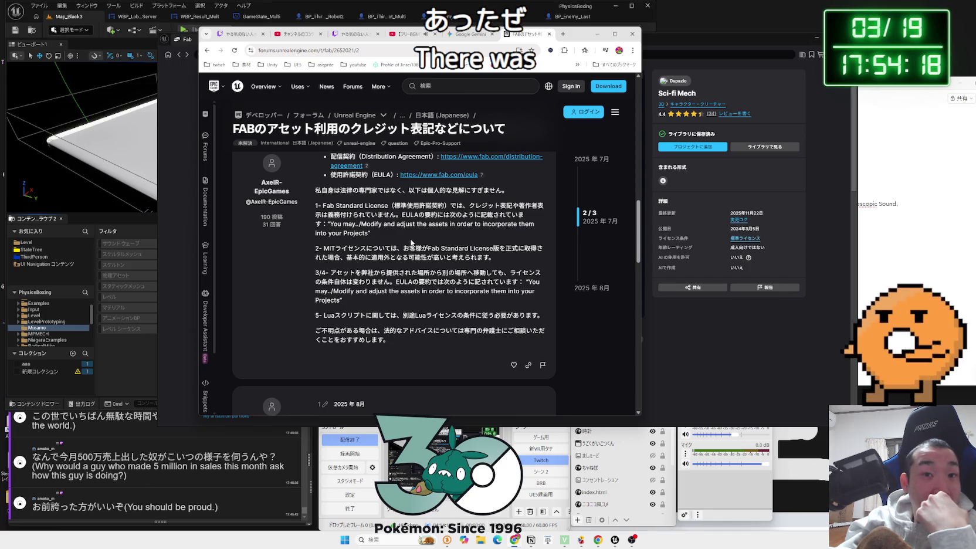
{"action": "left_click_drag", "start_coordinate": [496, 257], "coordinate": [336, 251]}
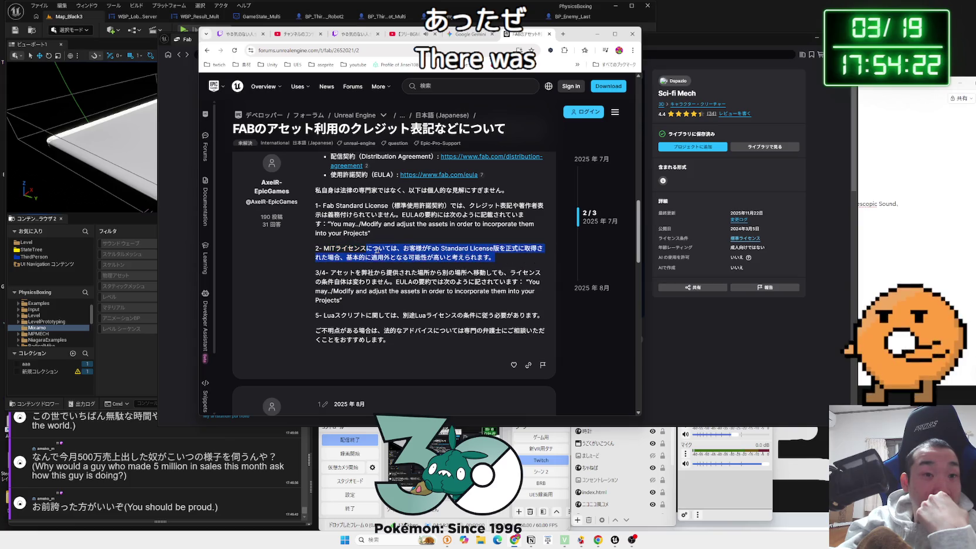
{"action": "left_click", "coordinate": [332, 248]}
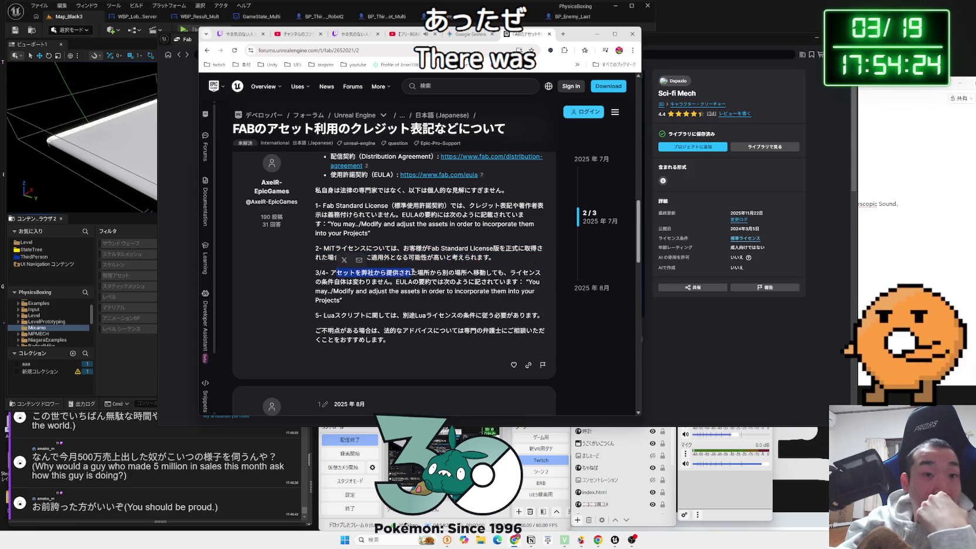
{"action": "mouse_move", "coordinate": [451, 271]}
{"action": "left_mouse_down"}
{"action": "mouse_move", "coordinate": [498, 272]}
{"action": "mouse_move", "coordinate": [531, 287]}
{"action": "mouse_move", "coordinate": [337, 270]}
{"action": "mouse_move", "coordinate": [343, 300]}
{"action": "mouse_move", "coordinate": [352, 281]}
{"action": "mouse_move", "coordinate": [331, 272]}
{"action": "left_mouse_up"}
{"action": "left_click", "coordinate": [338, 270]}
{"action": "left_click", "coordinate": [332, 272]}
{"action": "key", "text": "alt+Left"}
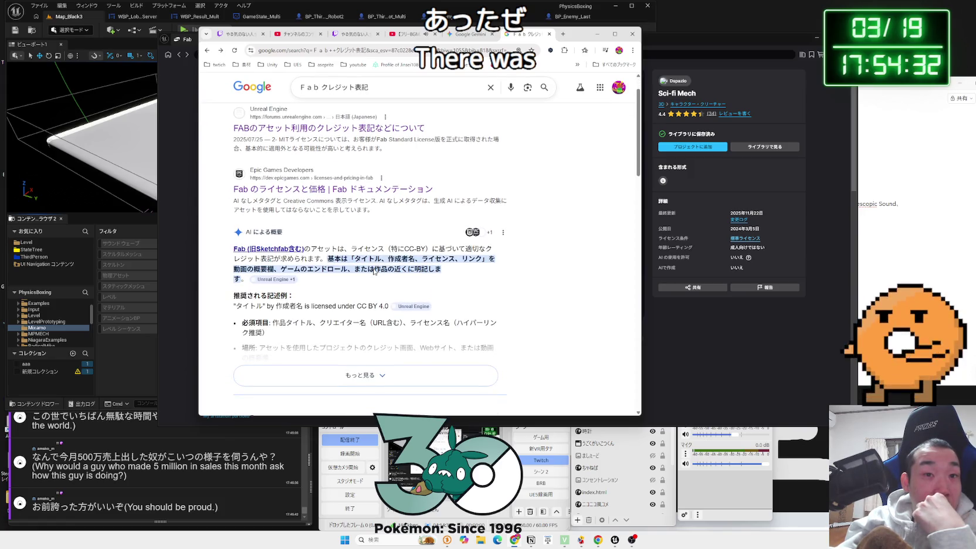
{"action": "scroll", "coordinate": [373, 268], "scroll_direction": "down", "scroll_amount": 5}
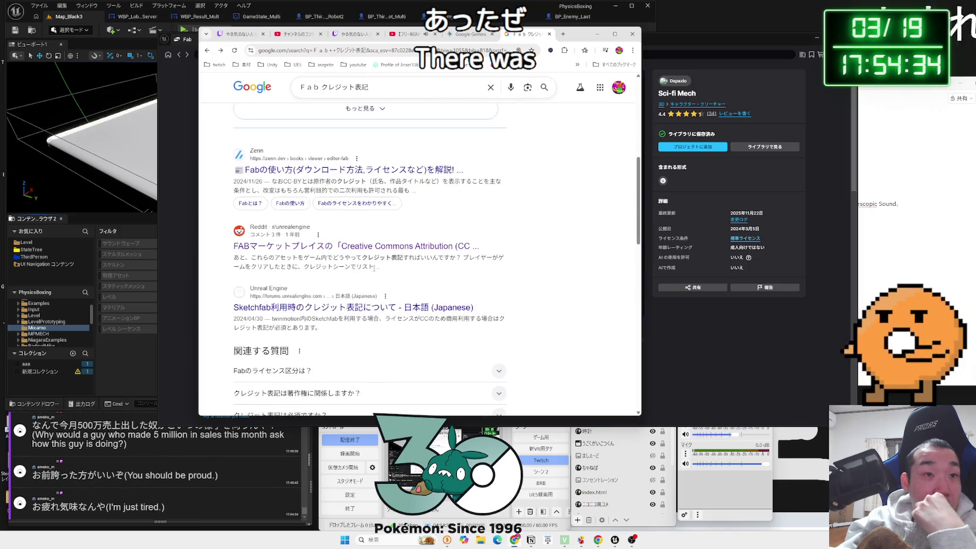
{"action": "left_click", "coordinate": [711, 338]}
Step: Scroll through the Sci-fi Mech page, reviewing its rig, spec and feature lists
{"action": "scroll", "coordinate": [417, 310], "scroll_direction": "down", "scroll_amount": 5}
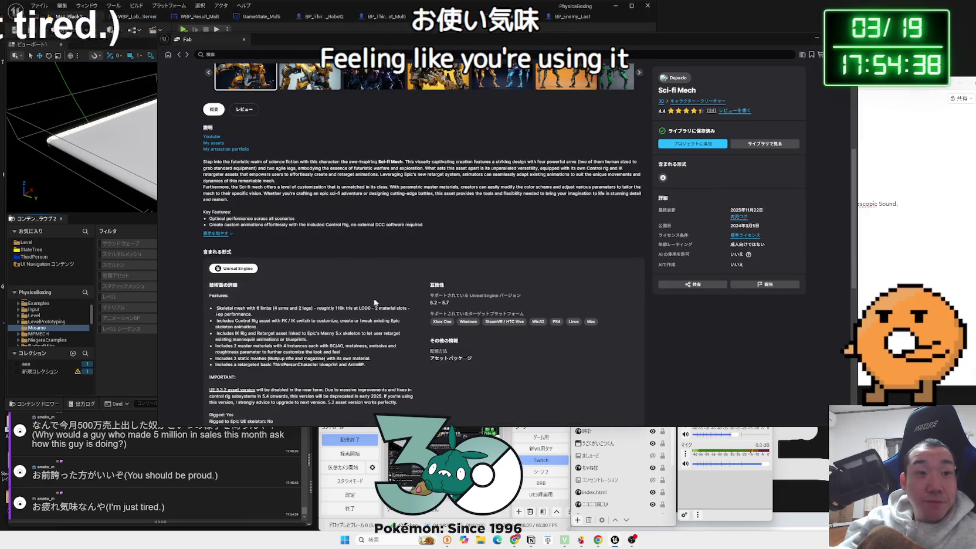
{"action": "scroll", "coordinate": [370, 239], "scroll_direction": "down", "scroll_amount": 3}
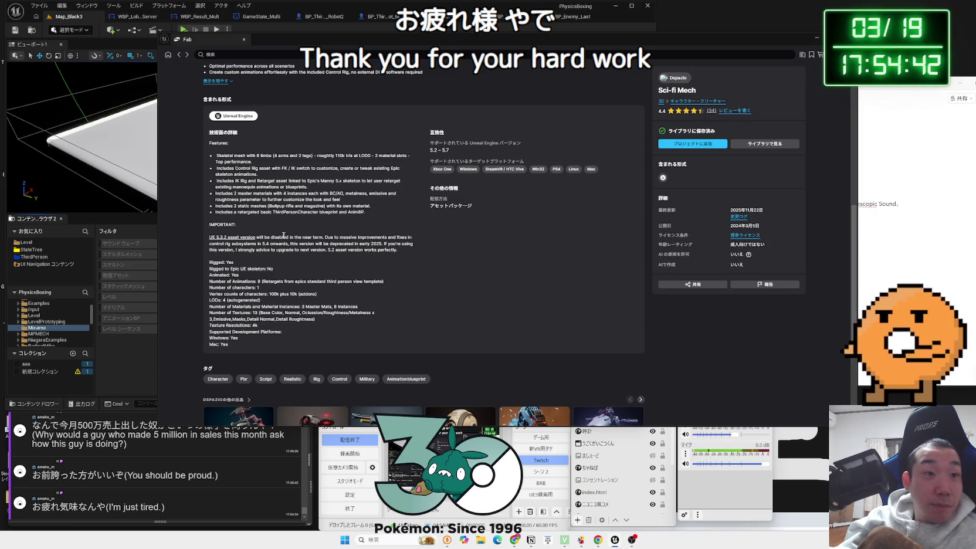
{"action": "scroll", "coordinate": [316, 234], "scroll_direction": "down", "scroll_amount": 2}
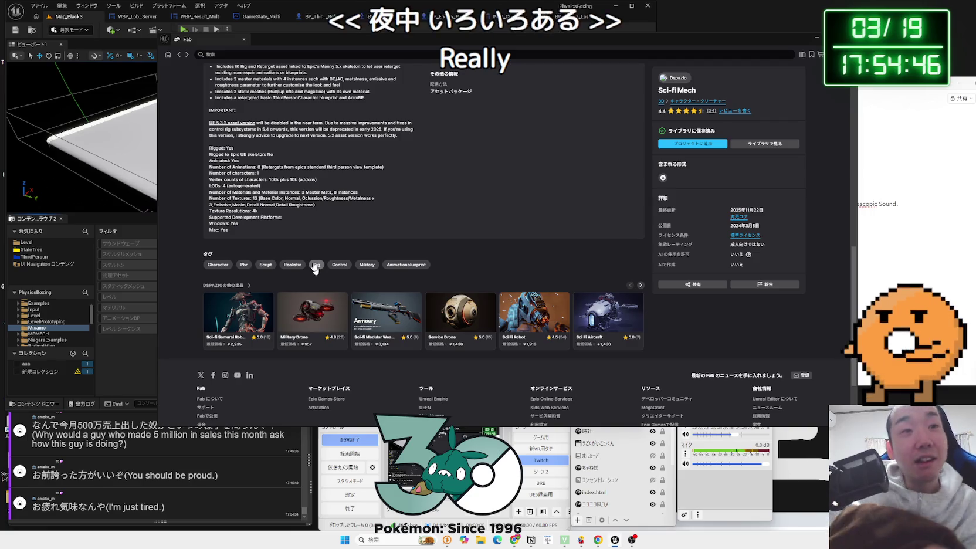
{"action": "scroll", "coordinate": [303, 214], "scroll_direction": "up", "scroll_amount": 1}
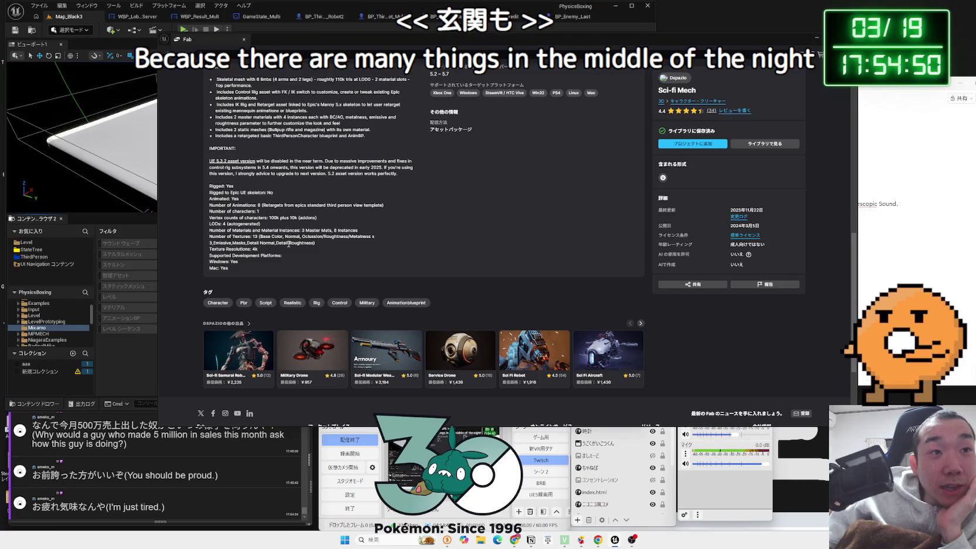
{"action": "mouse_move", "coordinate": [272, 262]}
{"action": "left_mouse_down"}
{"action": "mouse_move", "coordinate": [207, 185]}
{"action": "mouse_move", "coordinate": [311, 269]}
{"action": "mouse_move", "coordinate": [216, 185]}
{"action": "mouse_move", "coordinate": [206, 164]}
{"action": "left_mouse_up"}
{"action": "left_click", "coordinate": [206, 185]}
{"action": "left_click", "coordinate": [207, 166]}
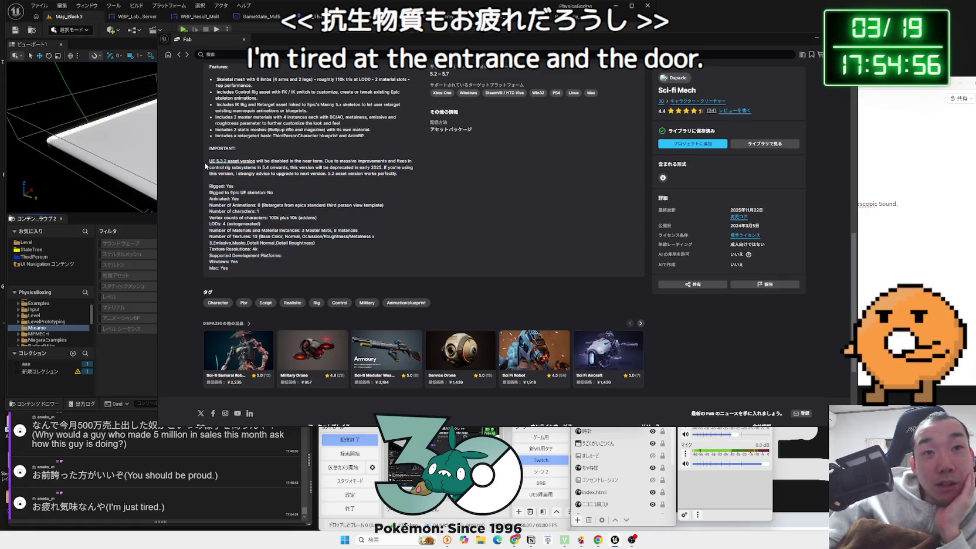
{"action": "scroll", "coordinate": [262, 228], "scroll_direction": "up", "scroll_amount": 1}
{"action": "scroll", "coordinate": [263, 228], "scroll_direction": "up", "scroll_amount": 2}
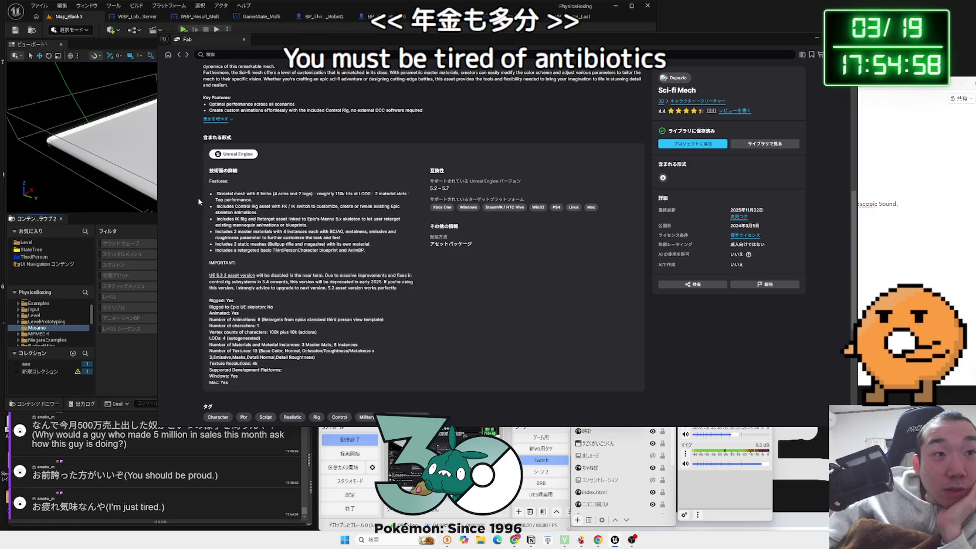
{"action": "mouse_move", "coordinate": [214, 195]}
{"action": "left_mouse_down"}
{"action": "mouse_move", "coordinate": [373, 250]}
{"action": "mouse_move", "coordinate": [287, 208]}
{"action": "left_mouse_up"}
{"action": "left_click", "coordinate": [296, 241]}
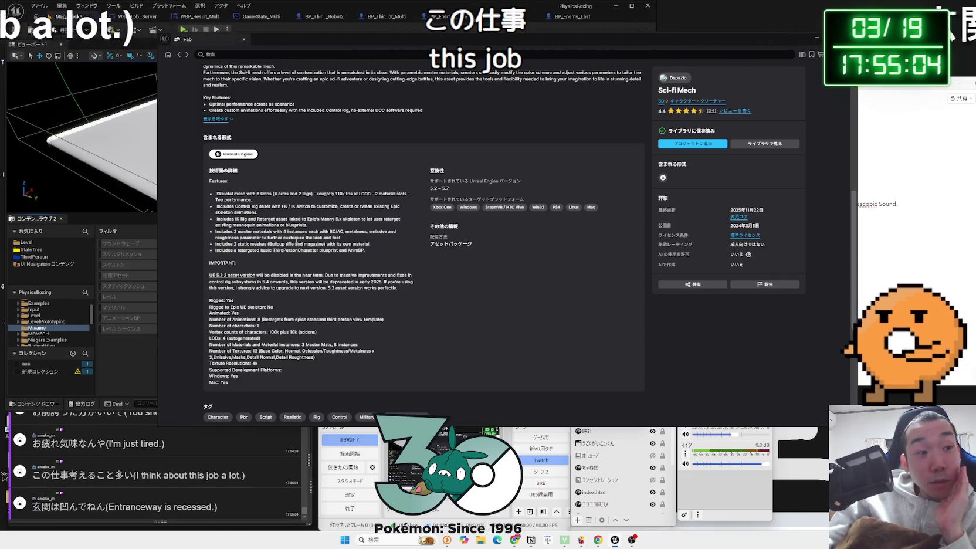
Step: Expand the full Sci-fi Mech description and read its Key Features and paragraph
{"action": "scroll", "coordinate": [296, 241], "scroll_direction": "up", "scroll_amount": 3}
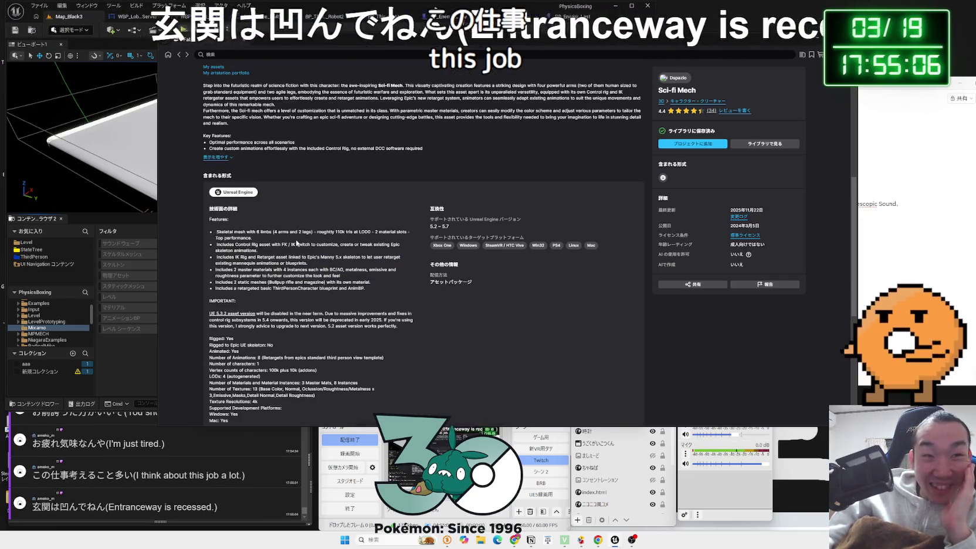
{"action": "left_click", "coordinate": [231, 273]}
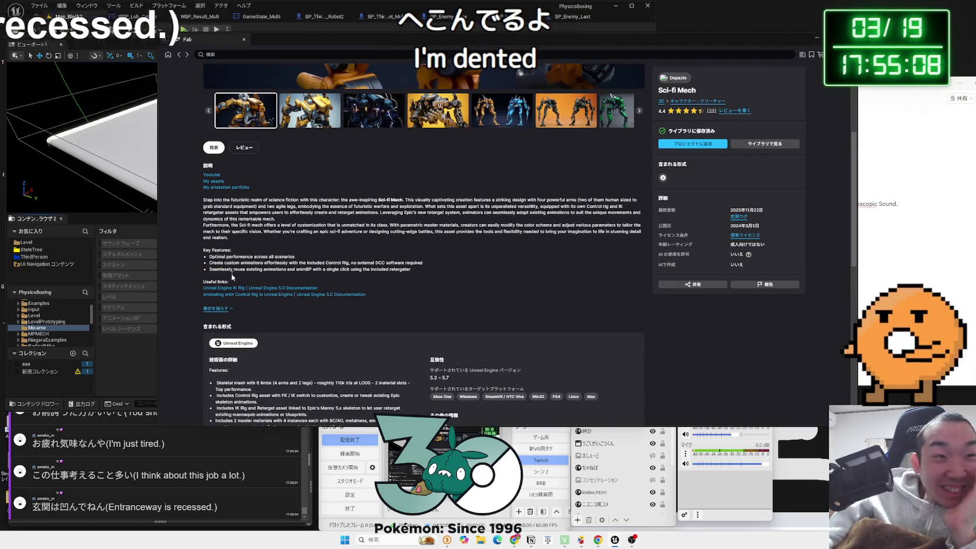
{"action": "mouse_move", "coordinate": [233, 275]}
{"action": "left_mouse_down"}
{"action": "mouse_move", "coordinate": [211, 257]}
{"action": "mouse_move", "coordinate": [433, 272]}
{"action": "mouse_move", "coordinate": [246, 257]}
{"action": "left_mouse_up"}
{"action": "left_click", "coordinate": [210, 256]}
{"action": "left_click", "coordinate": [433, 272]}
{"action": "left_click", "coordinate": [212, 269]}
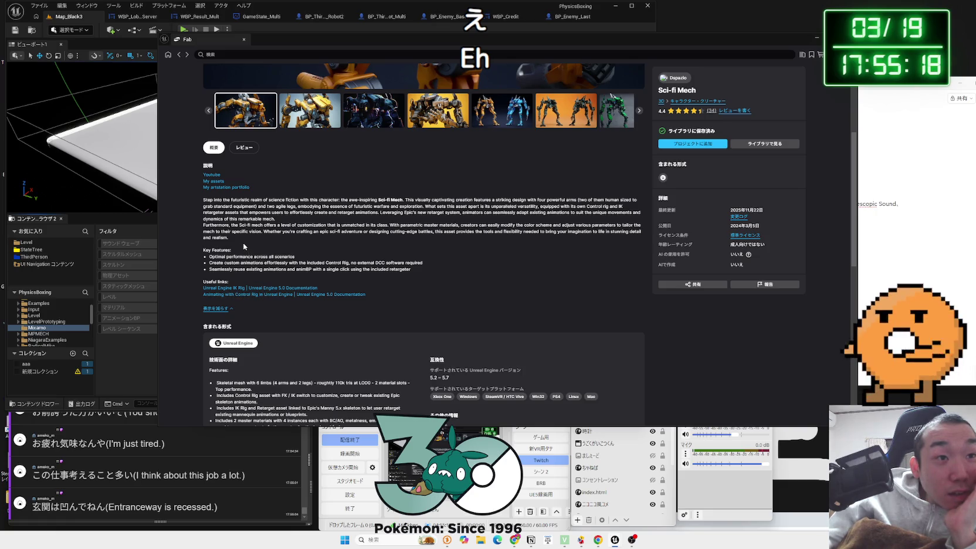
{"action": "mouse_move", "coordinate": [239, 240]}
{"action": "left_mouse_down"}
{"action": "mouse_move", "coordinate": [205, 203]}
{"action": "mouse_move", "coordinate": [317, 240]}
{"action": "mouse_move", "coordinate": [202, 230]}
{"action": "mouse_move", "coordinate": [203, 206]}
{"action": "mouse_move", "coordinate": [252, 242]}
{"action": "mouse_move", "coordinate": [365, 282]}
{"action": "left_mouse_up"}
{"action": "double_click", "coordinate": [205, 202]}
{"action": "left_click", "coordinate": [364, 282]}
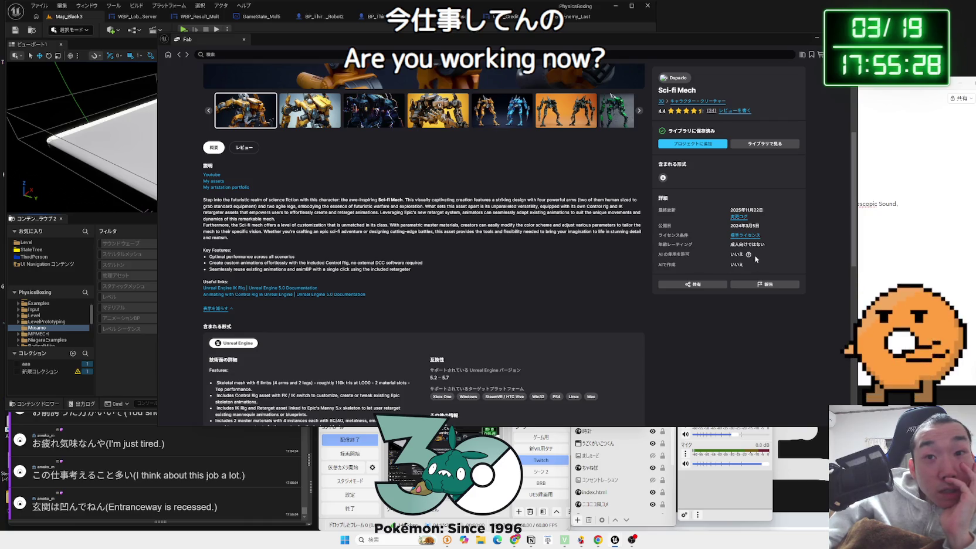
Step: Follow the Dspazio seller link at the top of the Sci-fi Mech page
{"action": "mouse_move", "coordinate": [749, 256]}
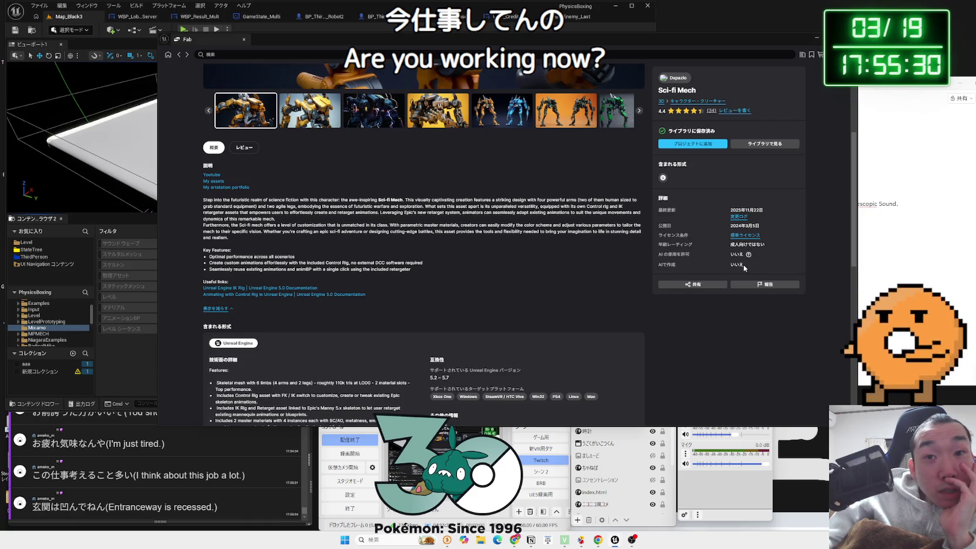
{"action": "left_click", "coordinate": [747, 266]}
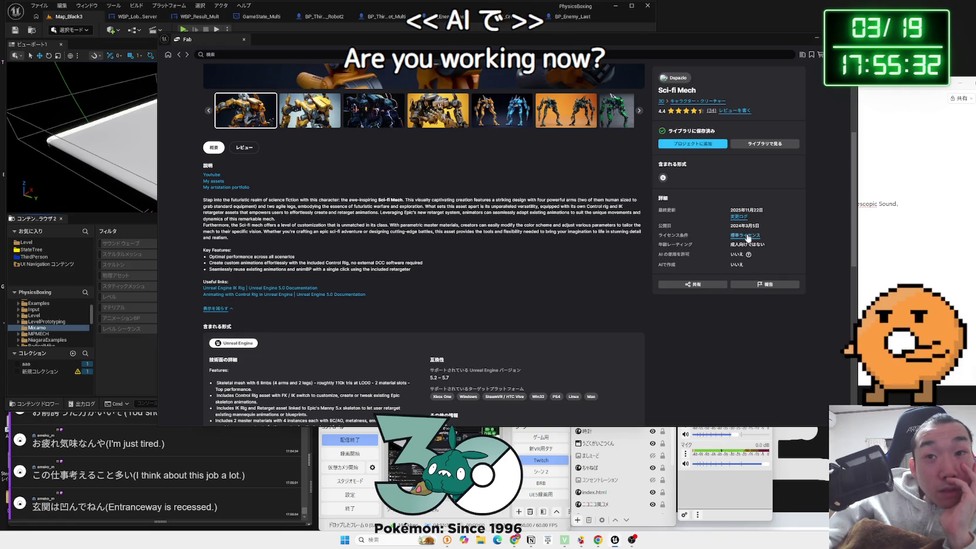
{"action": "scroll", "coordinate": [721, 269], "scroll_direction": "up", "scroll_amount": 4}
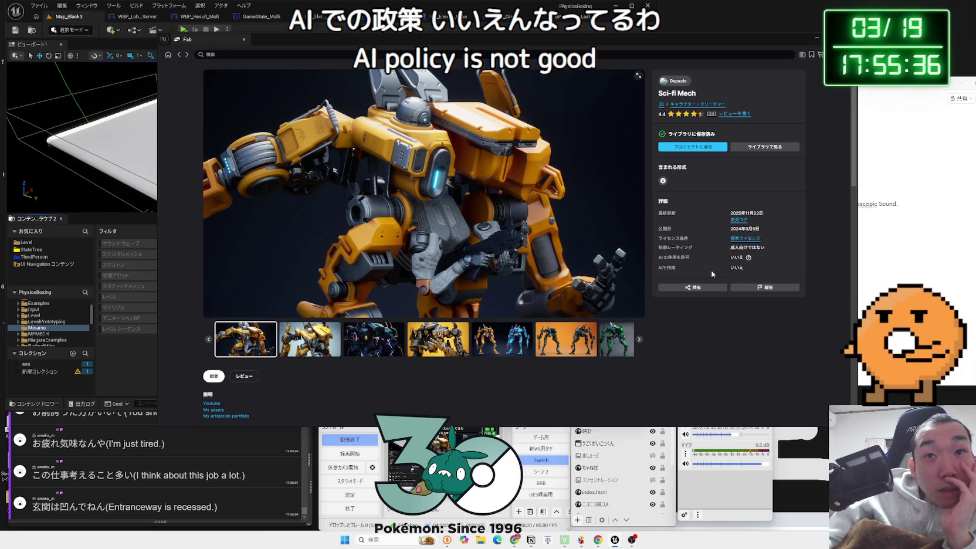
{"action": "left_click", "coordinate": [679, 82]}
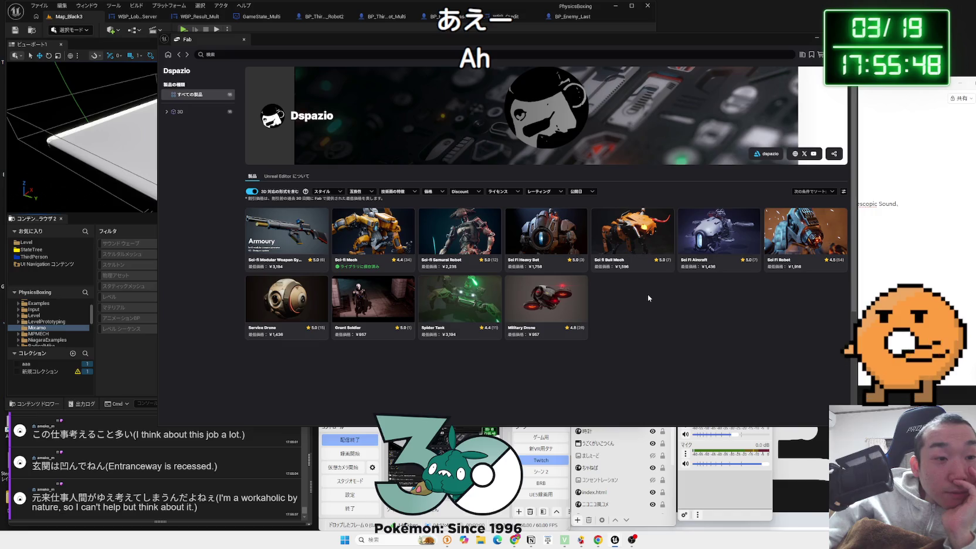
Step: Start a new bullet under Unreal Engine Marketplace on the Notion credits page
{"action": "left_click", "coordinate": [178, 55]}
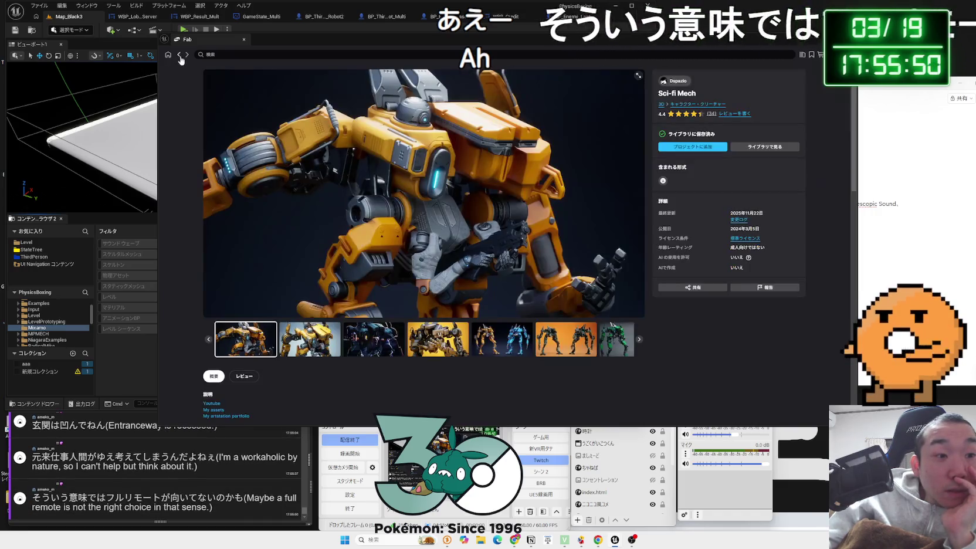
{"action": "left_click", "coordinate": [44, 462]}
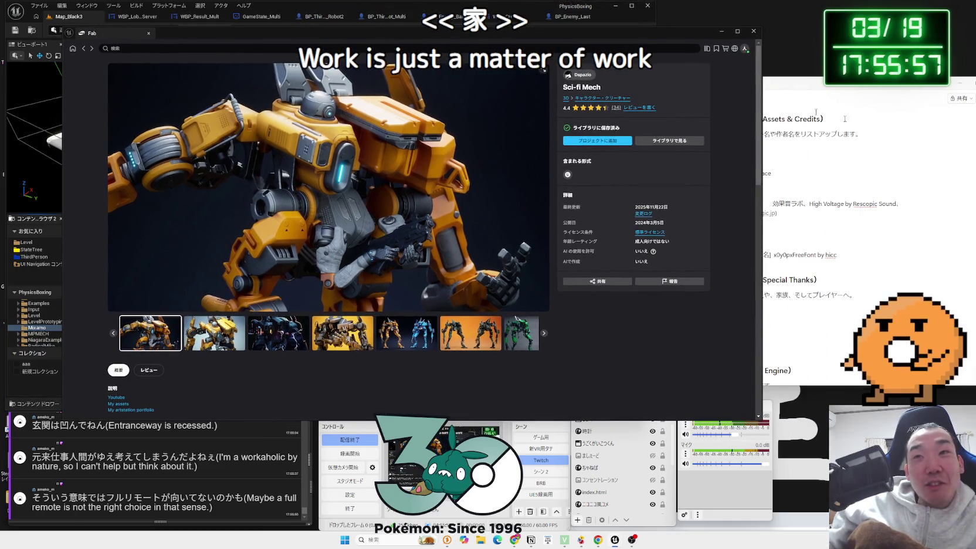
{"action": "left_click", "coordinate": [816, 111]}
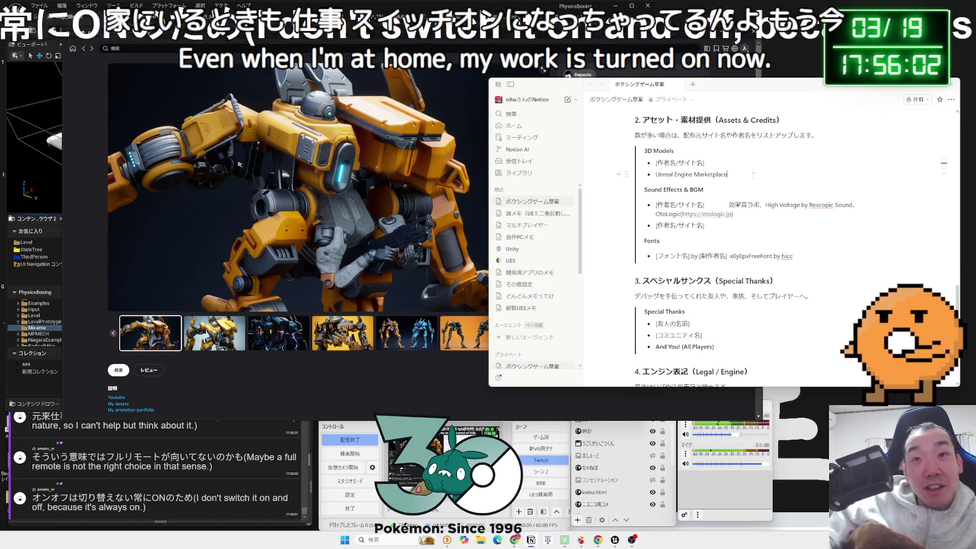
{"action": "left_click", "coordinate": [753, 175]}
{"action": "key", "text": "Return"}
Step: Check the title Sci-fi Mech and creator Dspazio on Fab for the new credit line
{"action": "left_click_drag", "start_coordinate": [730, 87], "coordinate": [643, 158]}
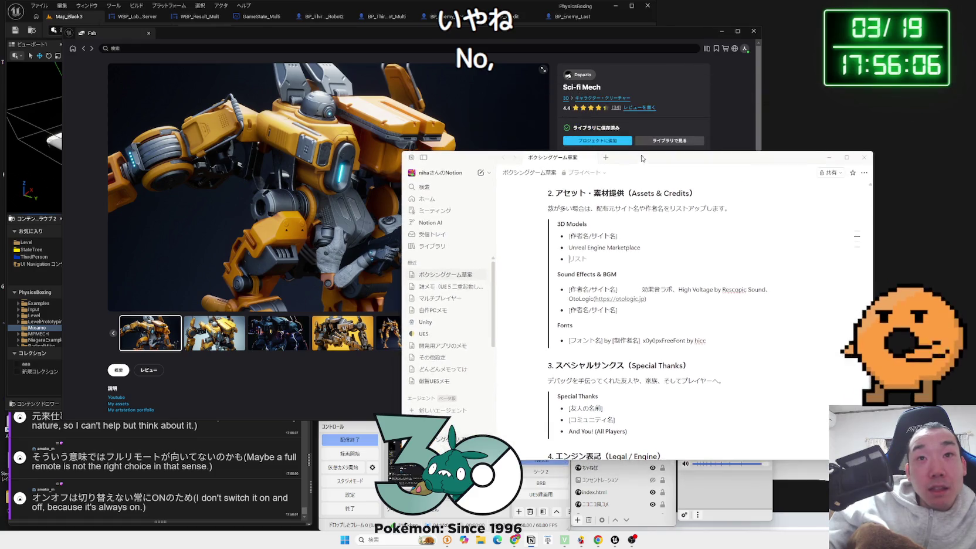
{"action": "left_click_drag", "start_coordinate": [603, 88], "coordinate": [583, 88]}
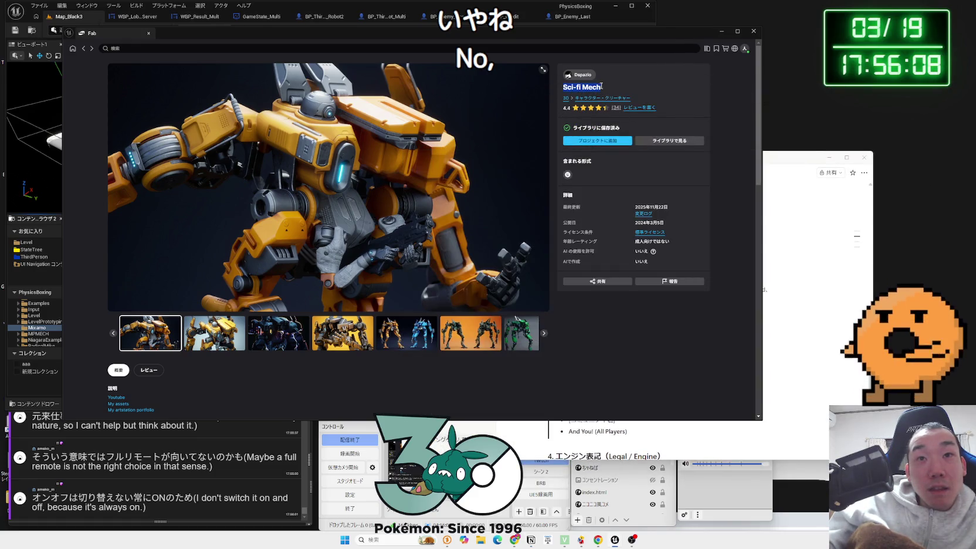
{"action": "left_click", "coordinate": [789, 211]}
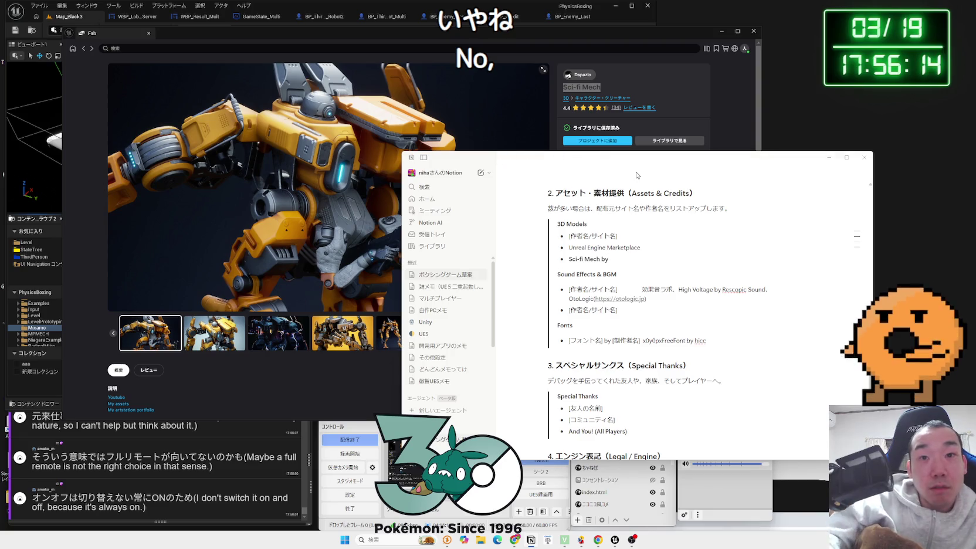
{"action": "left_click", "coordinate": [585, 78]}
{"action": "left_click", "coordinate": [584, 78]}
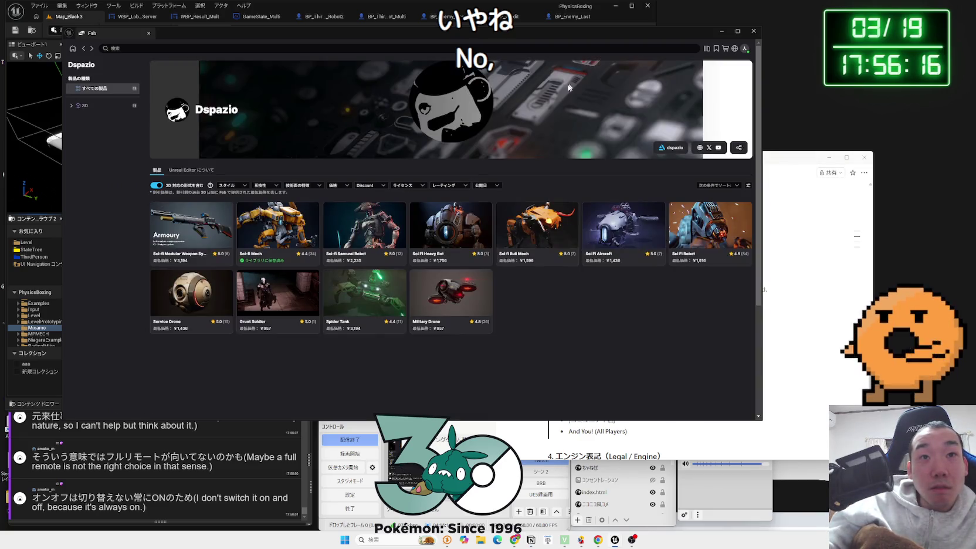
{"action": "left_click", "coordinate": [287, 229]}
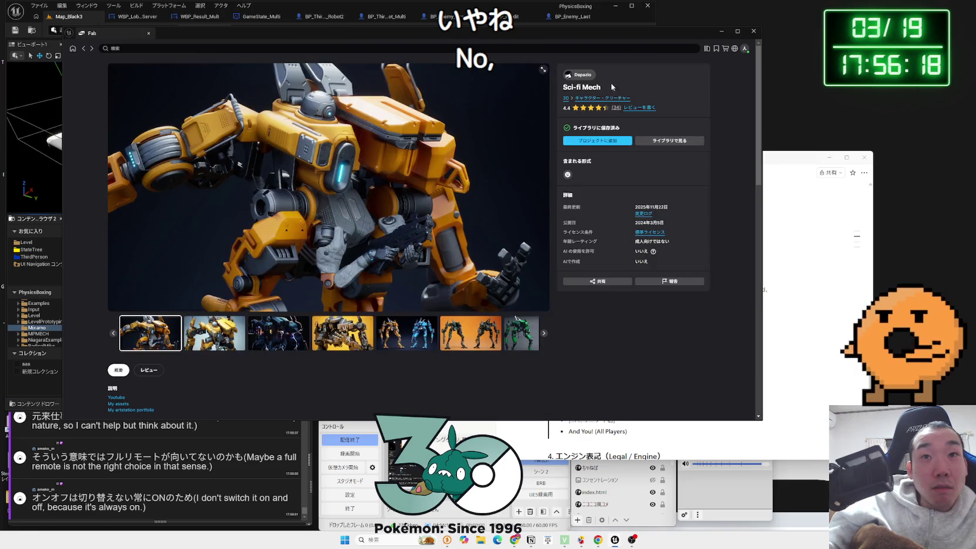
{"action": "left_click", "coordinate": [584, 79]}
{"action": "left_click_drag", "start_coordinate": [238, 110], "coordinate": [228, 110]}
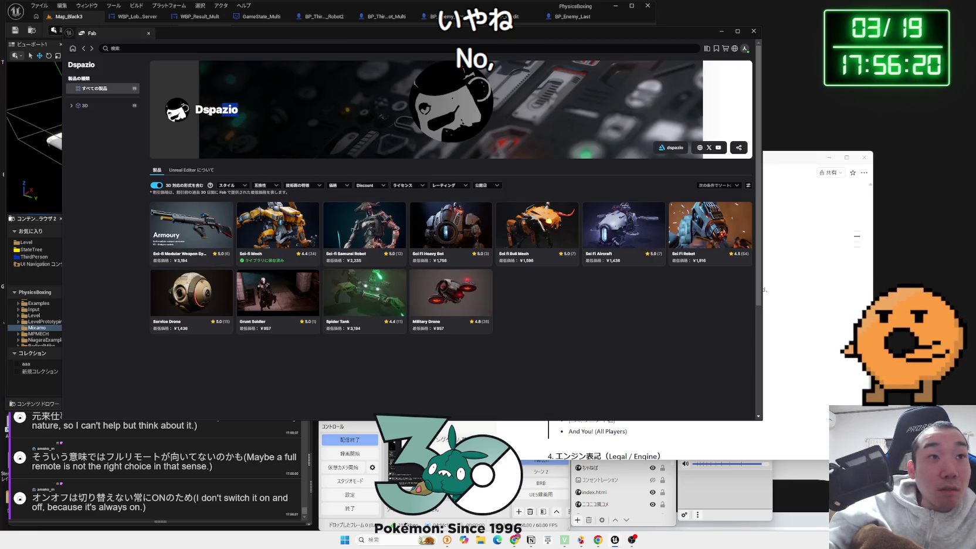
{"action": "left_click", "coordinate": [787, 245]}
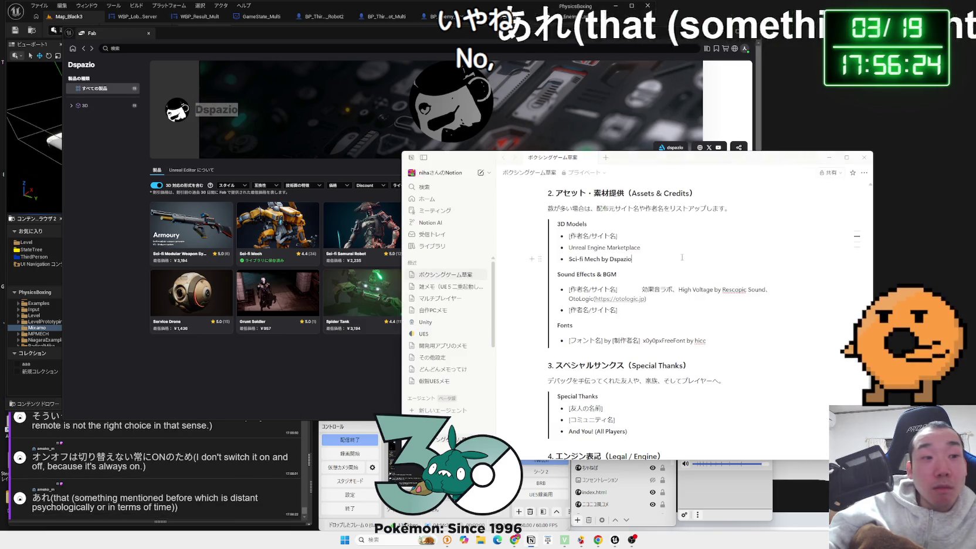
{"action": "left_click", "coordinate": [322, 170]}
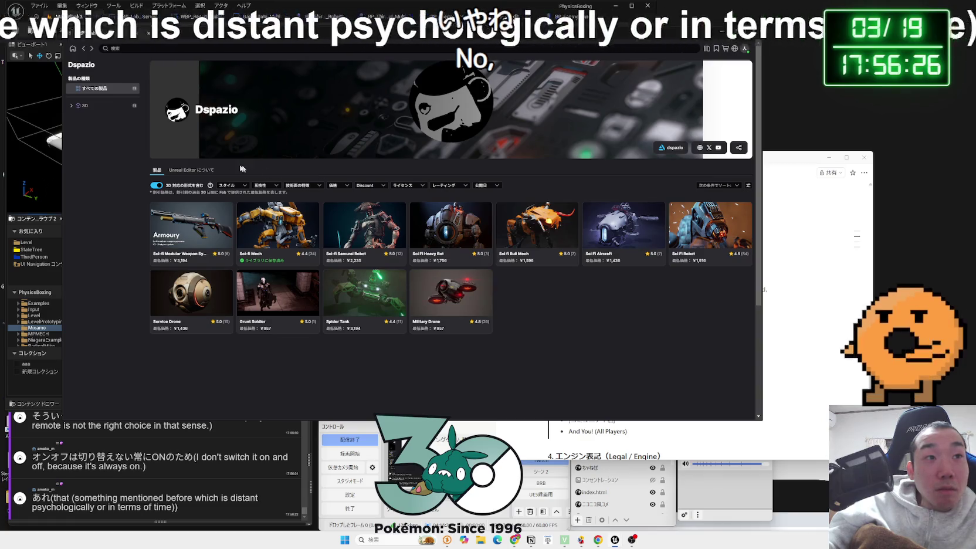
{"action": "left_click", "coordinate": [85, 49]}
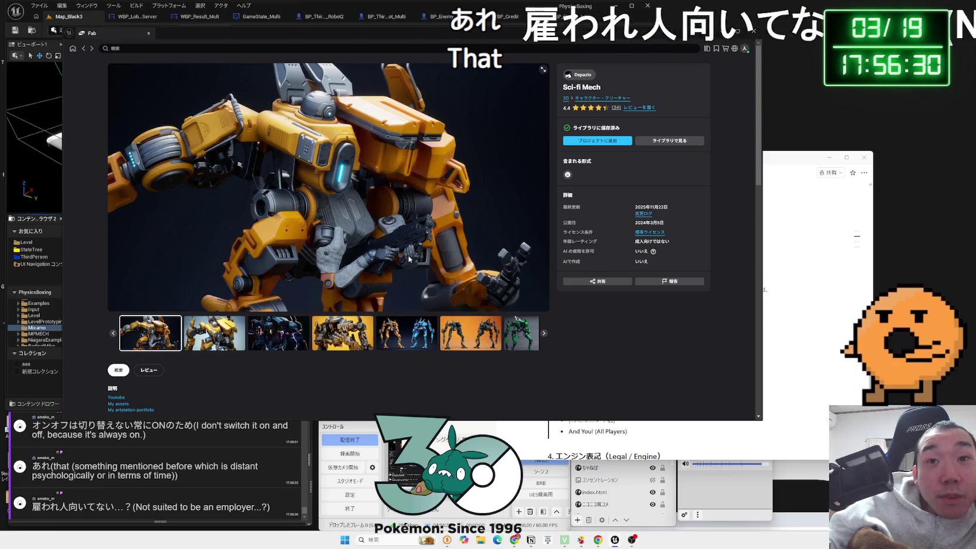
{"action": "scroll", "coordinate": [409, 258], "scroll_direction": "down", "scroll_amount": 3}
{"action": "left_click", "coordinate": [721, 503]}
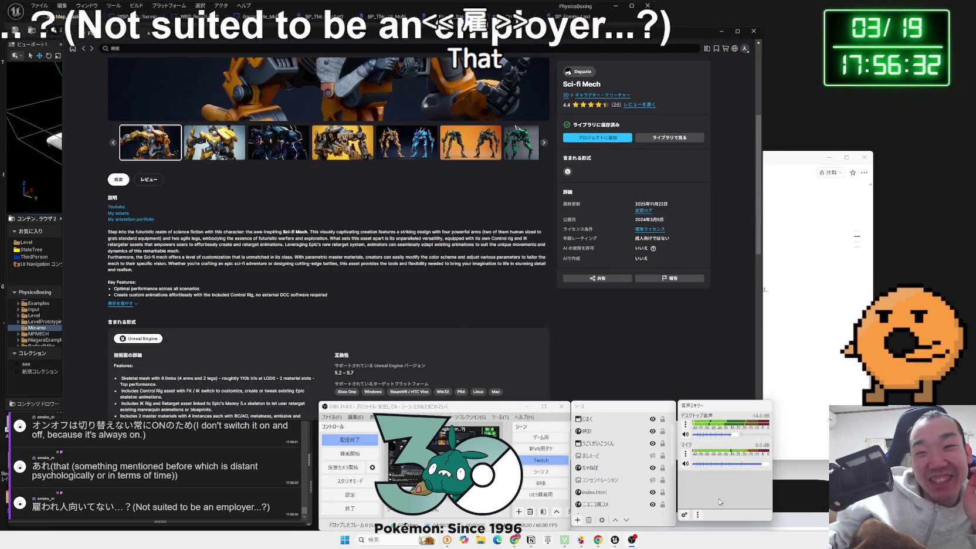
{"action": "scroll", "coordinate": [272, 231], "scroll_direction": "down", "scroll_amount": 3}
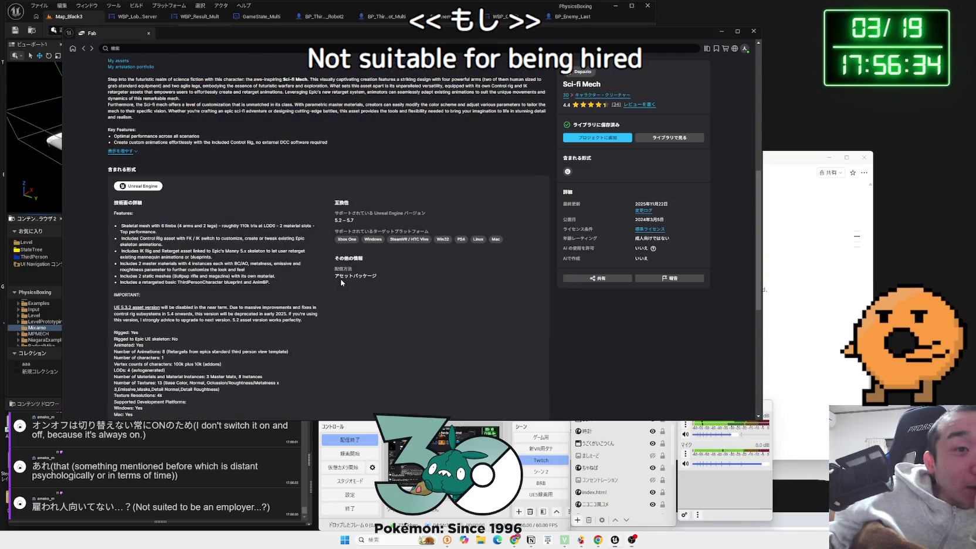
{"action": "scroll", "coordinate": [341, 283], "scroll_direction": "down", "scroll_amount": 2}
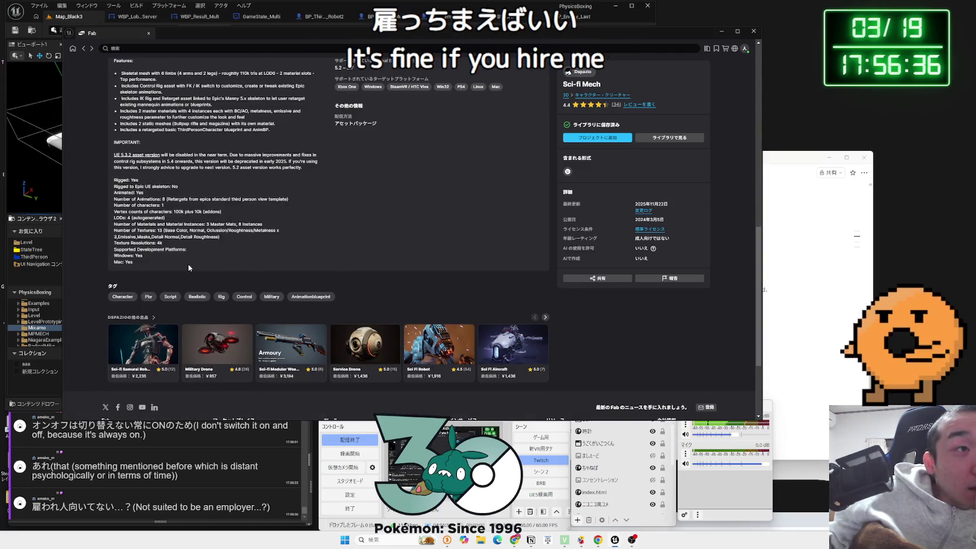
{"action": "scroll", "coordinate": [189, 267], "scroll_direction": "up", "scroll_amount": 1}
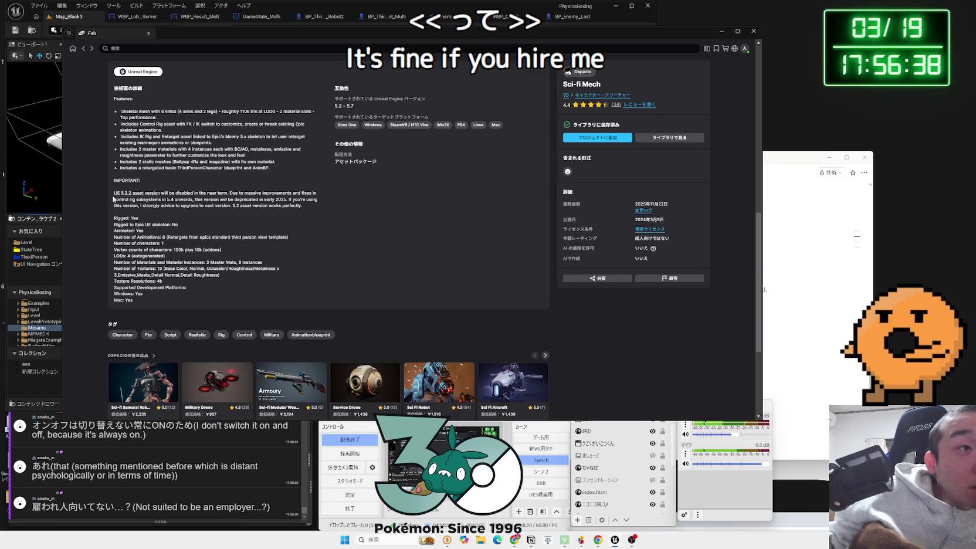
{"action": "mouse_move", "coordinate": [114, 192]}
{"action": "left_mouse_down"}
{"action": "mouse_move", "coordinate": [305, 200]}
{"action": "mouse_move", "coordinate": [276, 200]}
{"action": "left_mouse_up"}
{"action": "left_click", "coordinate": [302, 205]}
{"action": "left_click", "coordinate": [255, 195]}
{"action": "scroll", "coordinate": [251, 255], "scroll_direction": "up", "scroll_amount": 10}
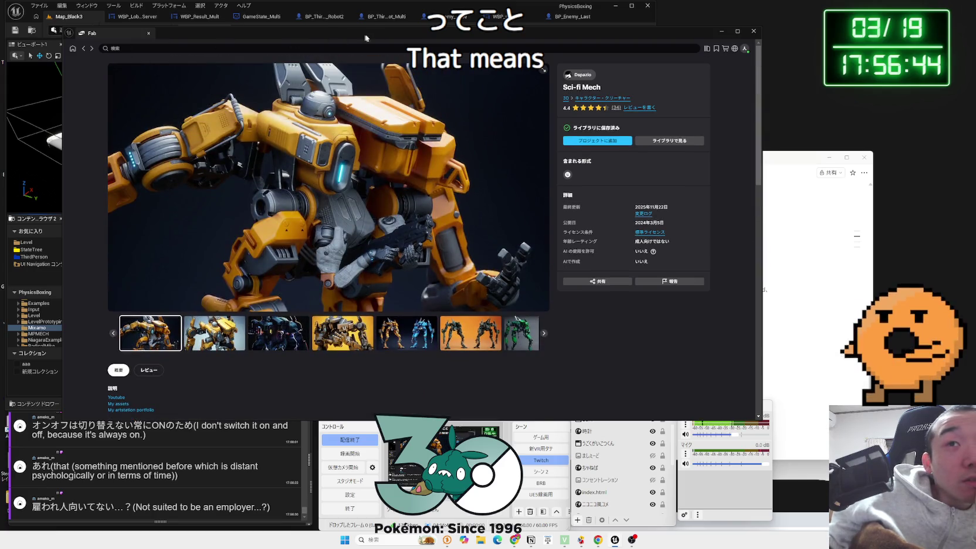
{"action": "left_click", "coordinate": [516, 539]}
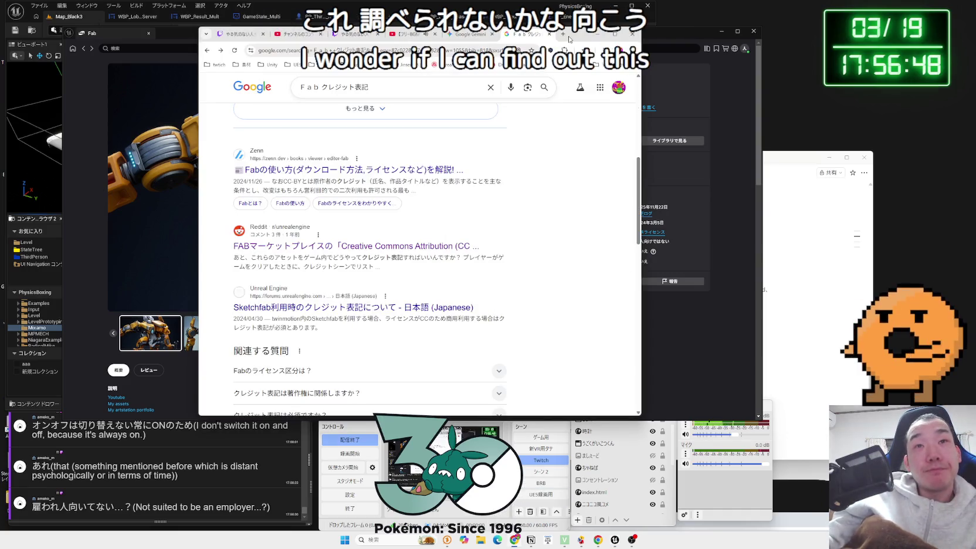
Step: Open a new Chrome tab and go to the Fab website
{"action": "left_click", "coordinate": [564, 35]}
{"action": "key", "text": "Zenkaku_Hankaku"}
{"action": "type", "text": "fab.com/ja"}
{"action": "key", "text": "Return"}
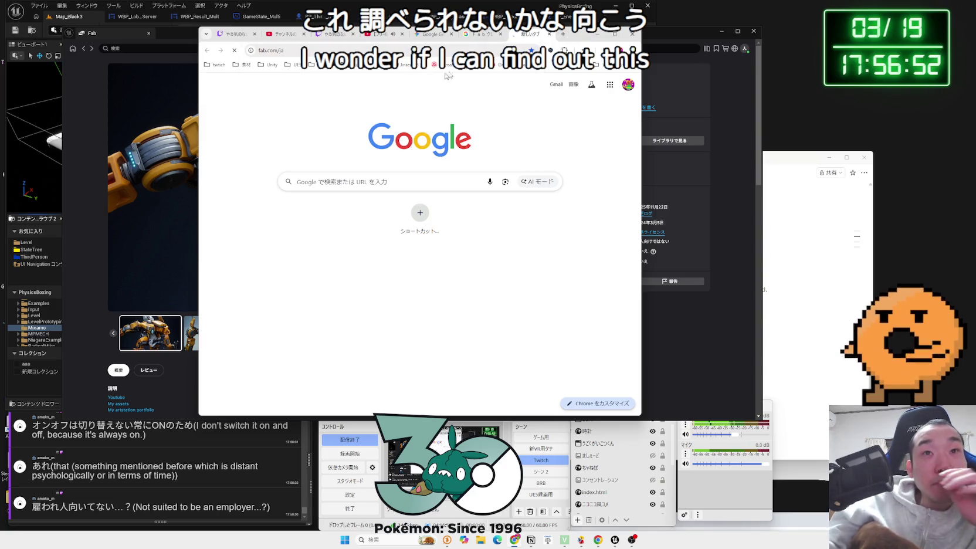
Step: Reposition and widen the browser window, then open the Fab account sign-in
{"action": "left_click_drag", "start_coordinate": [580, 42], "coordinate": [862, 56]}
{"action": "left_click_drag", "start_coordinate": [479, 154], "coordinate": [290, 147]}
{"action": "scroll", "coordinate": [530, 223], "scroll_direction": "down", "scroll_amount": 2}
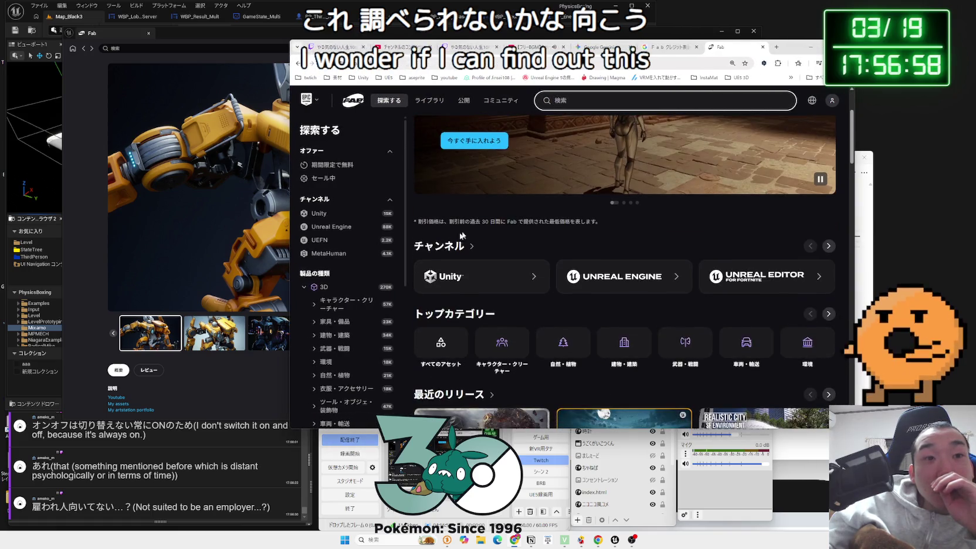
{"action": "left_click", "coordinate": [832, 102]}
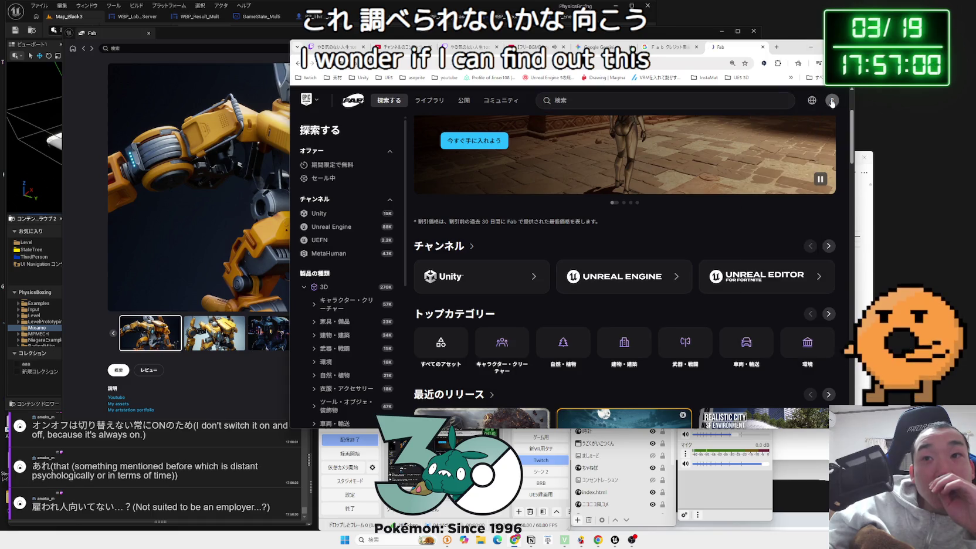
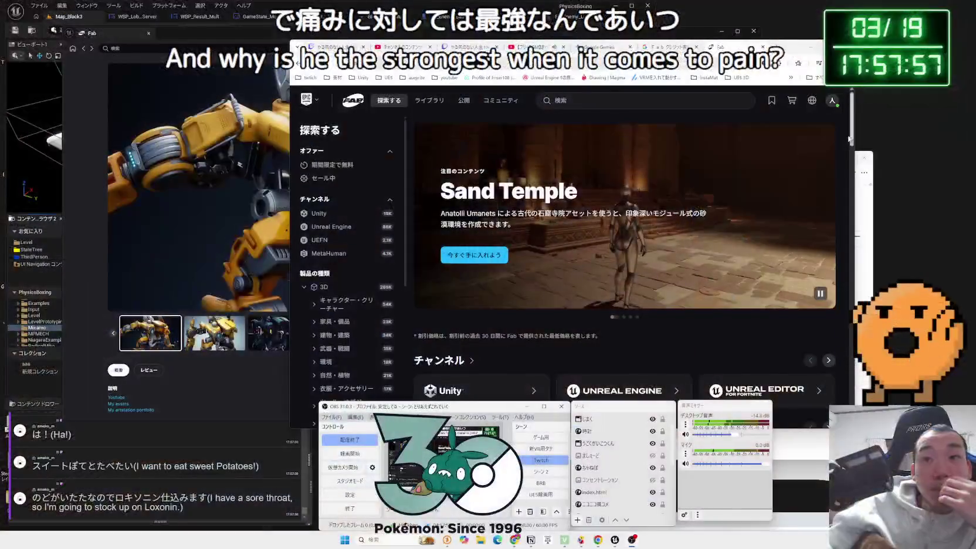
Step: Check the Fab cart preview, wishlist and site language options
{"action": "left_click", "coordinate": [788, 105]}
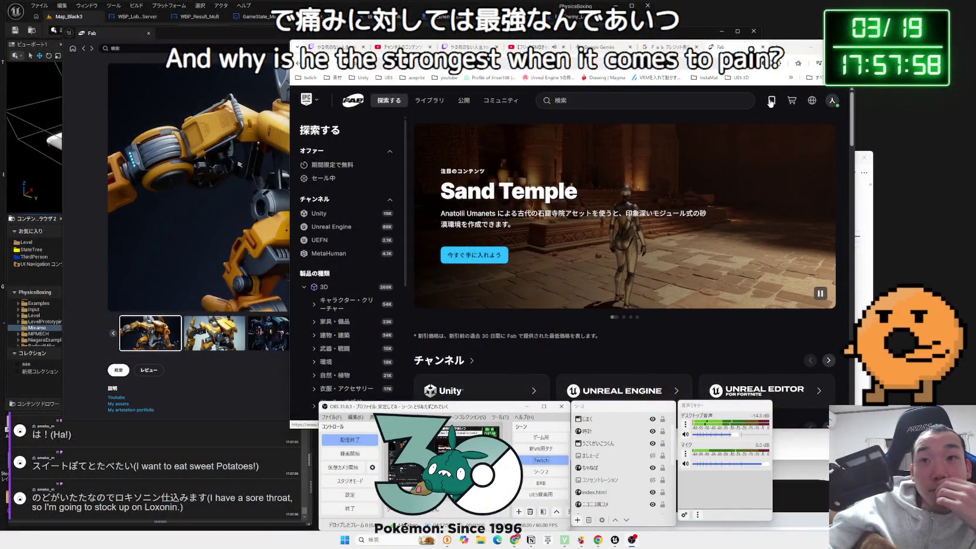
{"action": "left_click", "coordinate": [771, 102]}
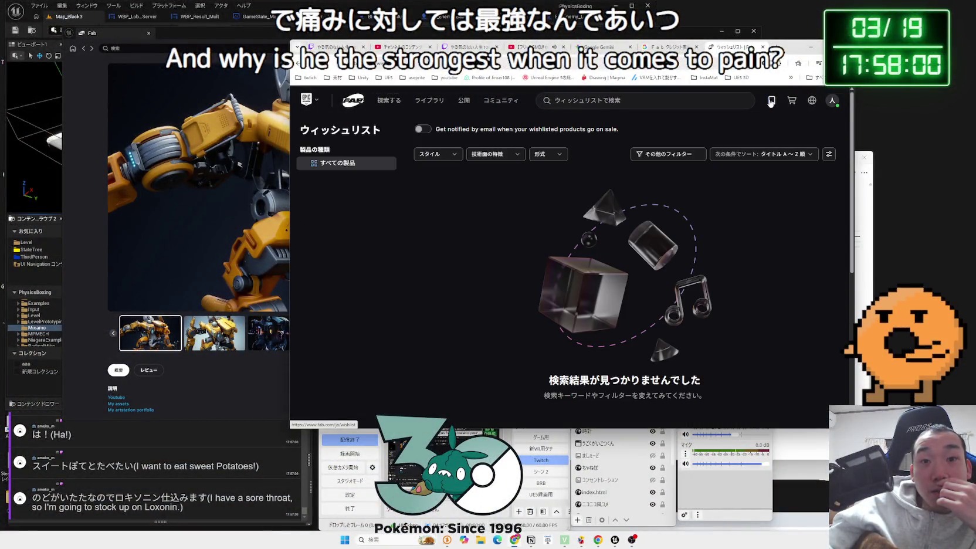
{"action": "left_click", "coordinate": [809, 101]}
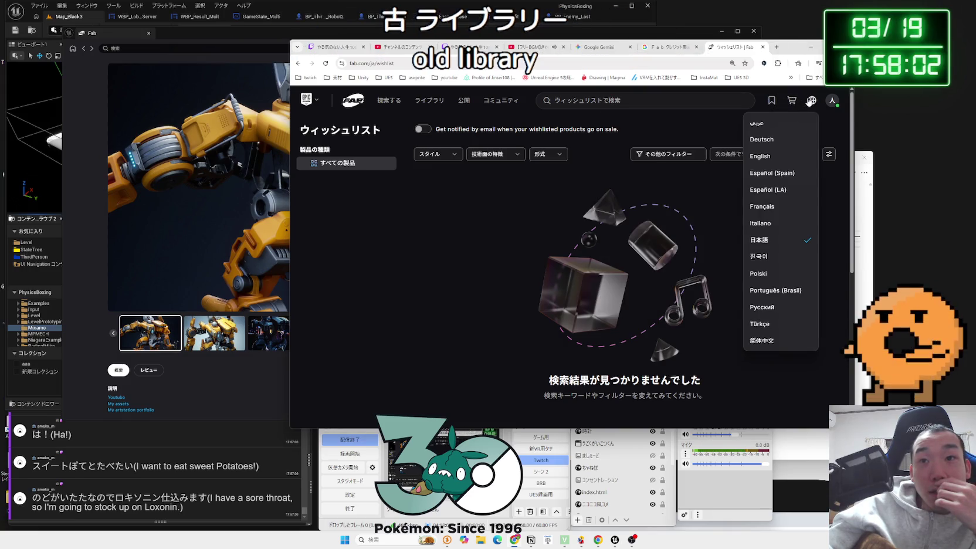
{"action": "left_click", "coordinate": [695, 123]}
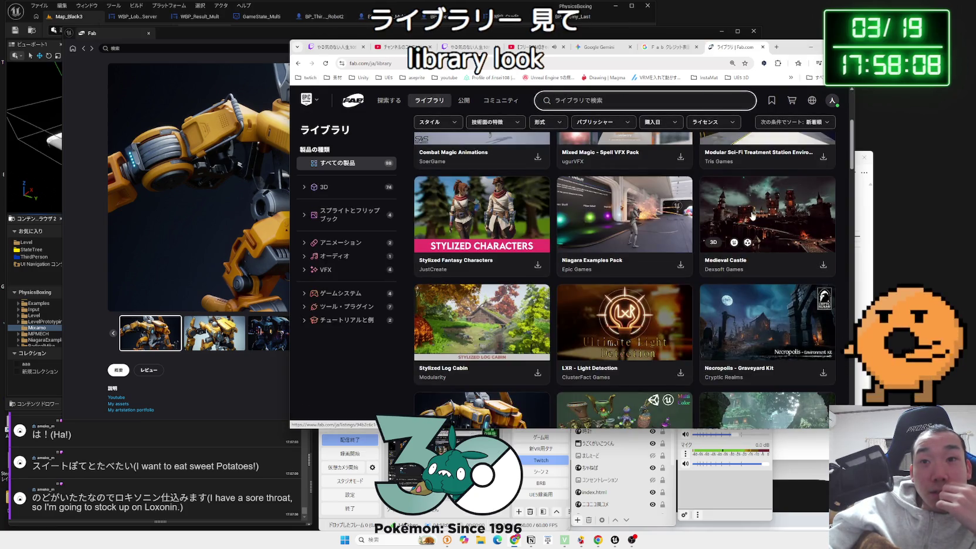
Step: Browse the Niagara Examples Pack page, then return to the library grid
{"action": "left_click", "coordinate": [610, 216]}
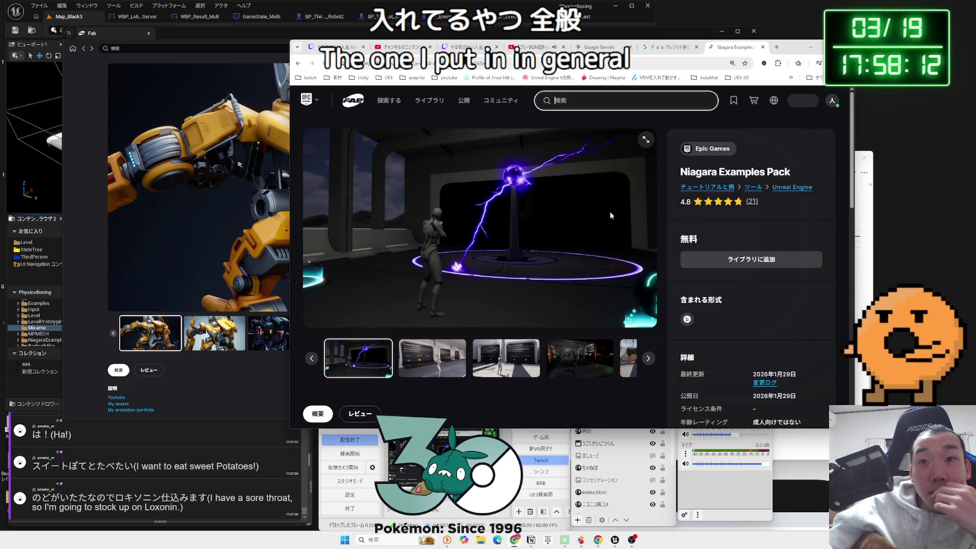
{"action": "scroll", "coordinate": [610, 216], "scroll_direction": "down", "scroll_amount": 3}
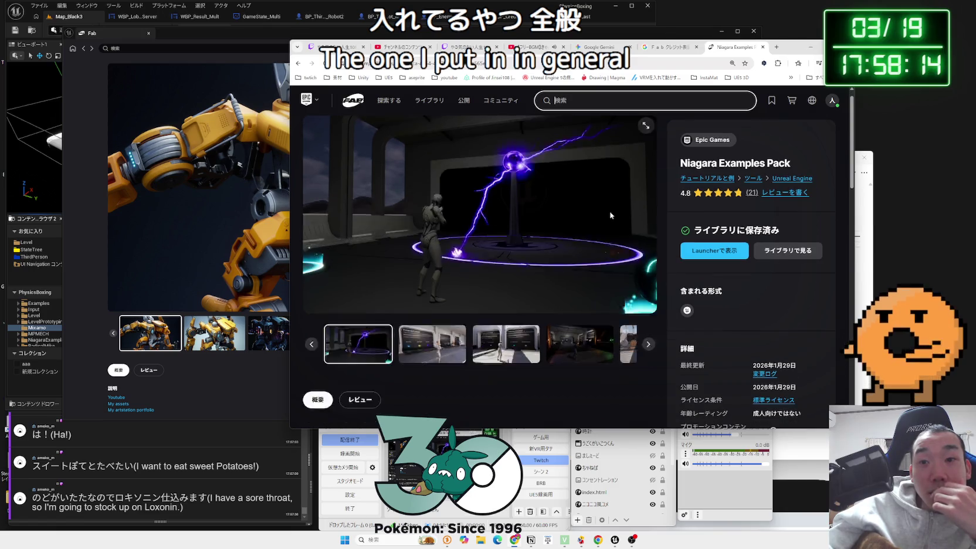
{"action": "scroll", "coordinate": [591, 238], "scroll_direction": "down", "scroll_amount": 5}
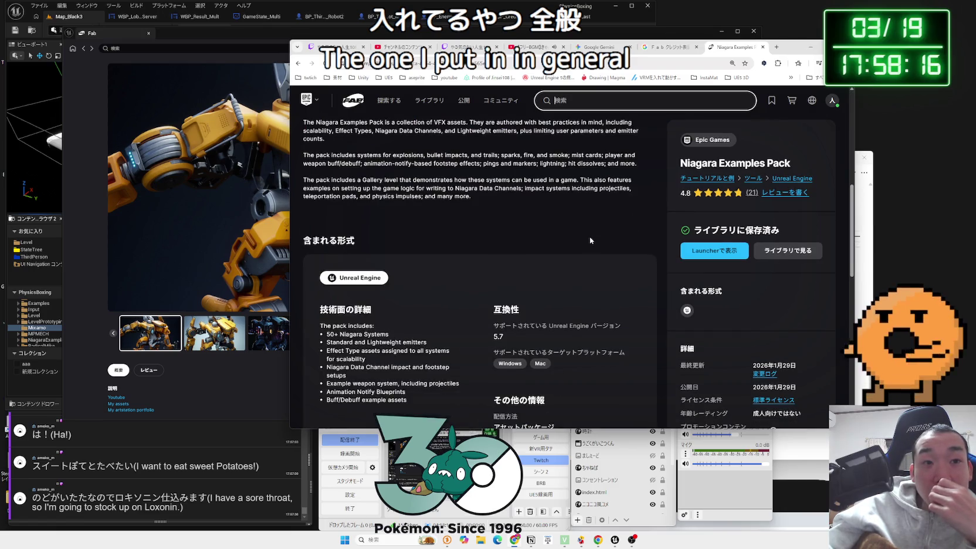
{"action": "scroll", "coordinate": [591, 240], "scroll_direction": "down", "scroll_amount": 1}
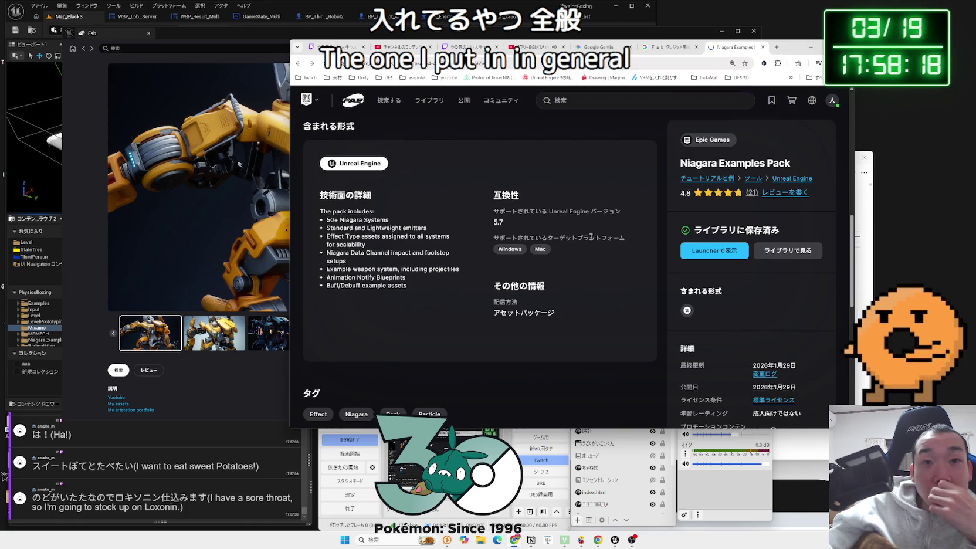
{"action": "key", "text": "alt+Left"}
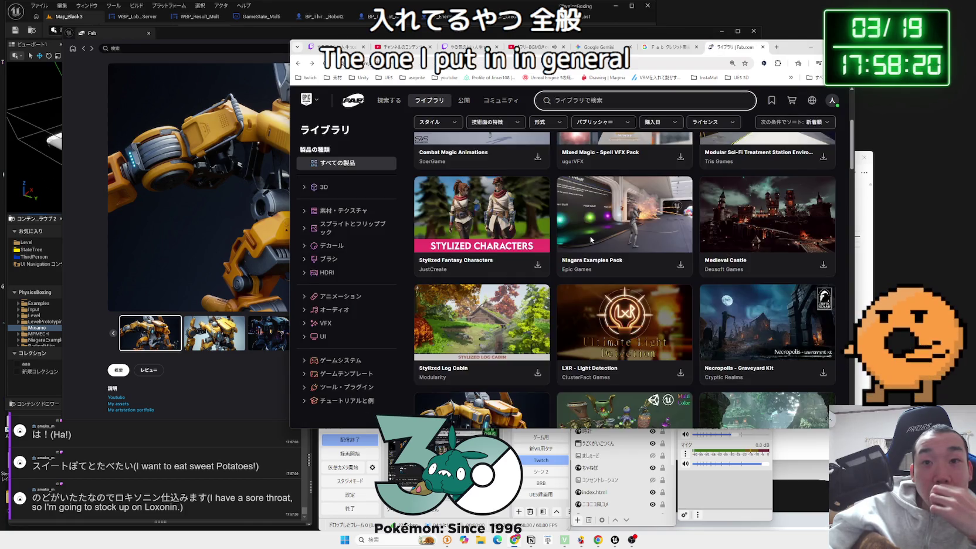
{"action": "scroll", "coordinate": [482, 233], "scroll_direction": "down", "scroll_amount": 3}
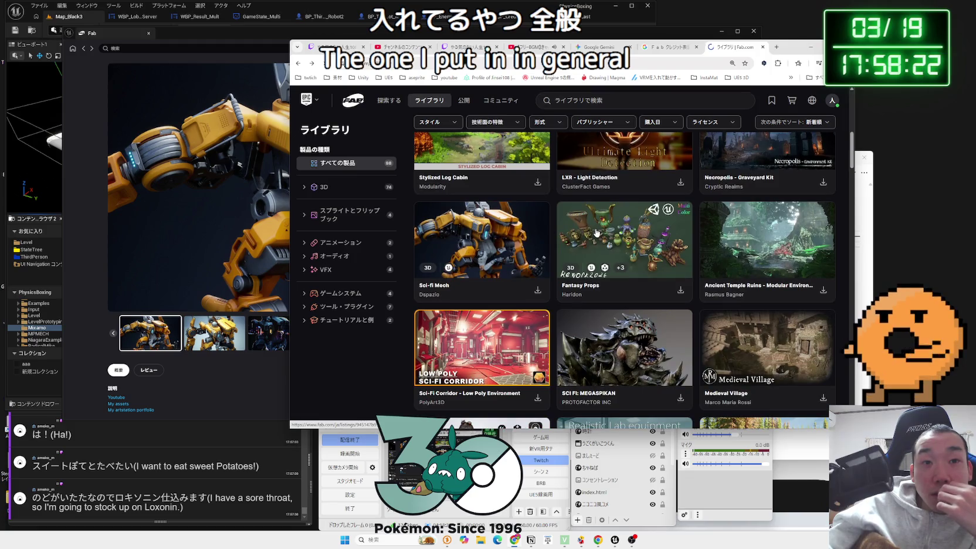
{"action": "scroll", "coordinate": [596, 228], "scroll_direction": "down", "scroll_amount": 3}
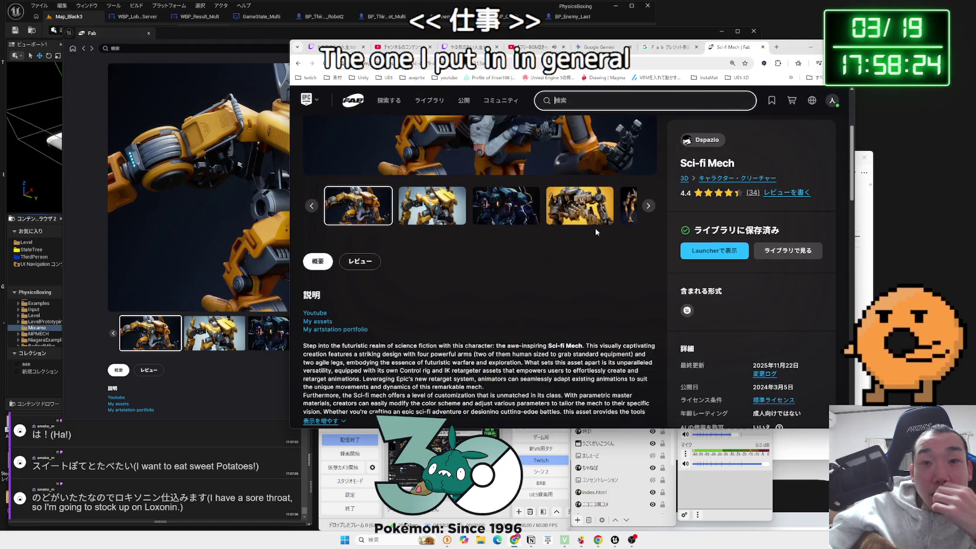
Step: Translate the Sci-fi Mech page into Japanese and scroll through it
{"action": "scroll", "coordinate": [596, 228], "scroll_direction": "down", "scroll_amount": 2}
{"action": "scroll", "coordinate": [568, 232], "scroll_direction": "down", "scroll_amount": 3}
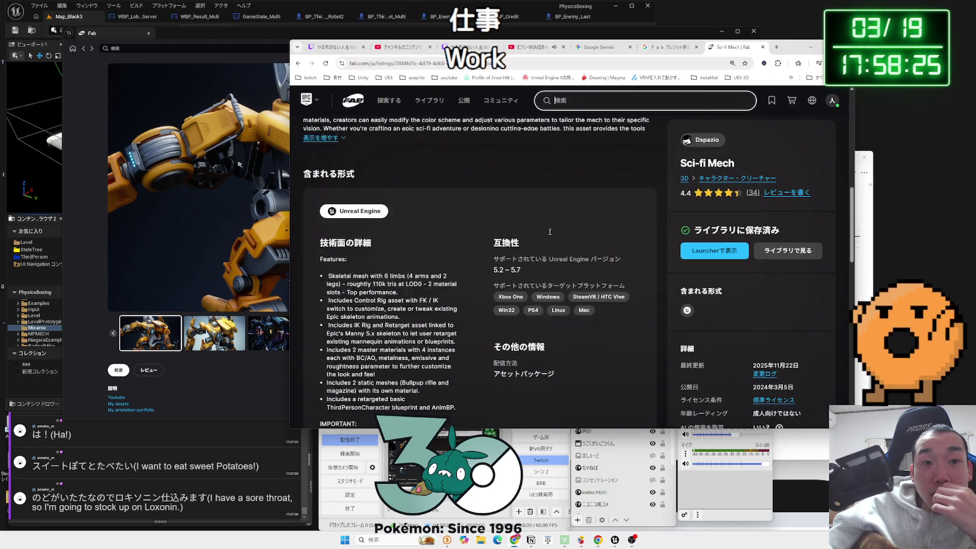
{"action": "right_click", "coordinate": [550, 200]}
{"action": "left_click", "coordinate": [594, 336]}
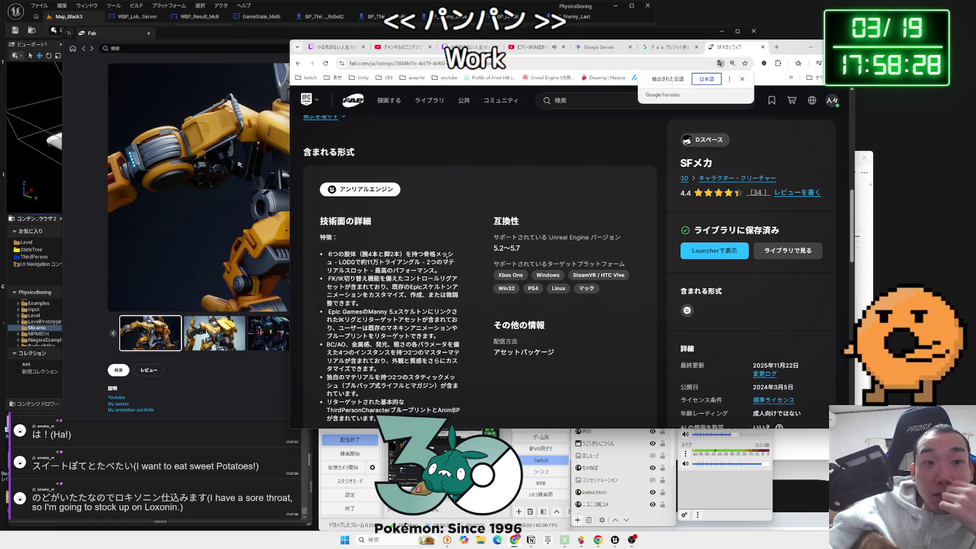
{"action": "scroll", "coordinate": [467, 257], "scroll_direction": "down", "scroll_amount": 3}
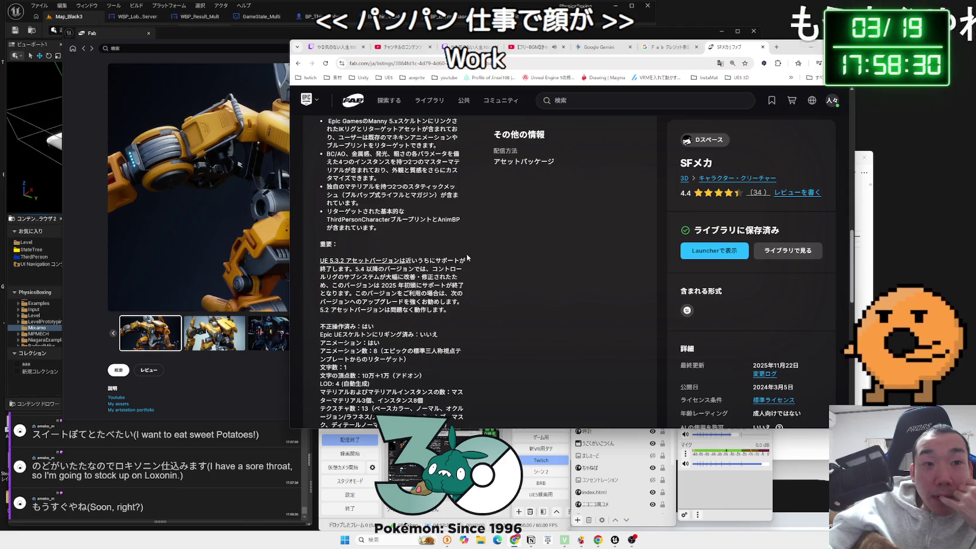
{"action": "scroll", "coordinate": [467, 258], "scroll_direction": "down", "scroll_amount": 3}
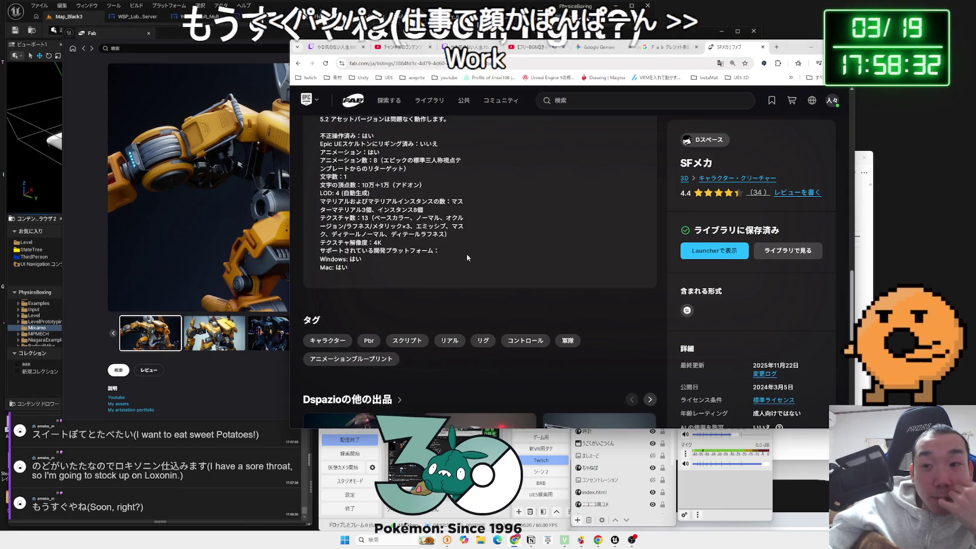
{"action": "scroll", "coordinate": [467, 258], "scroll_direction": "down", "scroll_amount": 1}
{"action": "scroll", "coordinate": [468, 257], "scroll_direction": "down", "scroll_amount": 3}
{"action": "scroll", "coordinate": [467, 258], "scroll_direction": "up", "scroll_amount": 1}
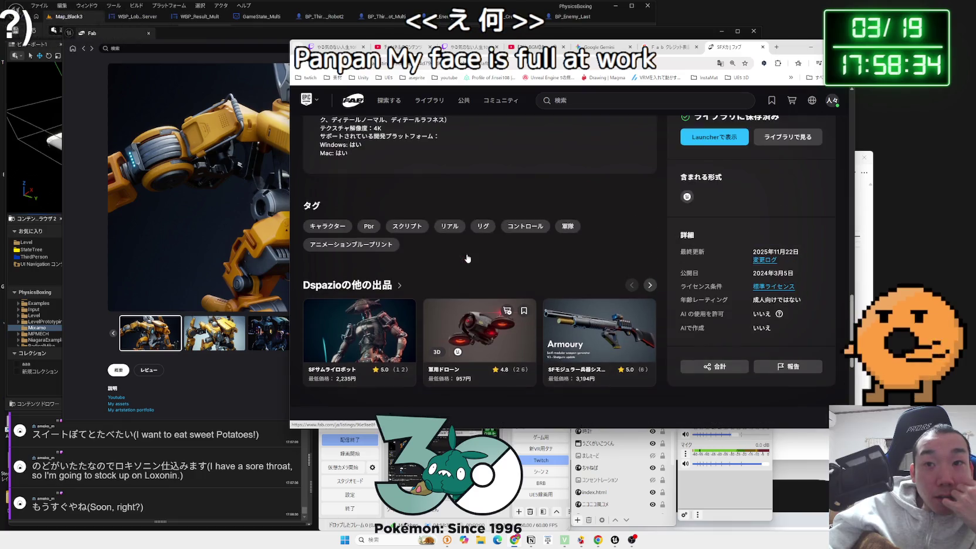
{"action": "scroll", "coordinate": [467, 257], "scroll_direction": "up", "scroll_amount": 2}
{"action": "scroll", "coordinate": [467, 257], "scroll_direction": "up", "scroll_amount": 1}
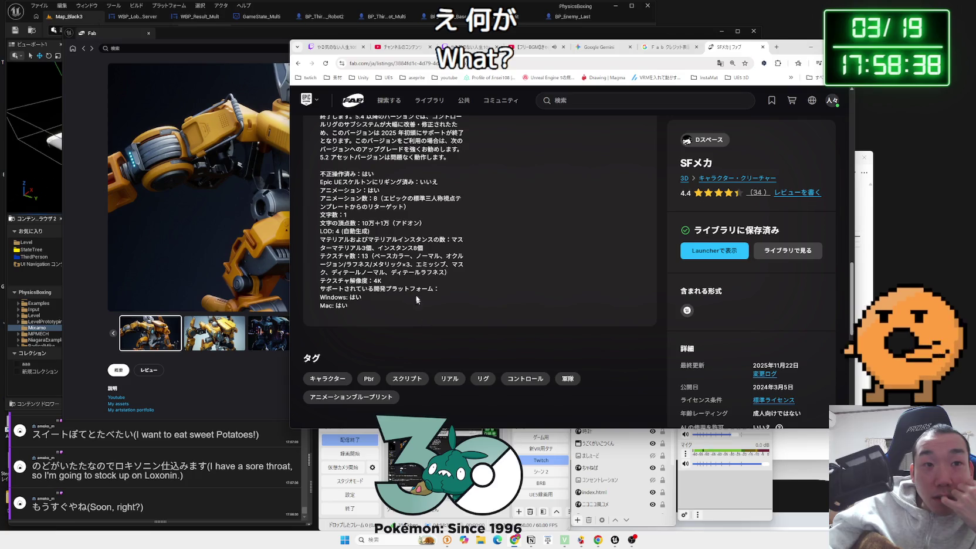
Step: Read the translated spec lines and the UE 5.3.2 paragraph, selecting passages
{"action": "left_click", "coordinate": [414, 236]}
{"action": "scroll", "coordinate": [413, 236], "scroll_direction": "up", "scroll_amount": 1}
{"action": "mouse_move", "coordinate": [320, 220]}
{"action": "left_mouse_down"}
{"action": "mouse_move", "coordinate": [411, 314]}
{"action": "mouse_move", "coordinate": [418, 344]}
{"action": "left_mouse_up"}
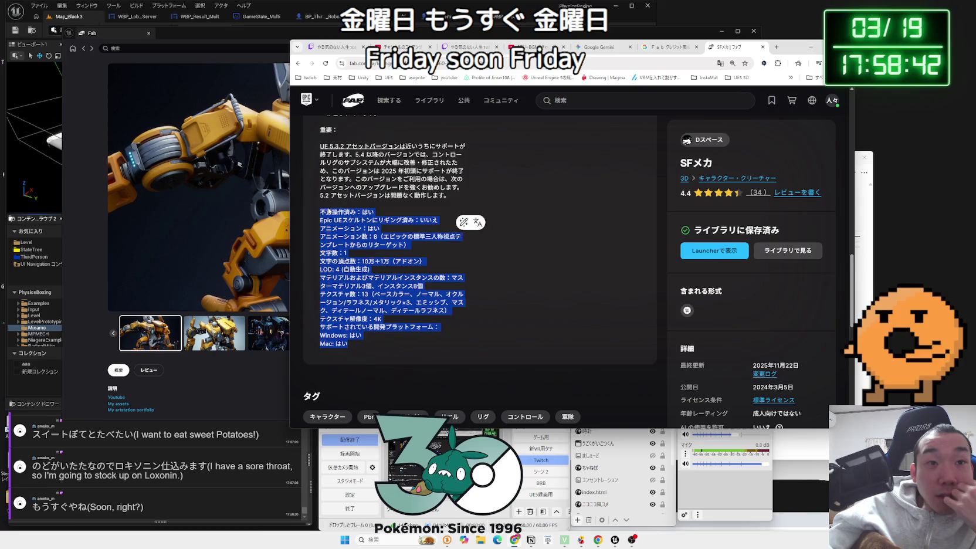
{"action": "left_click", "coordinate": [325, 216]}
{"action": "scroll", "coordinate": [324, 215], "scroll_direction": "up", "scroll_amount": 1}
{"action": "left_click", "coordinate": [461, 236]}
{"action": "scroll", "coordinate": [482, 252], "scroll_direction": "up", "scroll_amount": 3}
{"action": "mouse_move", "coordinate": [434, 268]}
{"action": "left_mouse_down"}
{"action": "mouse_move", "coordinate": [328, 206]}
{"action": "mouse_move", "coordinate": [403, 273]}
{"action": "mouse_move", "coordinate": [435, 335]}
{"action": "left_mouse_up"}
{"action": "left_click", "coordinate": [328, 206]}
{"action": "scroll", "coordinate": [410, 252], "scroll_direction": "up", "scroll_amount": 3}
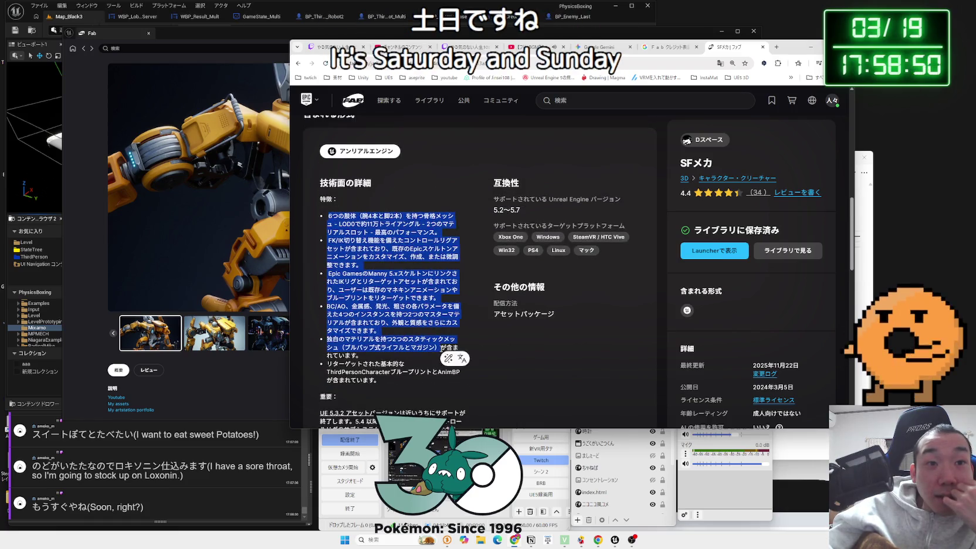
{"action": "left_click", "coordinate": [475, 321]}
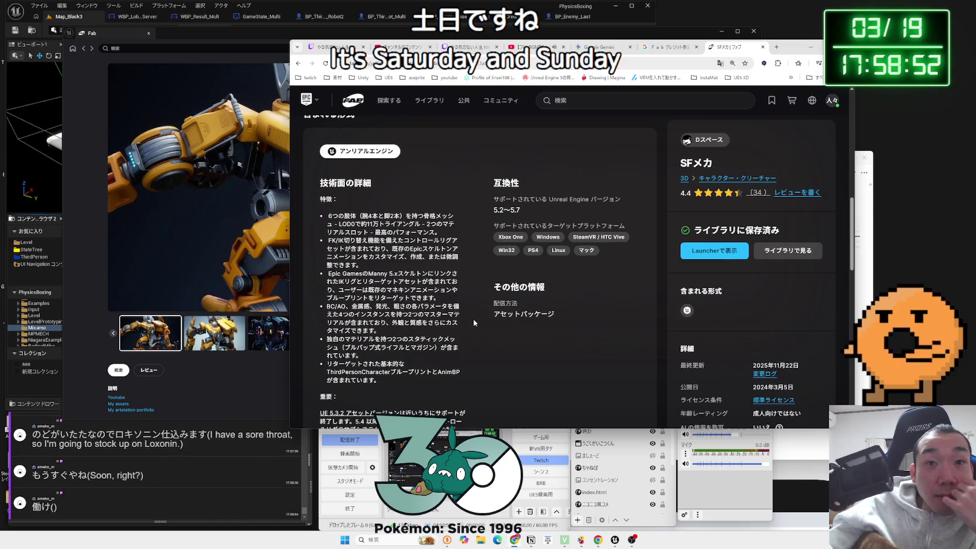
{"action": "scroll", "coordinate": [473, 320], "scroll_direction": "up", "scroll_amount": 4}
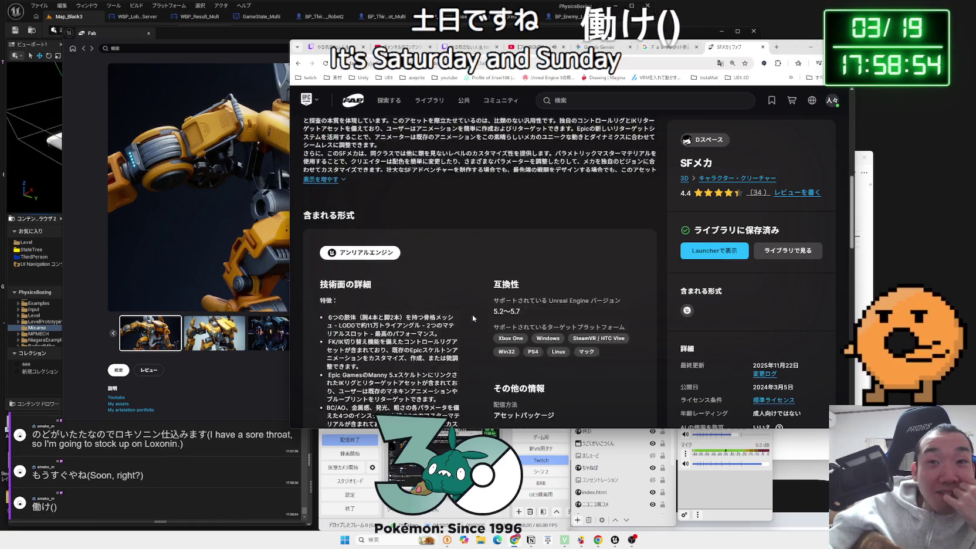
Step: Expand the full Sci-fi Mech description with its key features
{"action": "left_click", "coordinate": [321, 307]}
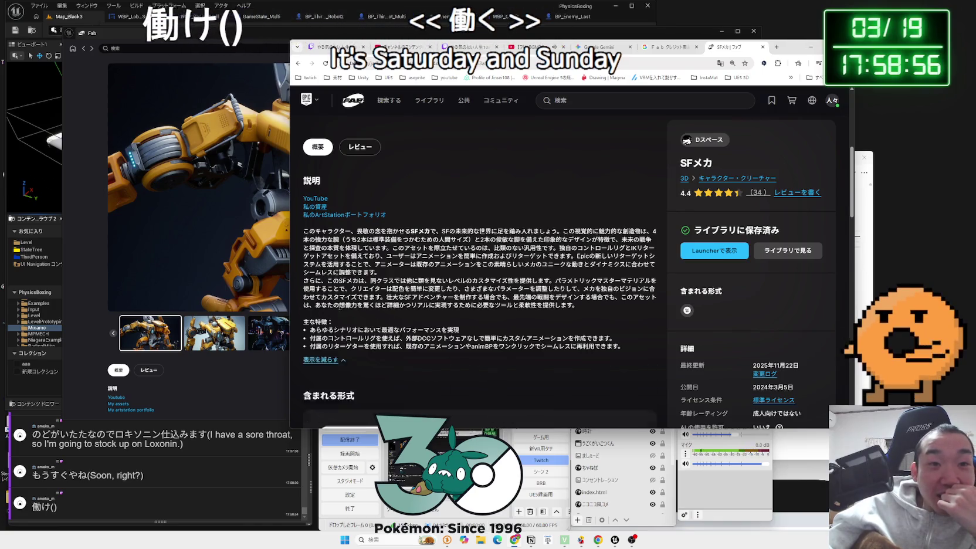
{"action": "mouse_move", "coordinate": [432, 297]}
{"action": "left_mouse_down"}
{"action": "mouse_move", "coordinate": [461, 333]}
{"action": "mouse_move", "coordinate": [655, 359]}
{"action": "mouse_move", "coordinate": [565, 310]}
{"action": "mouse_move", "coordinate": [471, 224]}
{"action": "left_mouse_up"}
{"action": "left_click", "coordinate": [472, 224]}
{"action": "scroll", "coordinate": [477, 246], "scroll_direction": "up", "scroll_amount": 5}
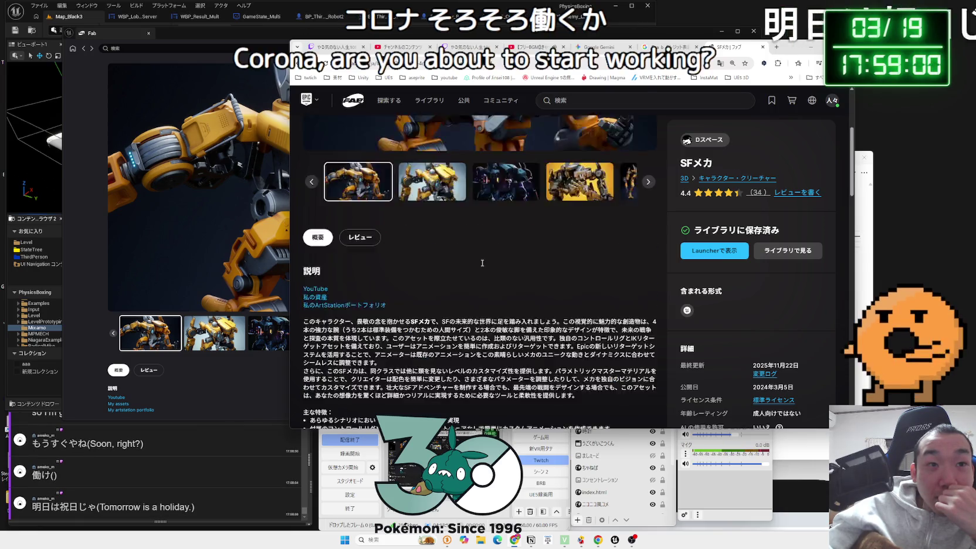
{"action": "scroll", "coordinate": [483, 266], "scroll_direction": "down", "scroll_amount": 5}
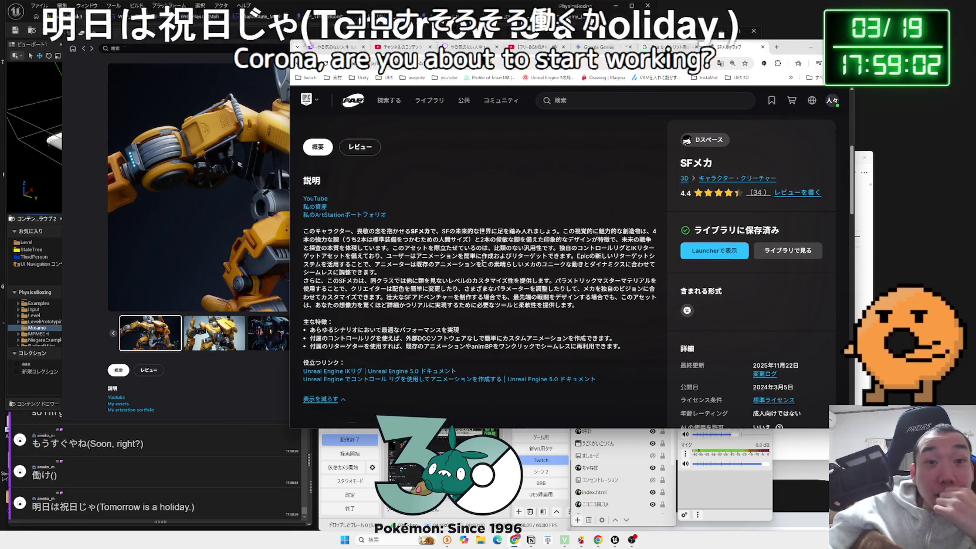
Step: Restore the Sci-fi Mech page to its original English
{"action": "right_click", "coordinate": [482, 266]}
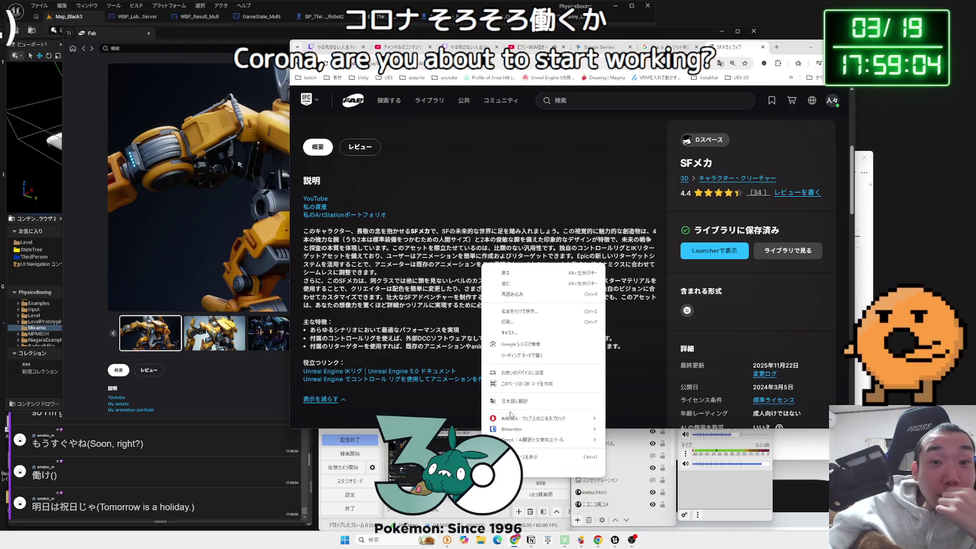
{"action": "left_click", "coordinate": [516, 401]}
{"action": "left_click", "coordinate": [668, 78]}
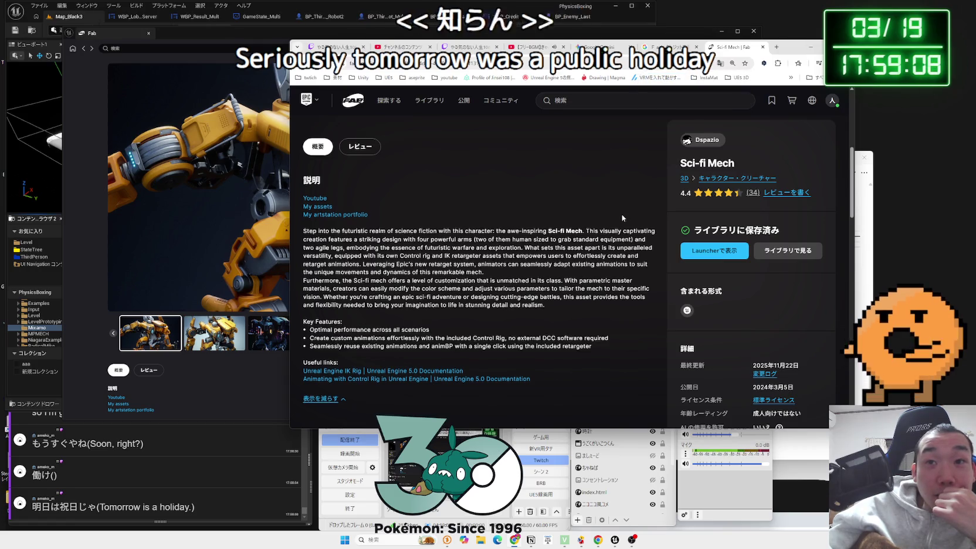
{"action": "scroll", "coordinate": [622, 217], "scroll_direction": "down", "scroll_amount": 10}
{"action": "scroll", "coordinate": [624, 220], "scroll_direction": "down", "scroll_amount": 10}
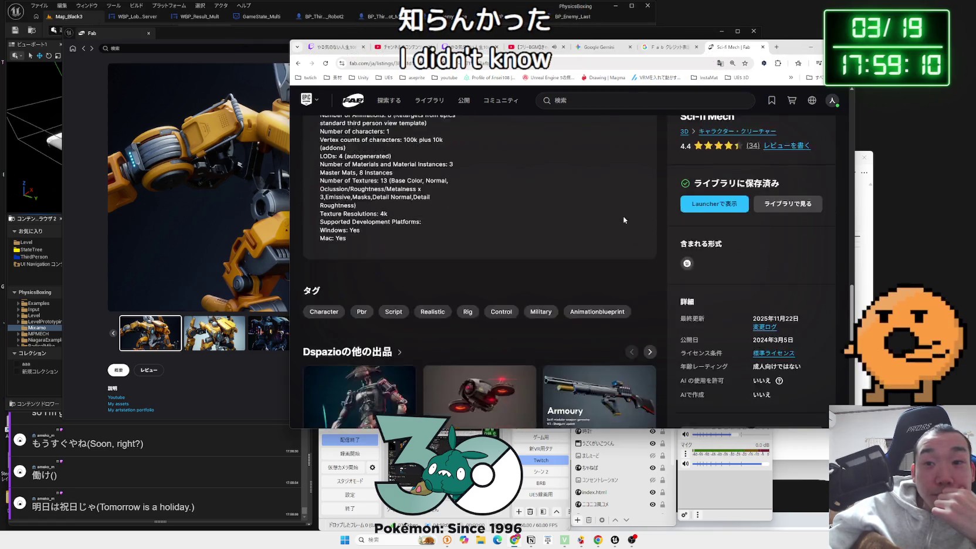
Step: Switch among the Fab credit search, Sci-fi Mech, YouTube and Gemini chat tabs
{"action": "left_click", "coordinate": [660, 51]}
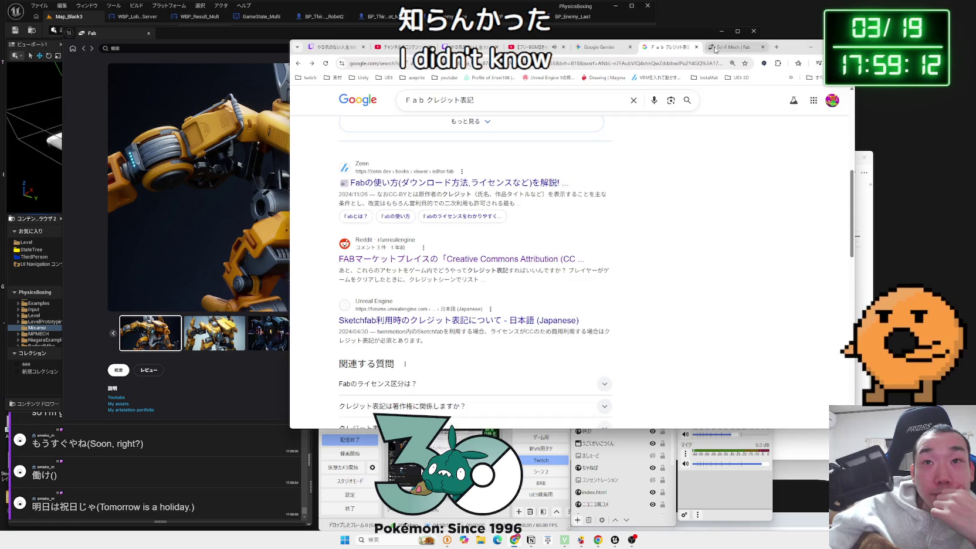
{"action": "left_click", "coordinate": [715, 50]}
{"action": "left_click", "coordinate": [597, 47]}
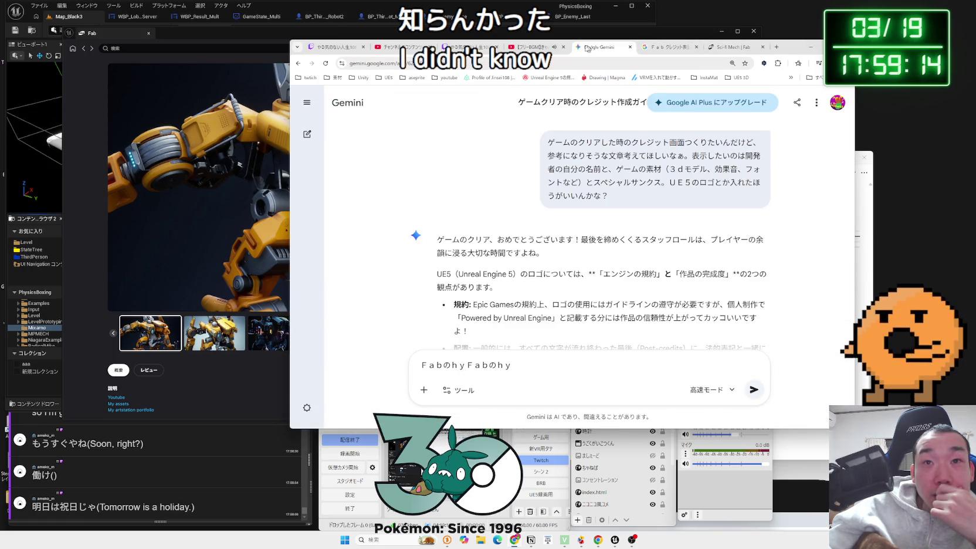
{"action": "left_click", "coordinate": [536, 47]}
{"action": "left_click", "coordinate": [401, 47]}
{"action": "left_click", "coordinate": [535, 47]}
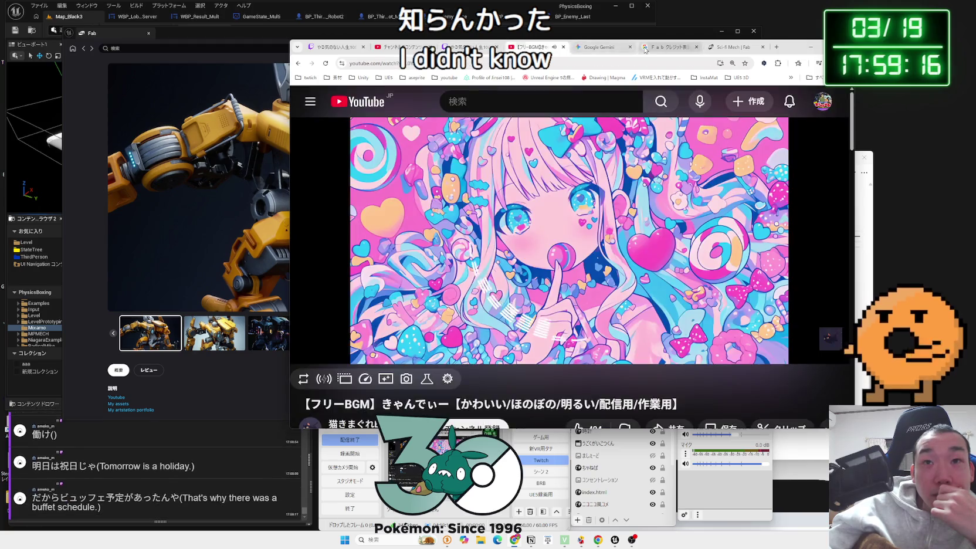
{"action": "left_click", "coordinate": [646, 47]}
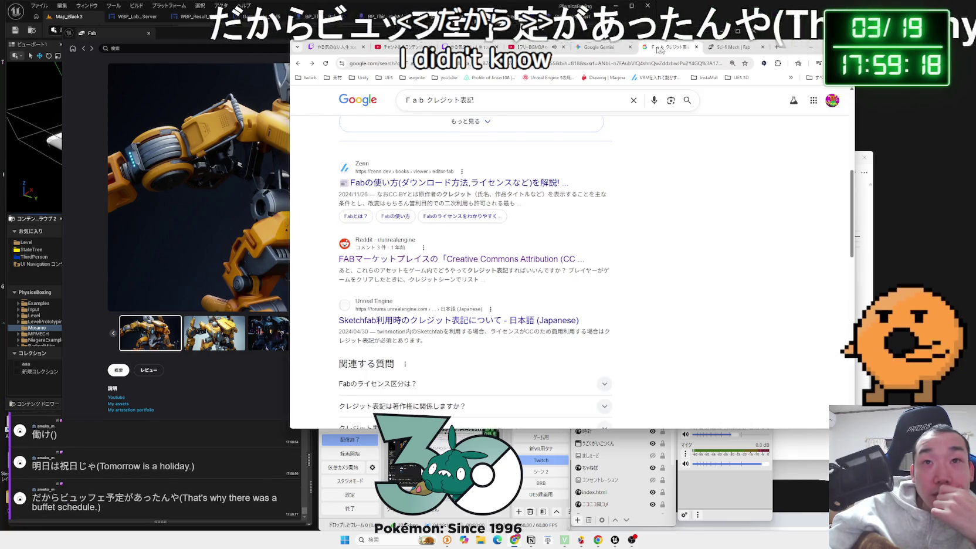
{"action": "left_click", "coordinate": [598, 47]}
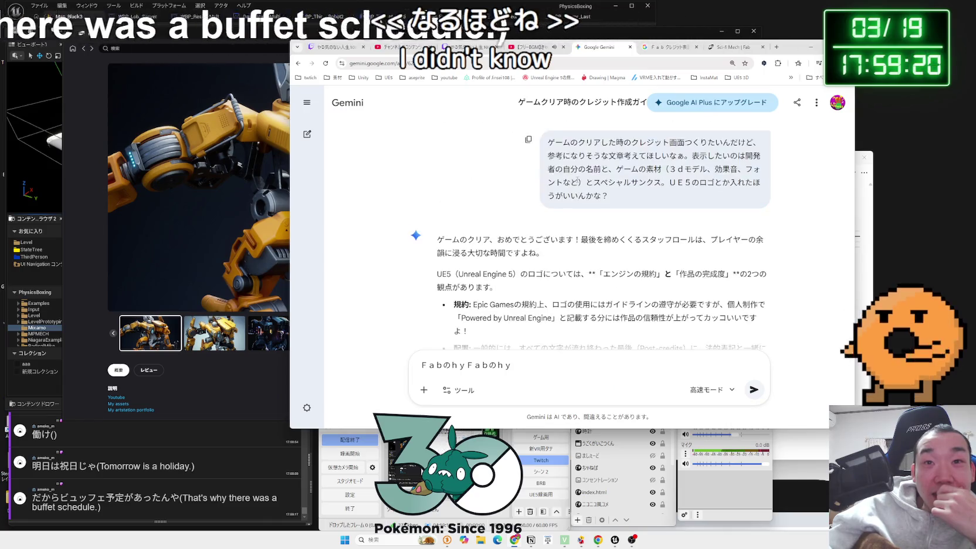
{"action": "scroll", "coordinate": [577, 186], "scroll_direction": "down", "scroll_amount": 10}
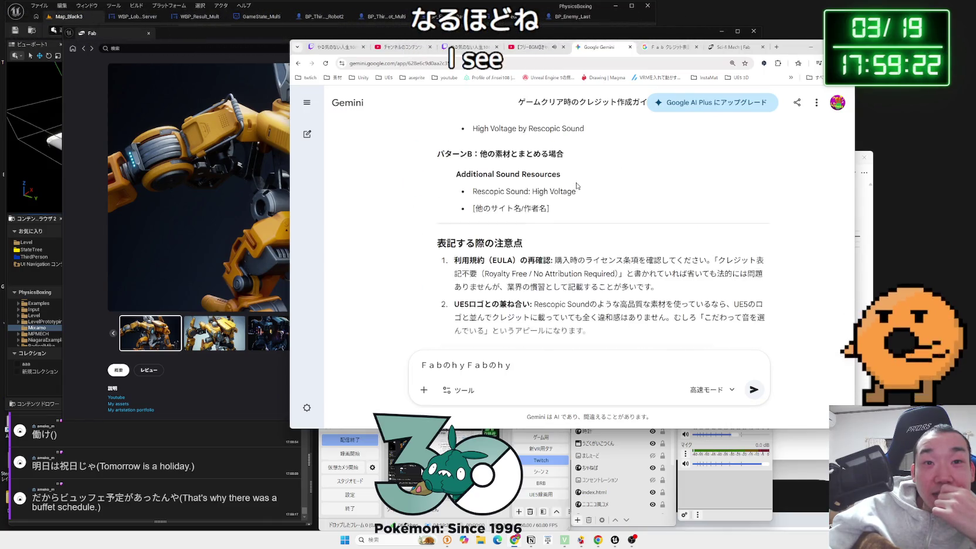
{"action": "left_click", "coordinate": [667, 47]}
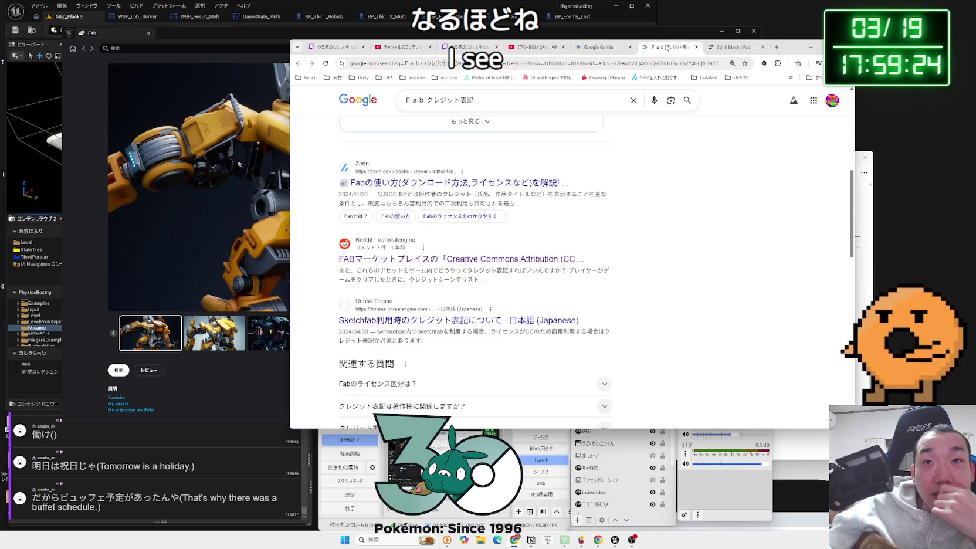
Step: Return to the Fab standard licence results, read the AI overview, and open the licensing page
{"action": "scroll", "coordinate": [566, 147], "scroll_direction": "up", "scroll_amount": 5}
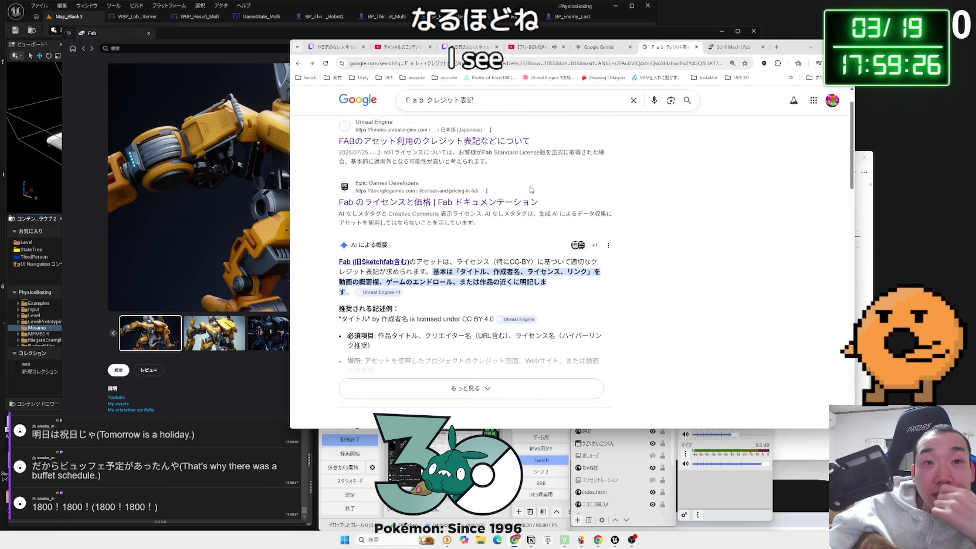
{"action": "left_click", "coordinate": [299, 62]}
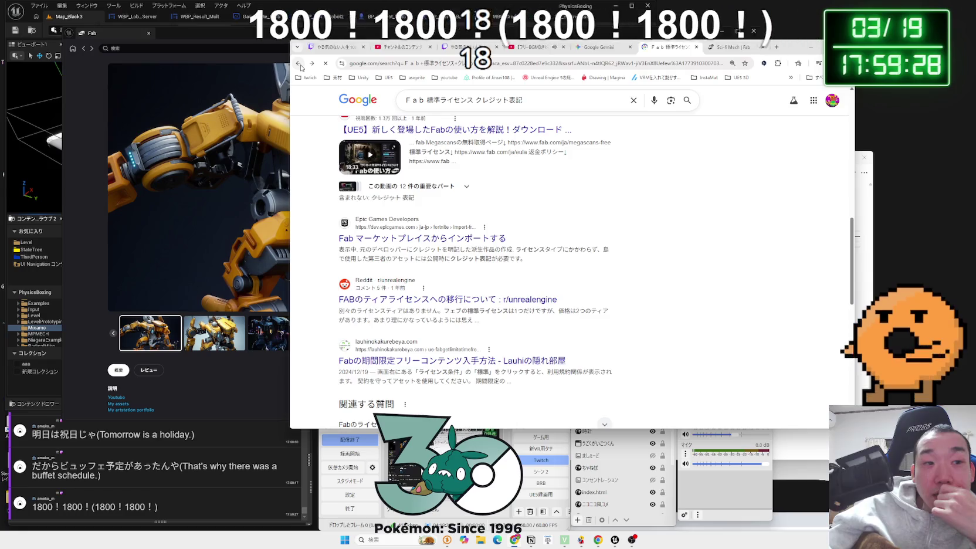
{"action": "scroll", "coordinate": [470, 264], "scroll_direction": "up", "scroll_amount": 10}
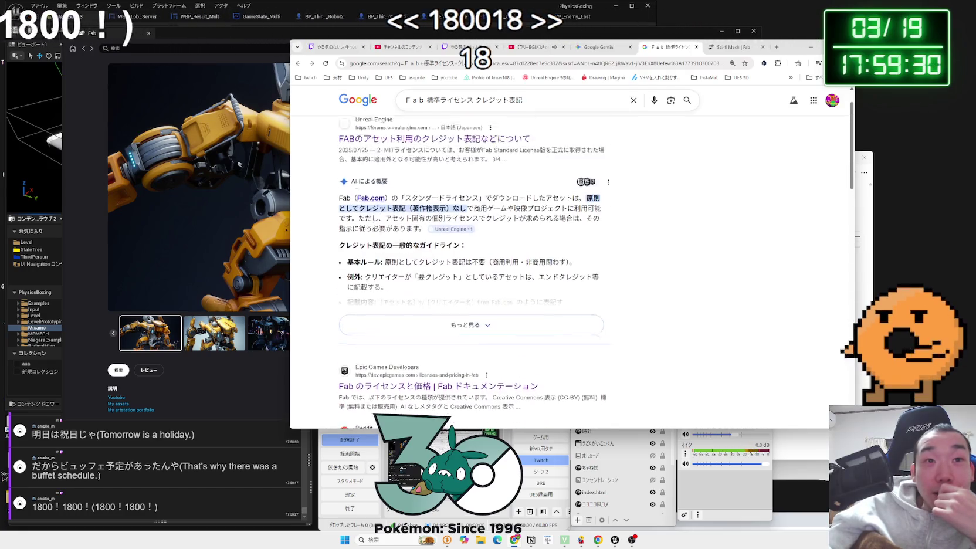
{"action": "scroll", "coordinate": [339, 196], "scroll_direction": "up", "scroll_amount": 2}
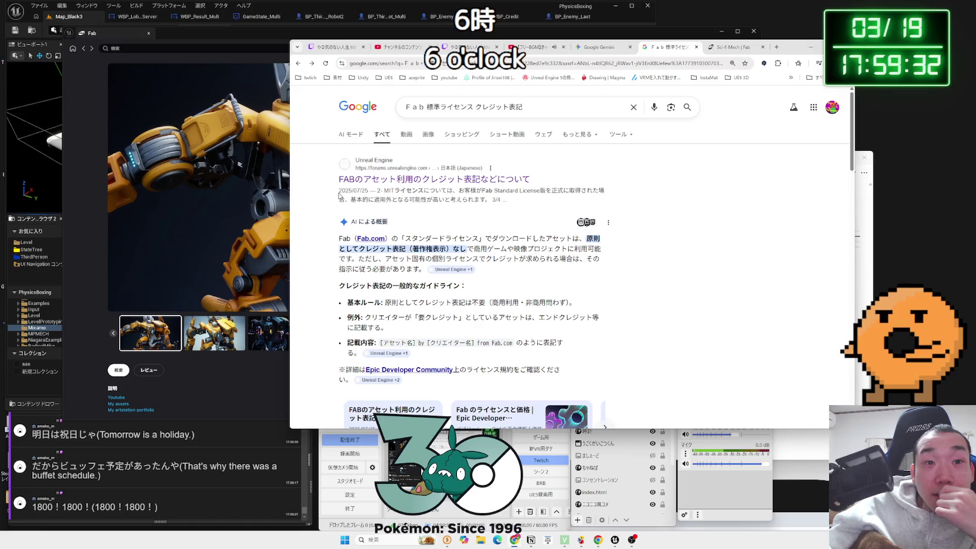
{"action": "left_click_drag", "start_coordinate": [391, 303], "coordinate": [496, 335]}
{"action": "left_click", "coordinate": [496, 335]}
{"action": "scroll", "coordinate": [496, 335], "scroll_direction": "down", "scroll_amount": 1}
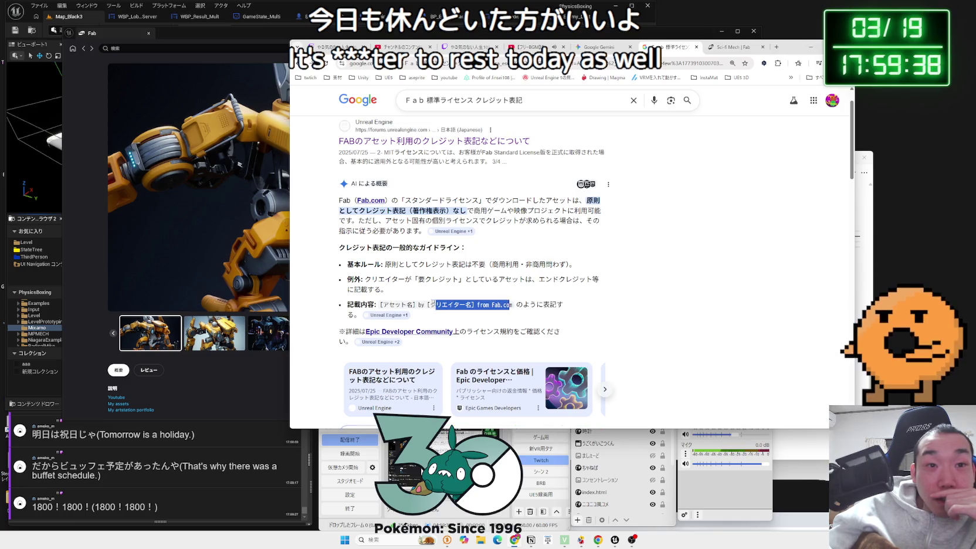
{"action": "mouse_move", "coordinate": [384, 315]}
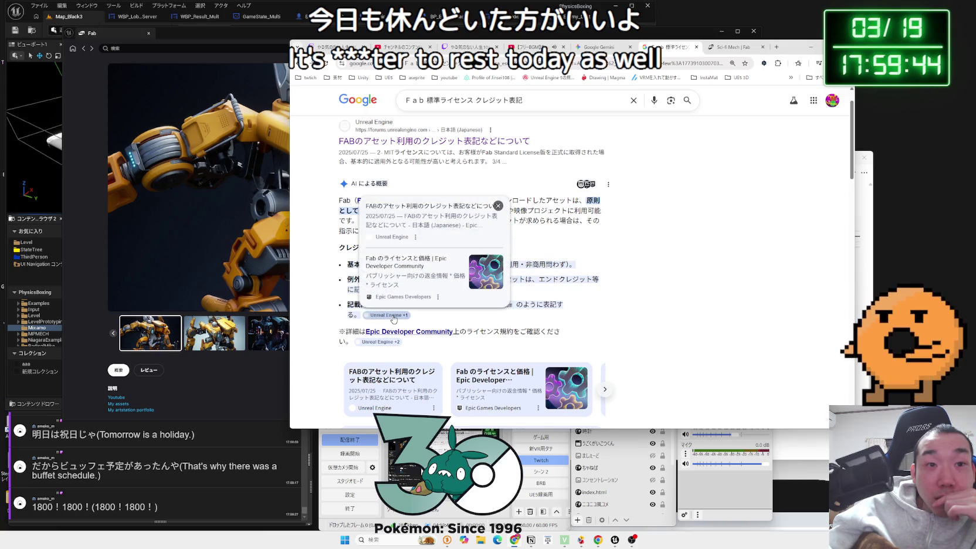
{"action": "left_click", "coordinate": [416, 283]}
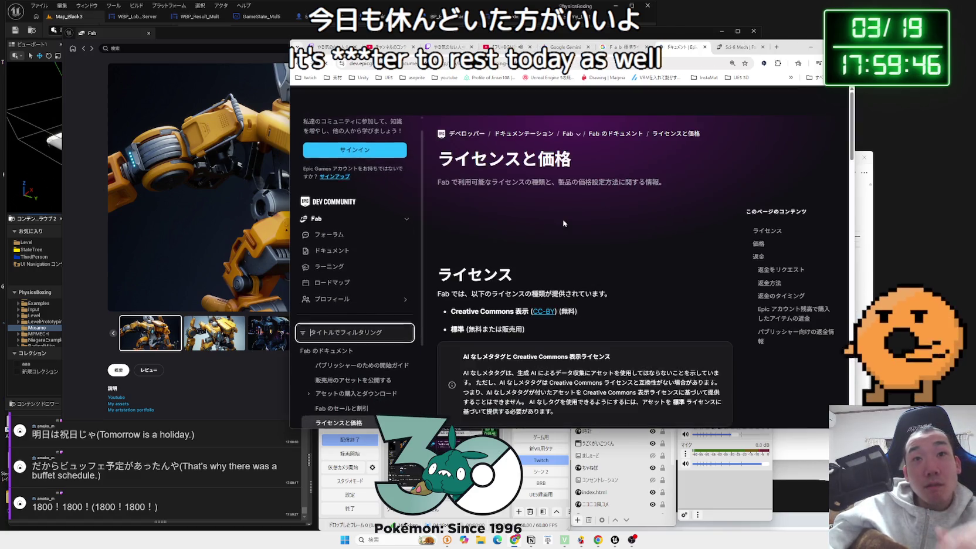
Step: Search the Fab licensing page for 'from', then close it
{"action": "type", "text": "F"}
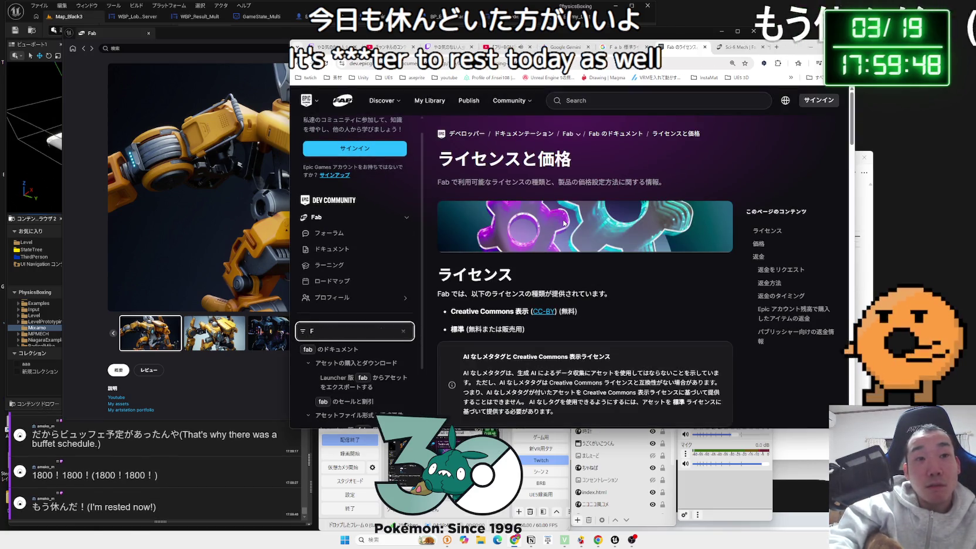
{"action": "key", "text": "ctrl+f"}
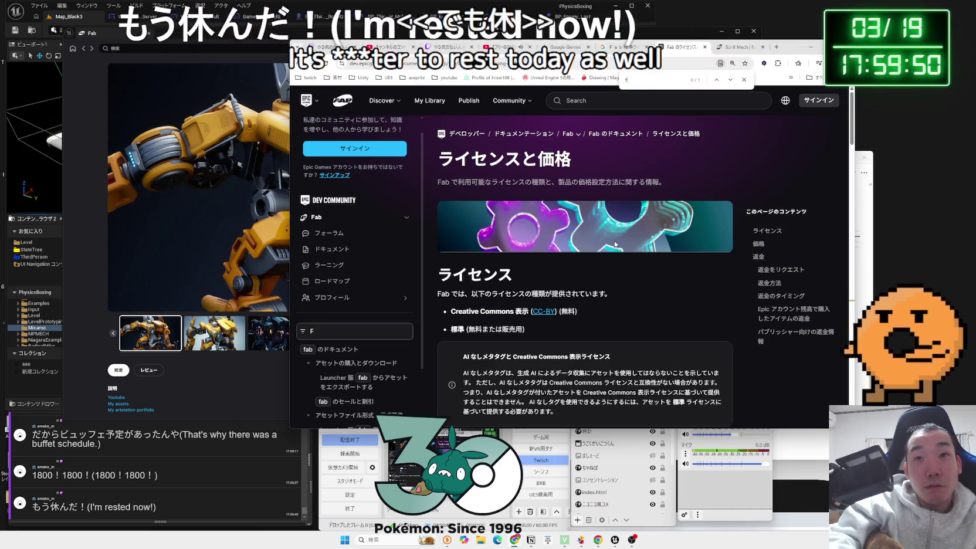
{"action": "type", "text": "rom"}
{"action": "scroll", "coordinate": [616, 250], "scroll_direction": "down", "scroll_amount": 5}
{"action": "scroll", "coordinate": [618, 253], "scroll_direction": "up", "scroll_amount": 3}
{"action": "scroll", "coordinate": [619, 254], "scroll_direction": "down", "scroll_amount": 3}
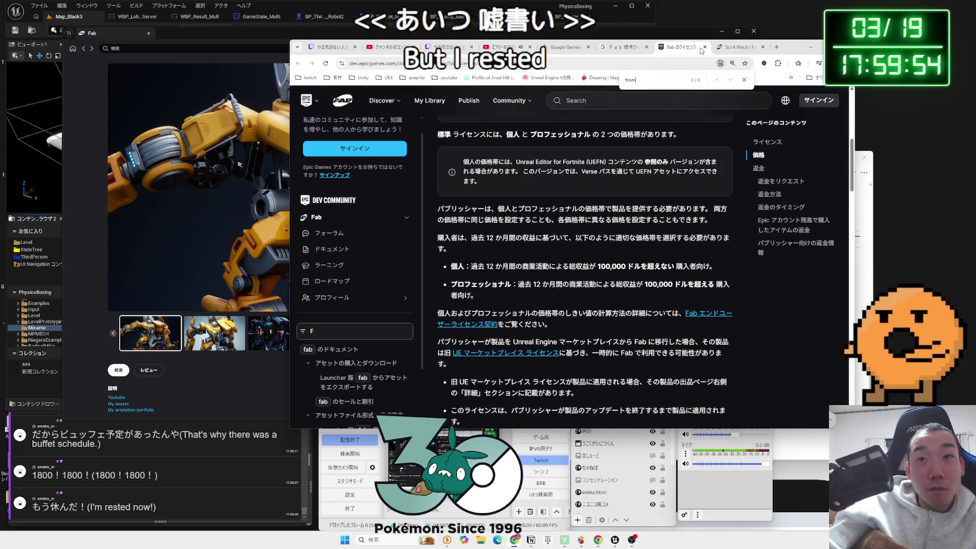
{"action": "left_click", "coordinate": [703, 47]}
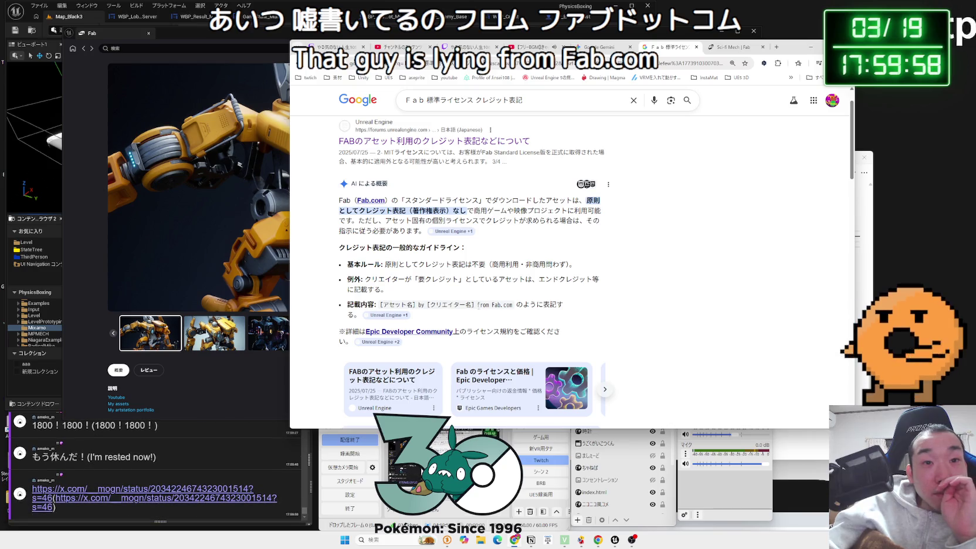
Step: Copy 'from Fab.com' from the credit format in the search results
{"action": "left_click_drag", "start_coordinate": [478, 305], "coordinate": [513, 306]}
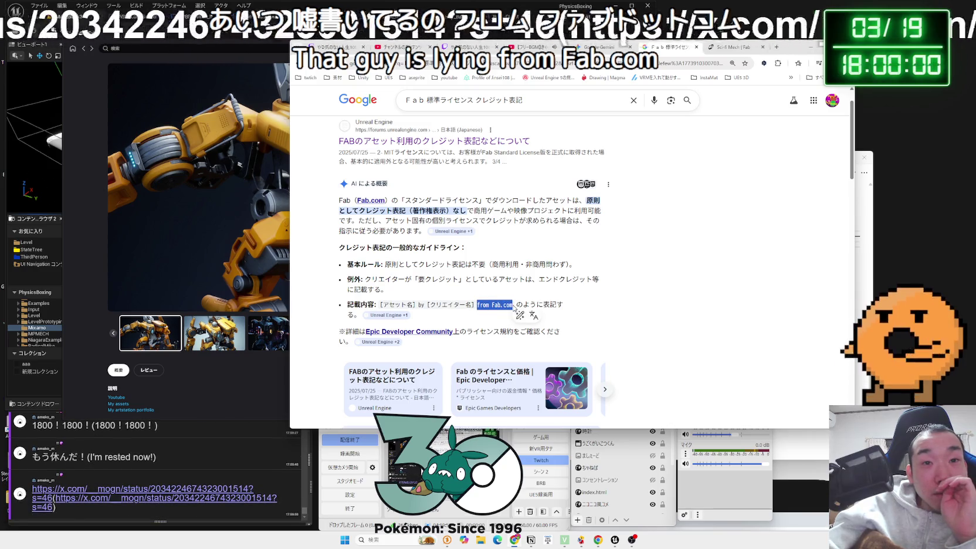
{"action": "left_click", "coordinate": [516, 311]}
{"action": "scroll", "coordinate": [528, 311], "scroll_direction": "down", "scroll_amount": 3}
{"action": "scroll", "coordinate": [554, 313], "scroll_direction": "up", "scroll_amount": 2}
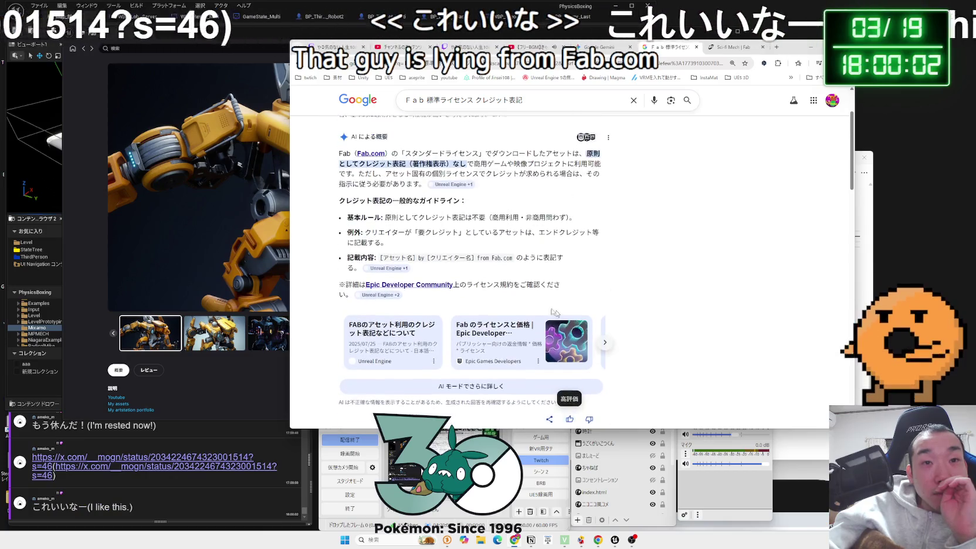
{"action": "left_click_drag", "start_coordinate": [513, 267], "coordinate": [480, 266]}
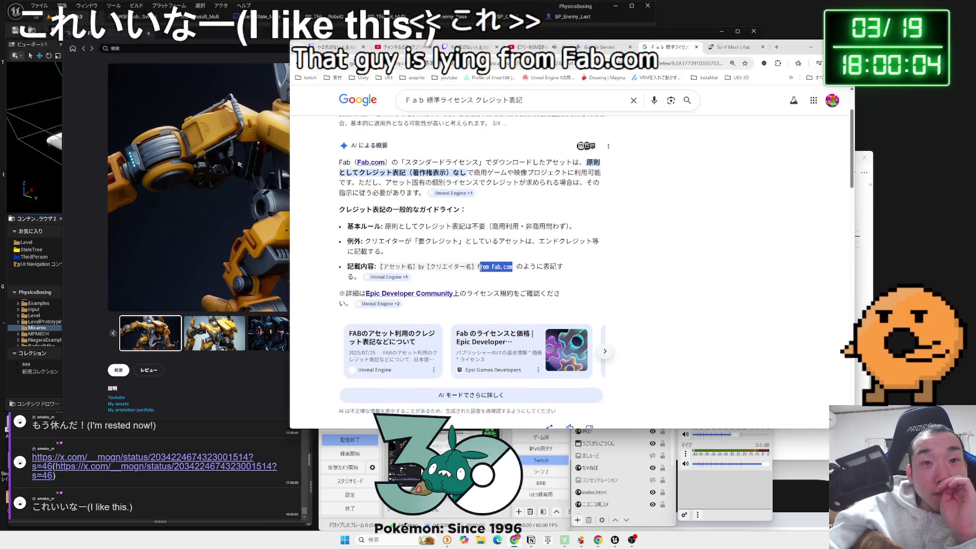
{"action": "right_click", "coordinate": [479, 267]}
{"action": "left_click", "coordinate": [578, 253]}
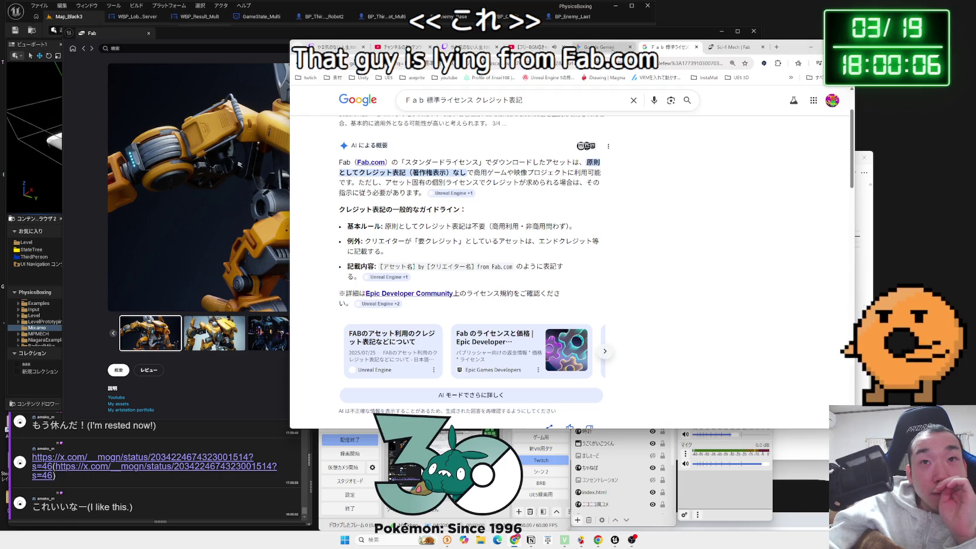
Step: Start a new bullet below the Sci-fi Mech credit in Notion and open the linked X post
{"action": "left_click", "coordinate": [604, 47]}
{"action": "left_click", "coordinate": [535, 546]}
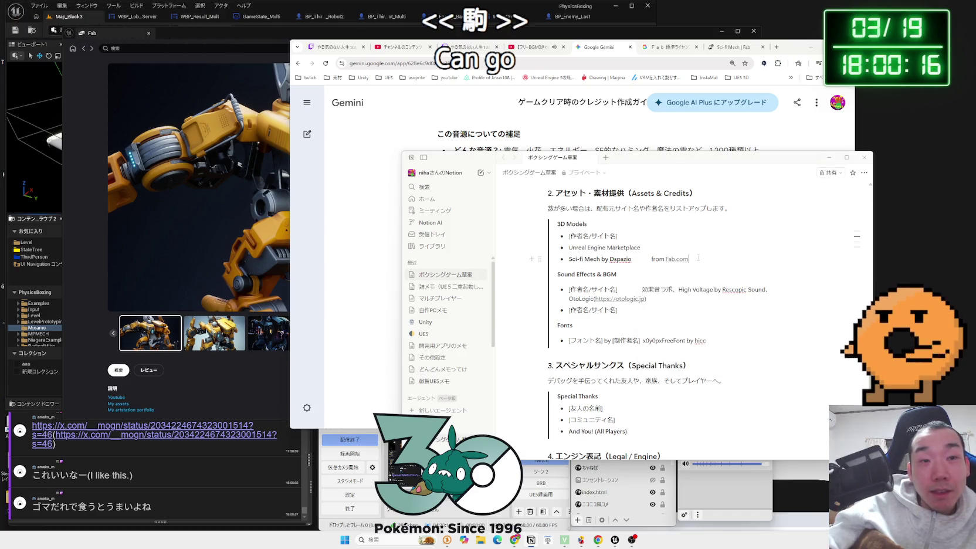
{"action": "key", "text": "Return"}
{"action": "left_click", "coordinate": [64, 441]}
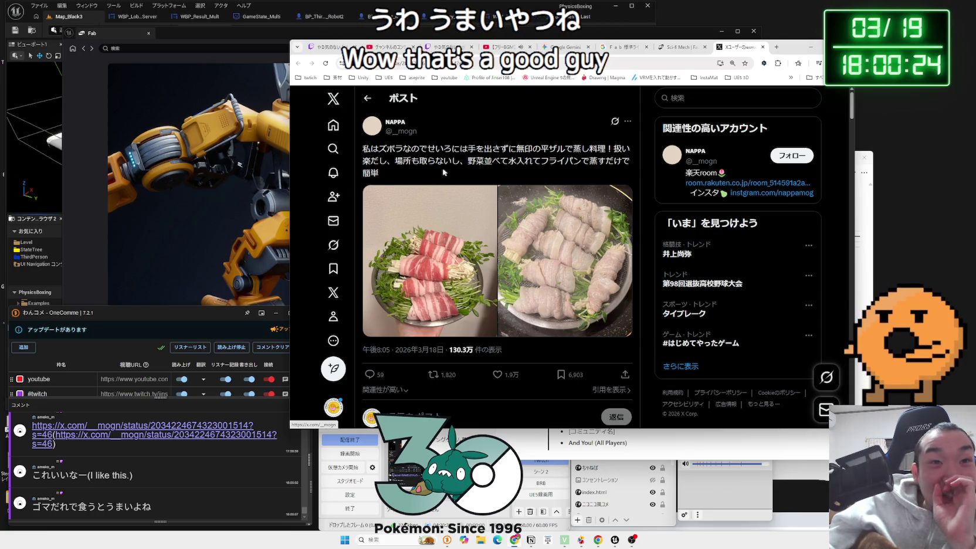
Step: View the X post's first and second food photos, then close the viewer
{"action": "left_click_drag", "start_coordinate": [604, 161], "coordinate": [506, 162]}
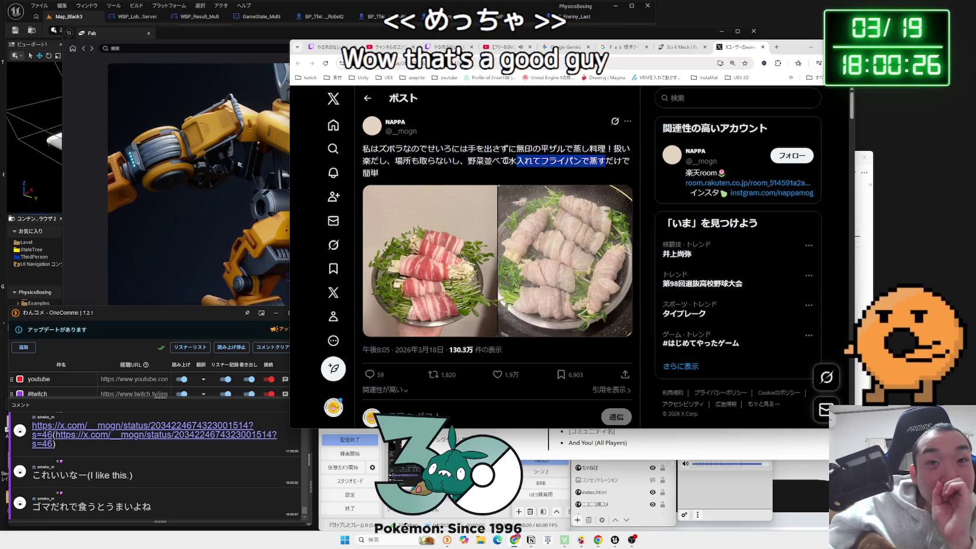
{"action": "left_click", "coordinate": [392, 159]}
{"action": "left_click", "coordinate": [437, 216]}
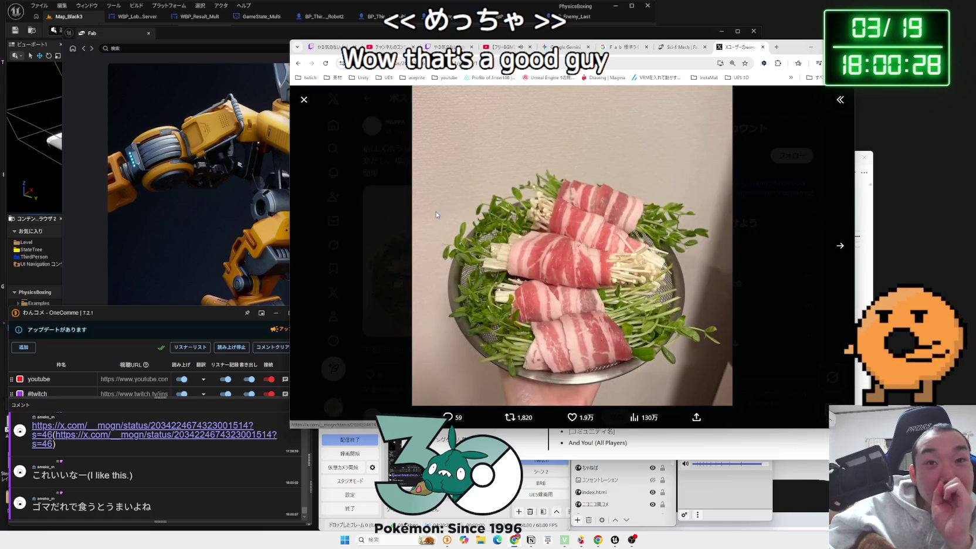
{"action": "left_click", "coordinate": [827, 249]}
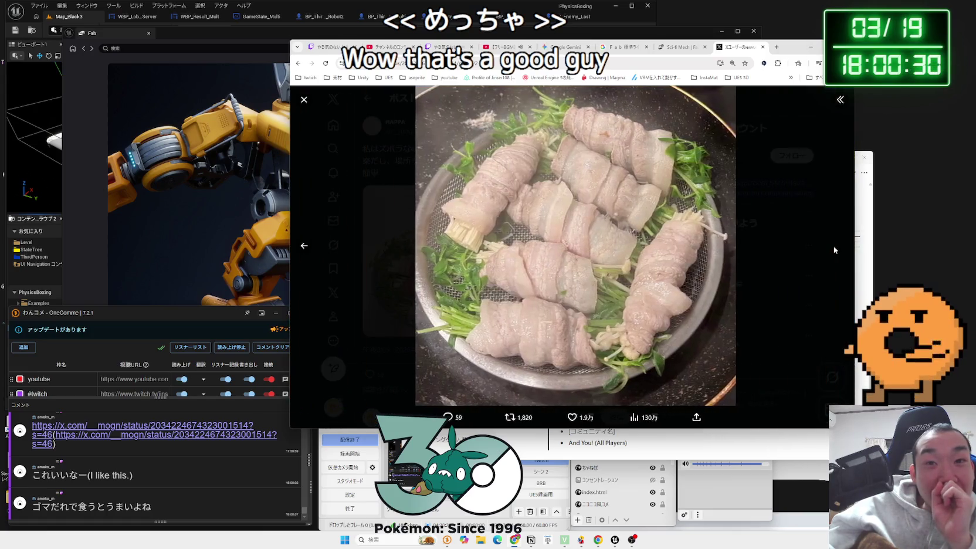
{"action": "left_click", "coordinate": [303, 241]}
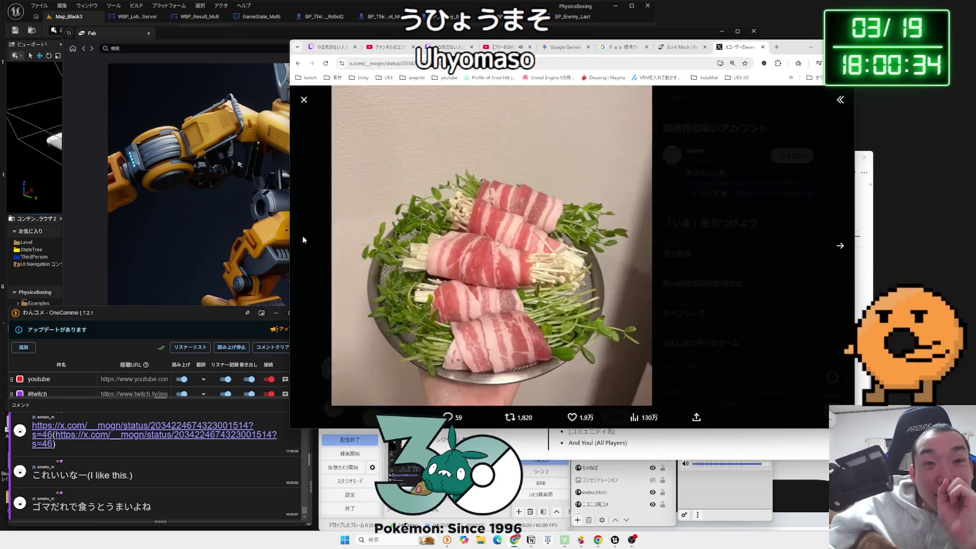
{"action": "key", "text": "Escape"}
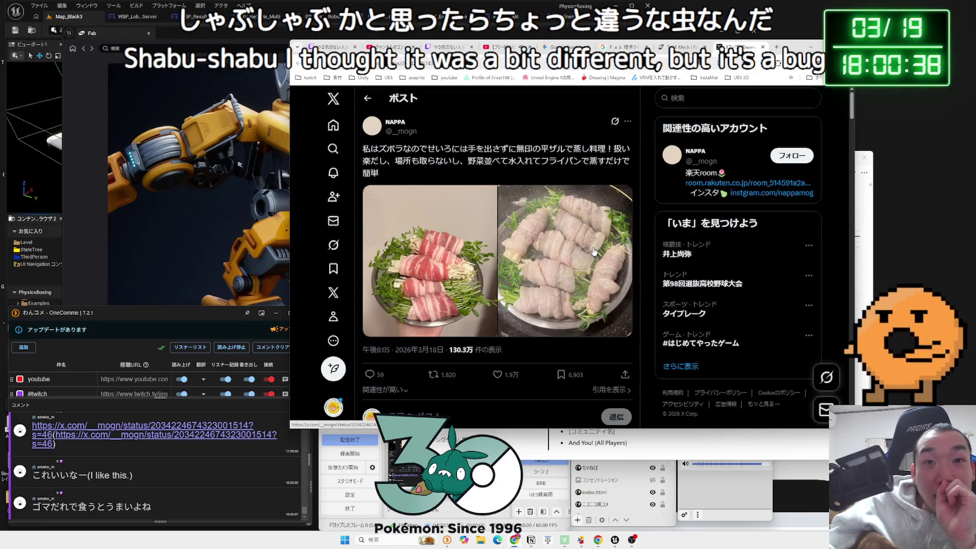
{"action": "scroll", "coordinate": [593, 252], "scroll_direction": "down", "scroll_amount": 3}
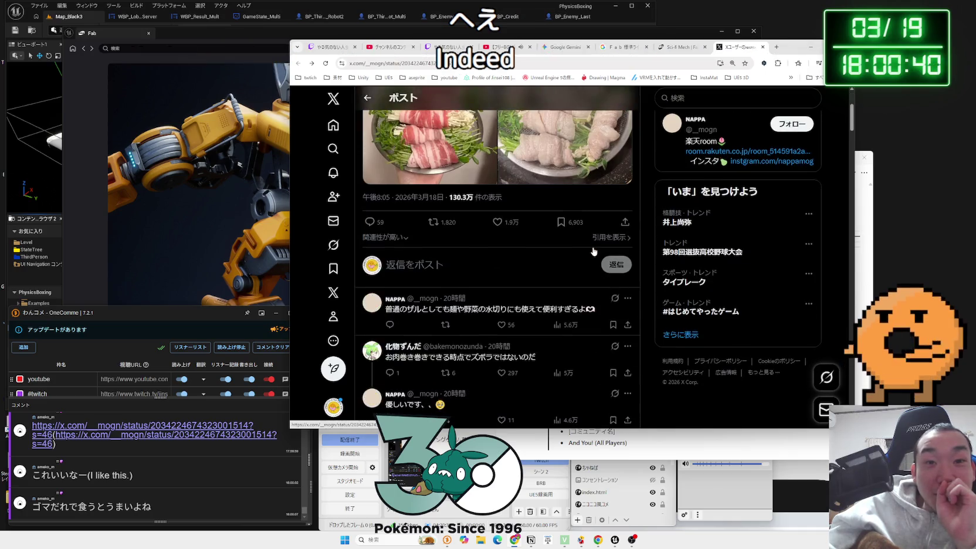
{"action": "scroll", "coordinate": [547, 254], "scroll_direction": "up", "scroll_amount": 3}
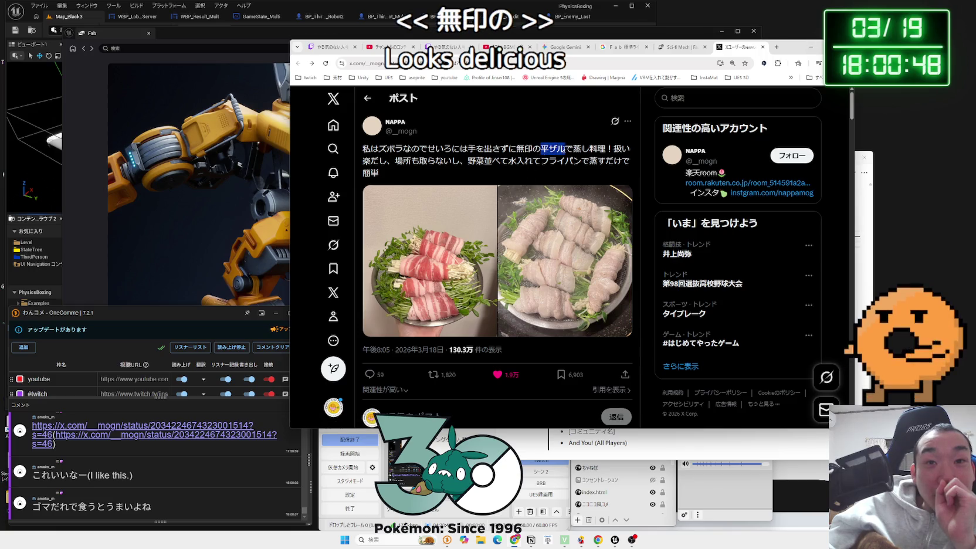
Step: View the bento photo and bank balance screenshot, then bring the Fab Sci-fi Mech page forward
{"action": "left_click_drag", "start_coordinate": [565, 148], "coordinate": [559, 148]}
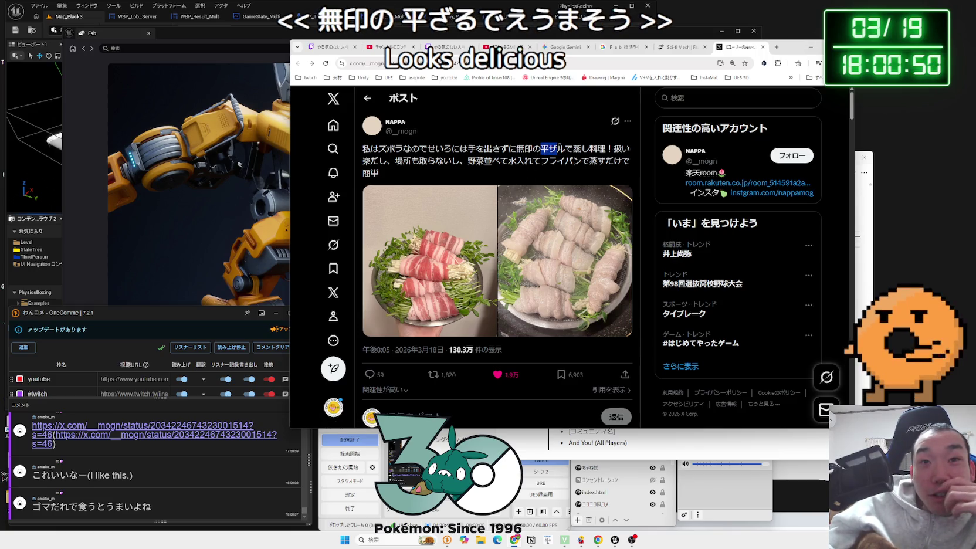
{"action": "left_click", "coordinate": [562, 148]}
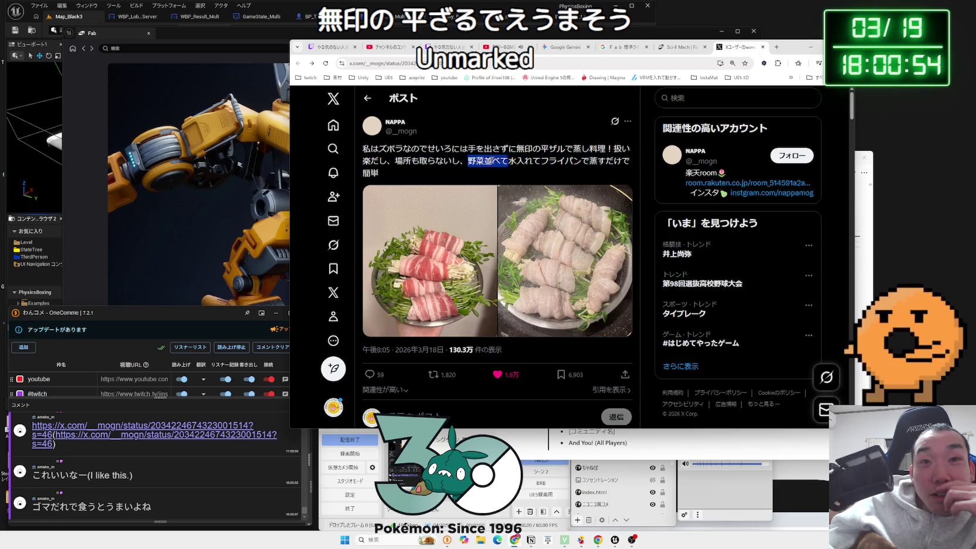
{"action": "left_click", "coordinate": [578, 173]}
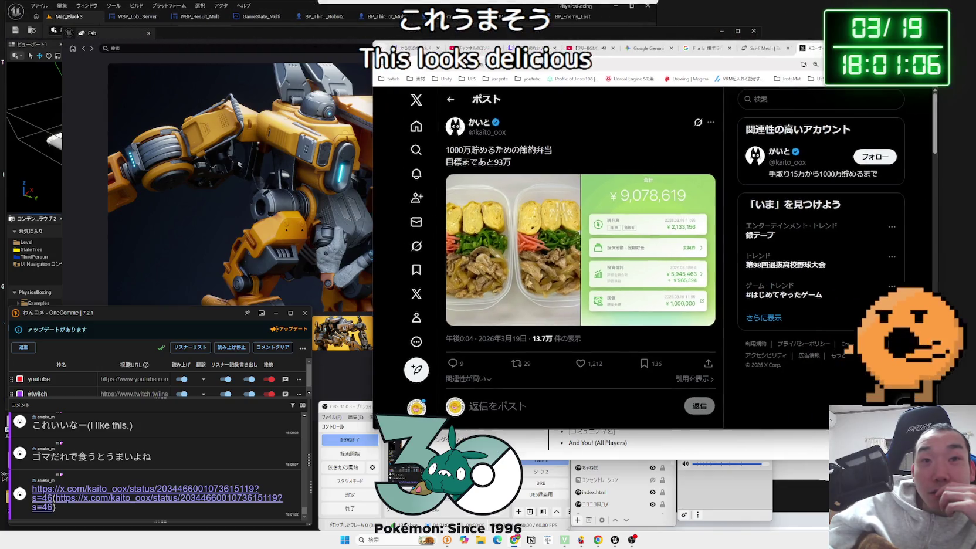
{"action": "left_click_drag", "start_coordinate": [447, 150], "coordinate": [482, 153]}
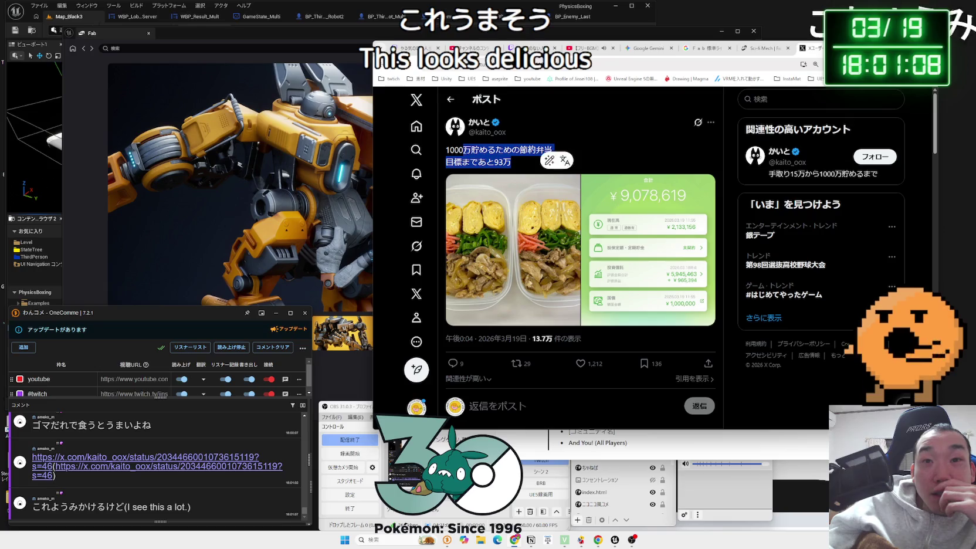
{"action": "left_click", "coordinate": [513, 253]}
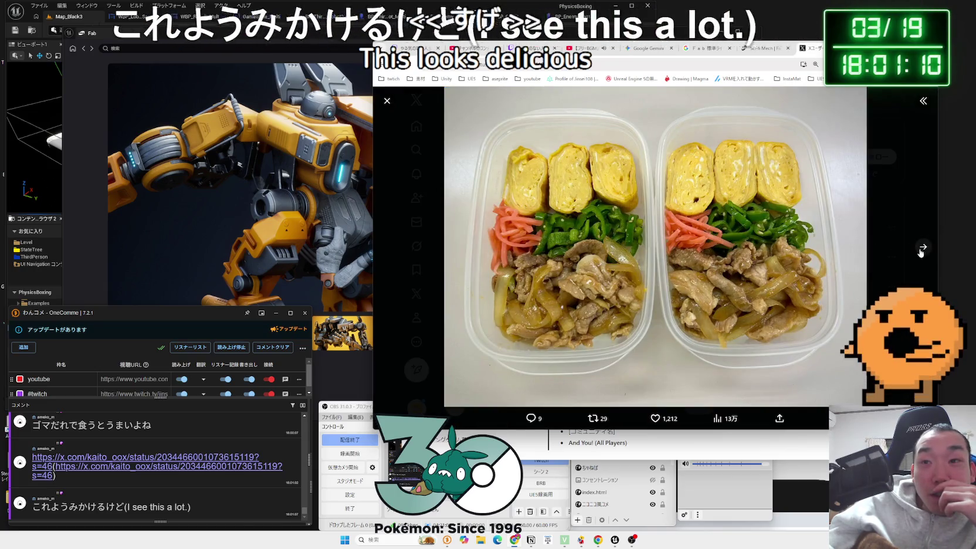
{"action": "left_click", "coordinate": [921, 249]}
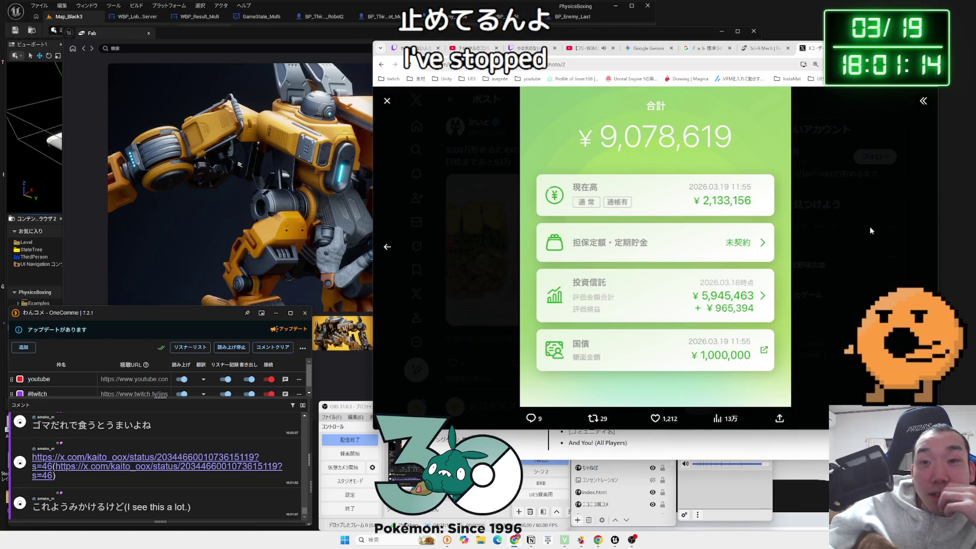
{"action": "left_click", "coordinate": [871, 231]}
{"action": "left_click", "coordinate": [487, 32]}
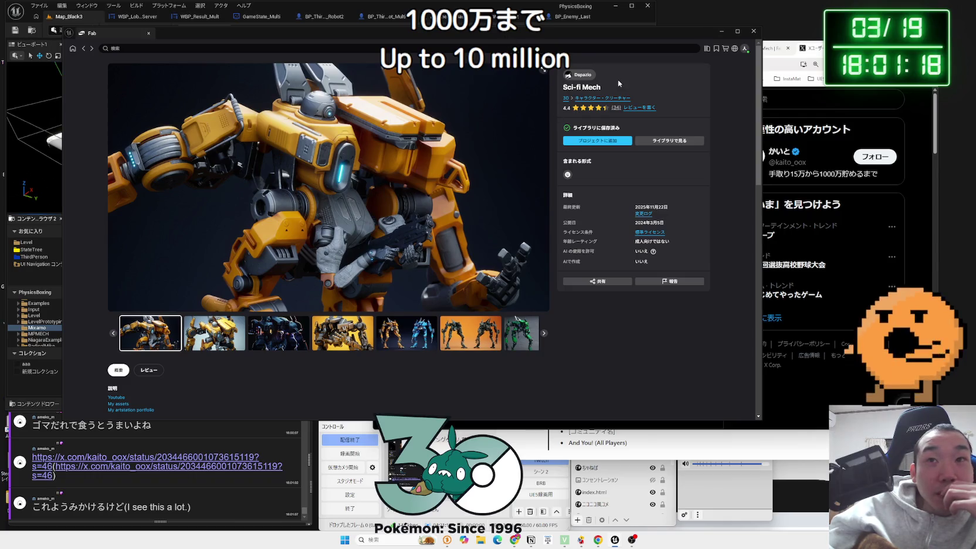
Step: Shift the Fab window right, navigate back to the owned-assets library, and return to the browser
{"action": "left_click_drag", "start_coordinate": [690, 35], "coordinate": [756, 34]}
{"action": "left_click", "coordinate": [150, 49]}
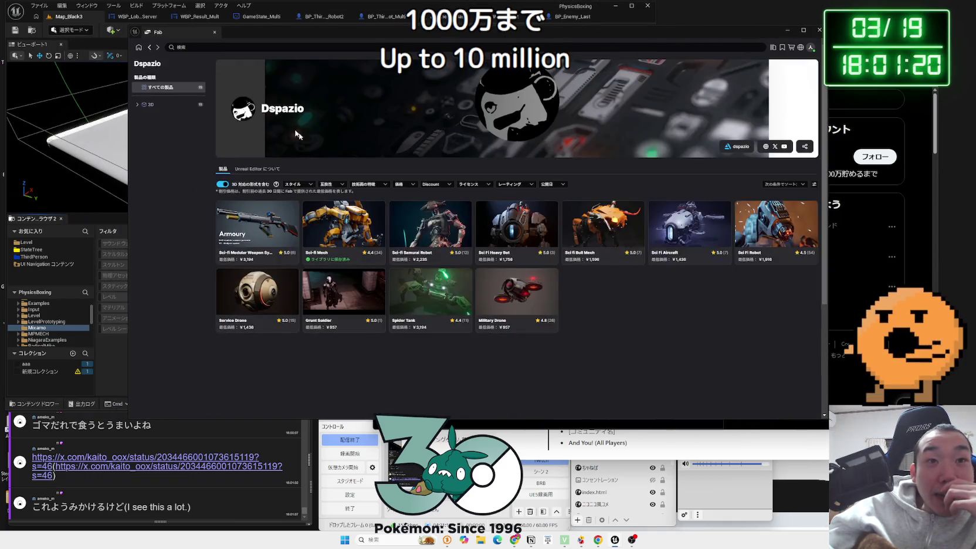
{"action": "left_click", "coordinate": [152, 49]}
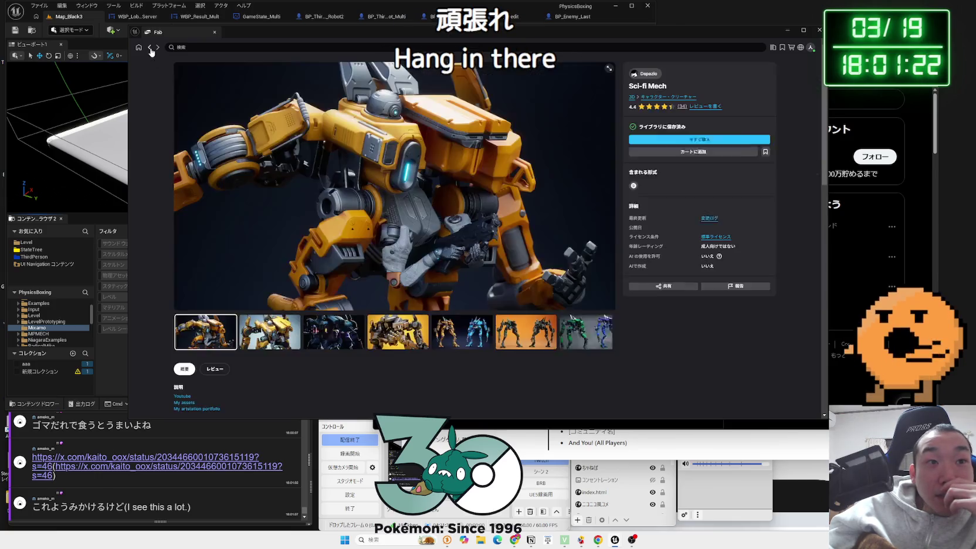
{"action": "left_click", "coordinate": [151, 49]}
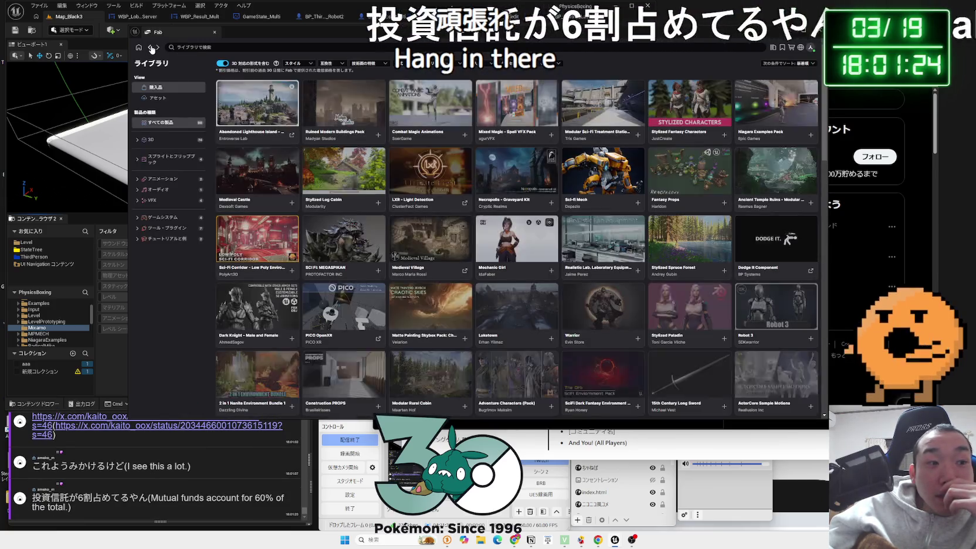
{"action": "key", "text": "alt+Tab"}
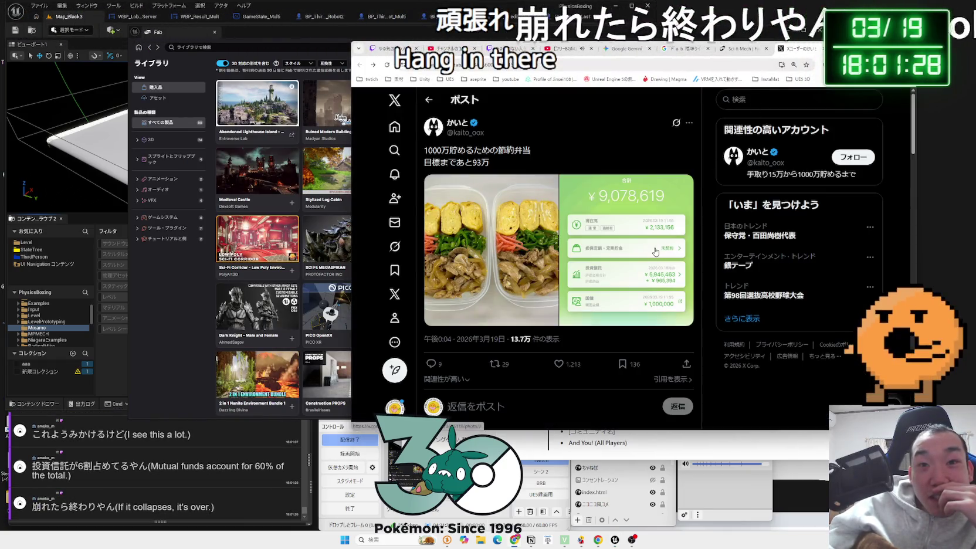
Step: Open the green balance image full-size, then bring the Fab library in front
{"action": "left_click", "coordinate": [656, 251]}
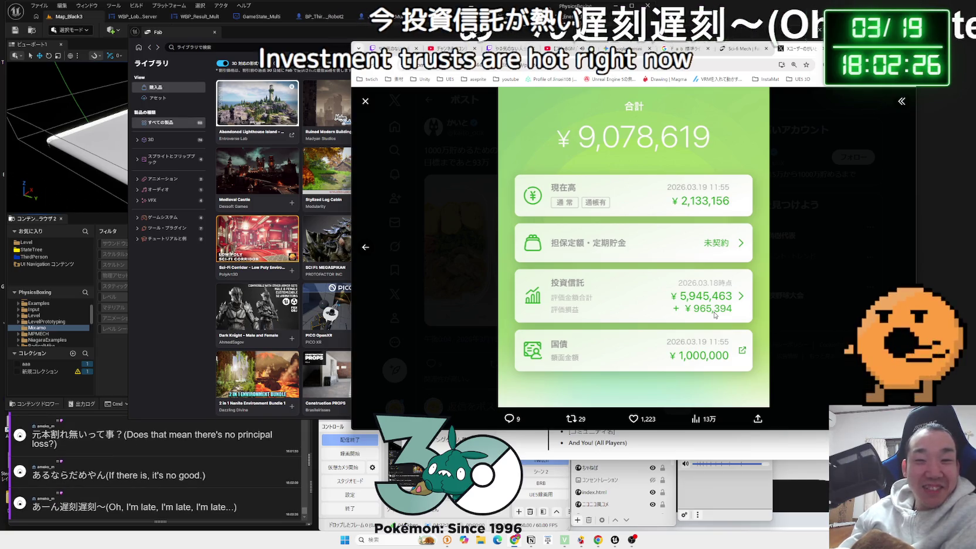
{"action": "left_click", "coordinate": [175, 303]}
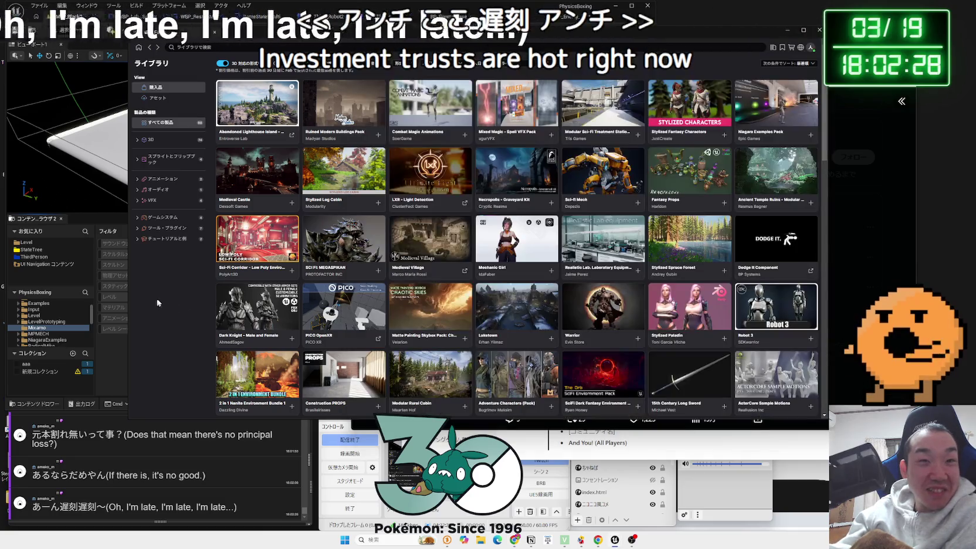
Step: Scroll the Fab library grid and open SDKwarrior's Robot 3 product page
{"action": "scroll", "coordinate": [518, 247], "scroll_direction": "down", "scroll_amount": 1}
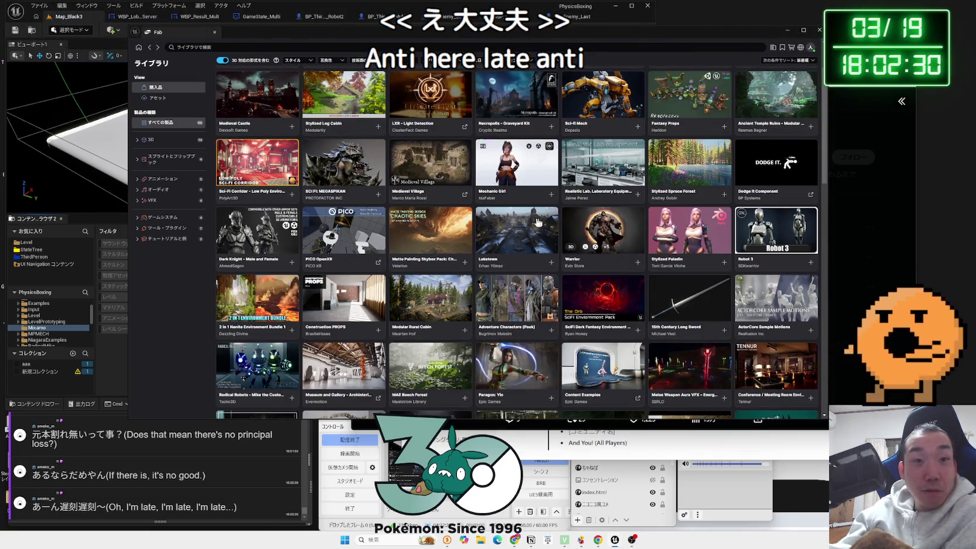
{"action": "scroll", "coordinate": [340, 223], "scroll_direction": "up", "scroll_amount": 1}
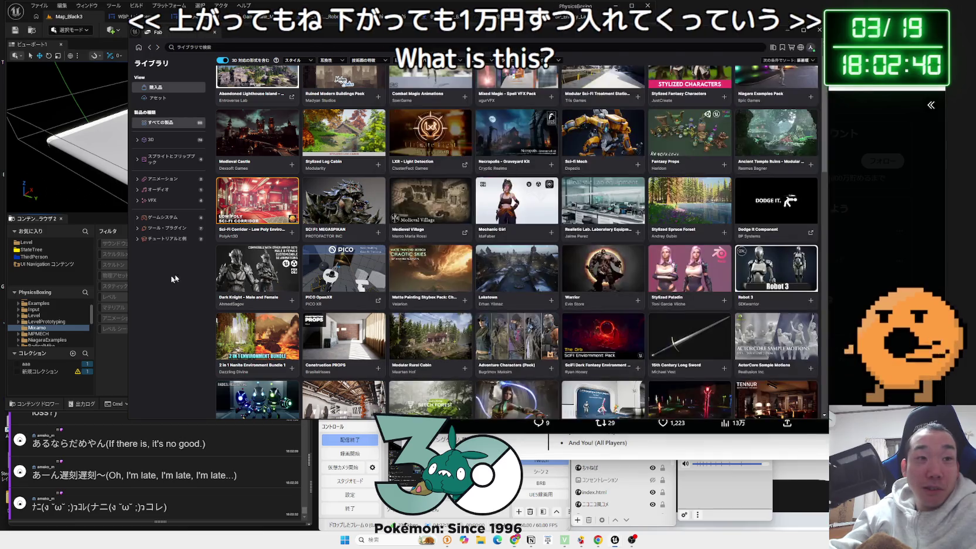
{"action": "scroll", "coordinate": [530, 190], "scroll_direction": "down", "scroll_amount": 2}
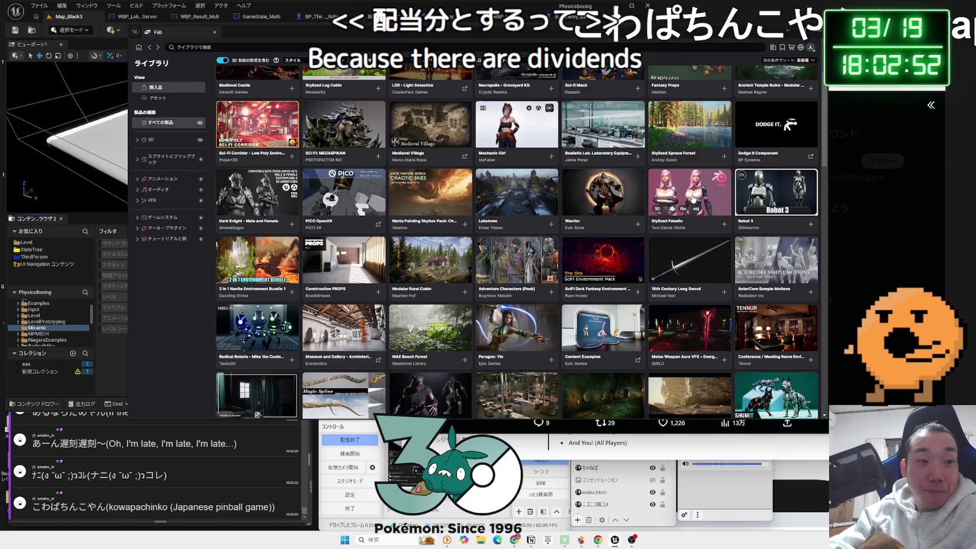
{"action": "left_click", "coordinate": [757, 198]}
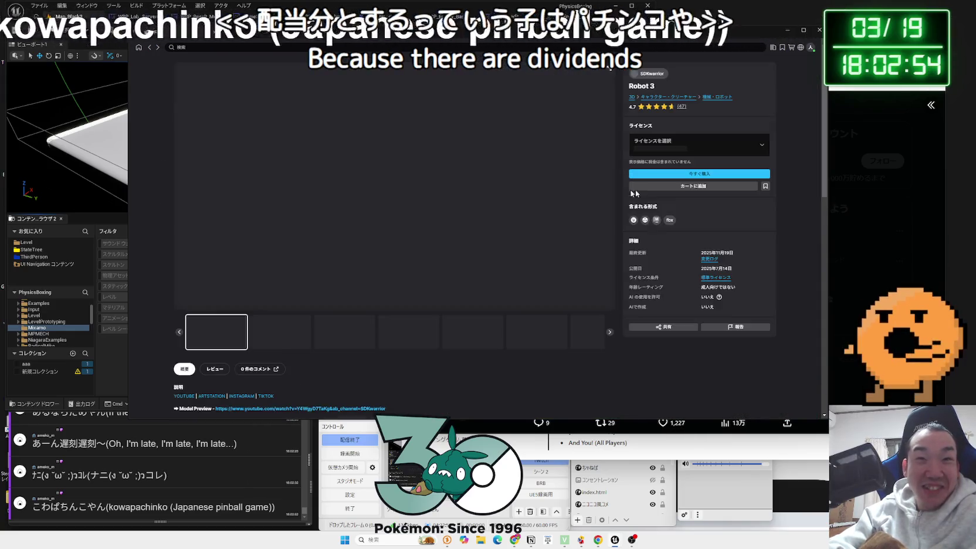
Step: Expand the Robot 3 description to reveal its Weapon stats and Attention note
{"action": "key", "text": "alt+Tab"}
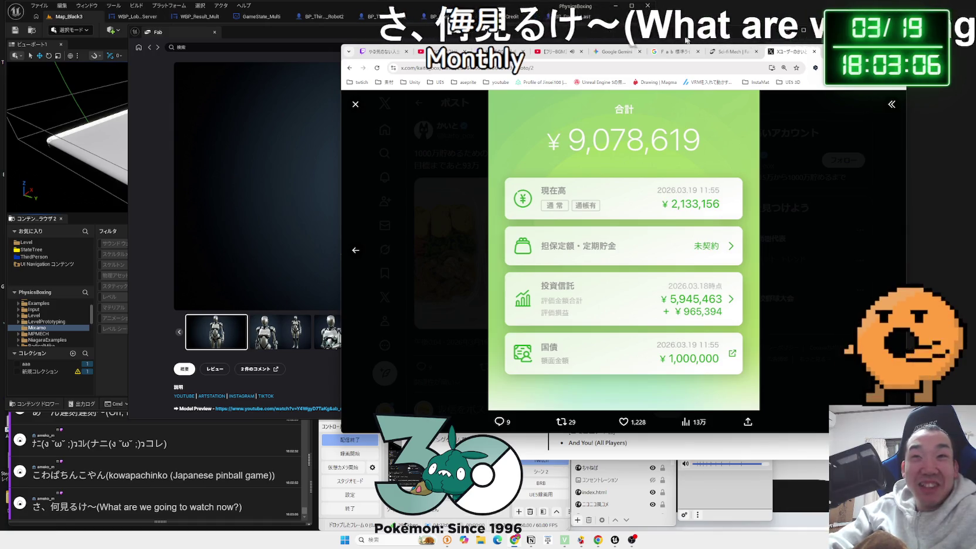
{"action": "key", "text": "alt+Tab"}
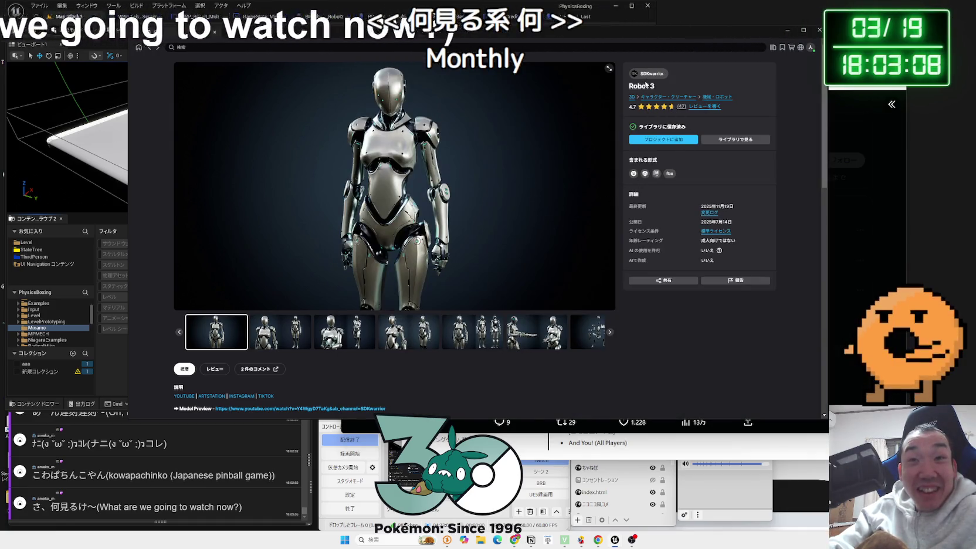
{"action": "scroll", "coordinate": [539, 235], "scroll_direction": "down", "scroll_amount": 3}
{"action": "scroll", "coordinate": [539, 235], "scroll_direction": "down", "scroll_amount": 1}
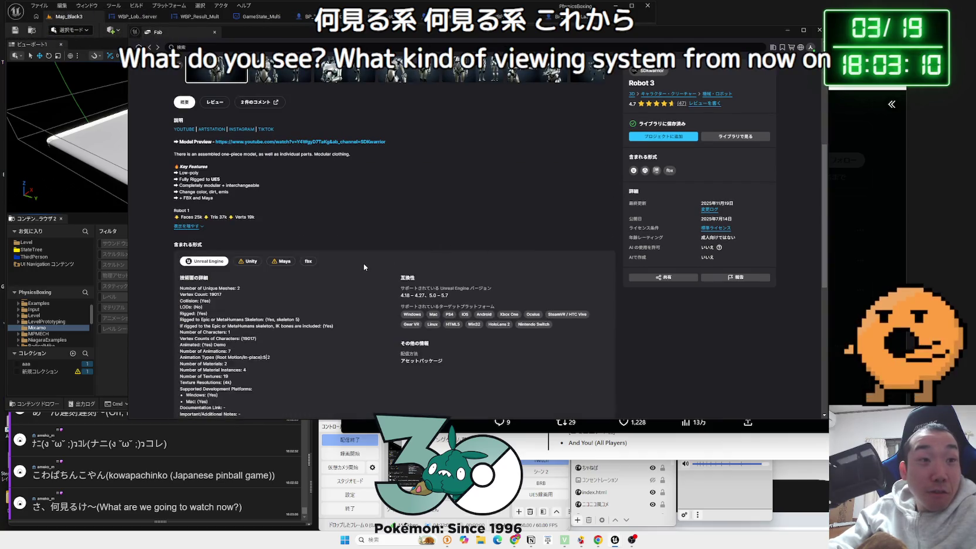
{"action": "scroll", "coordinate": [363, 265], "scroll_direction": "down", "scroll_amount": 1}
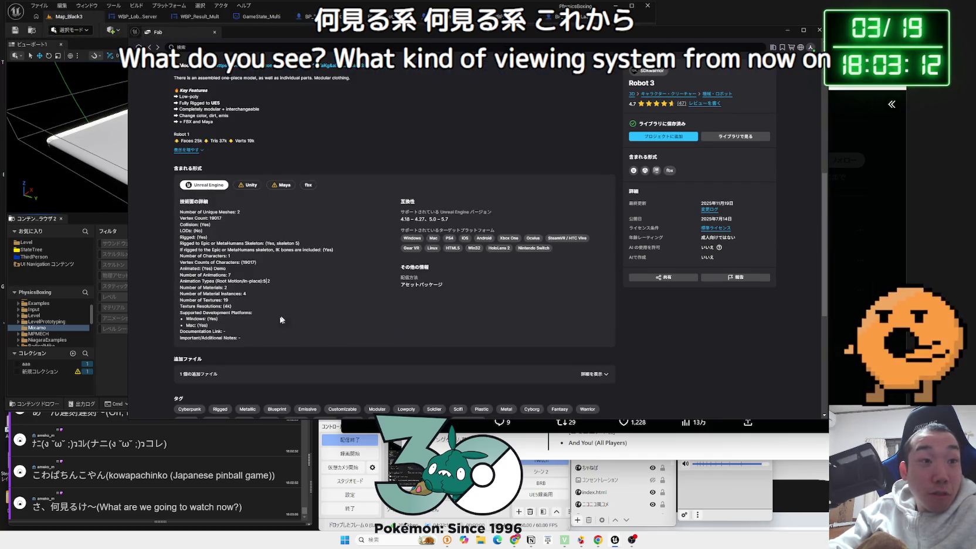
{"action": "scroll", "coordinate": [198, 243], "scroll_direction": "up", "scroll_amount": 1}
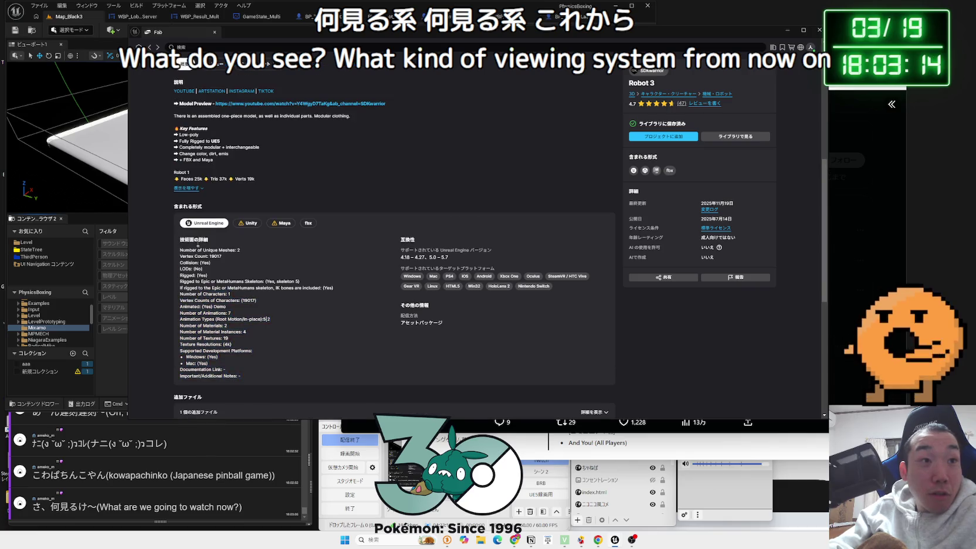
{"action": "left_click", "coordinate": [192, 189]}
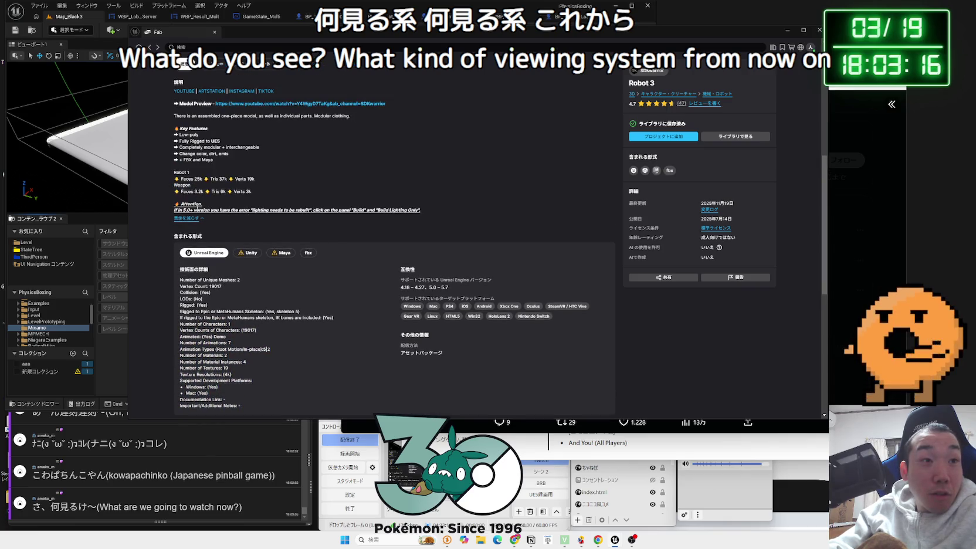
{"action": "left_click_drag", "start_coordinate": [288, 212], "coordinate": [432, 215]}
{"action": "left_click", "coordinate": [432, 216]}
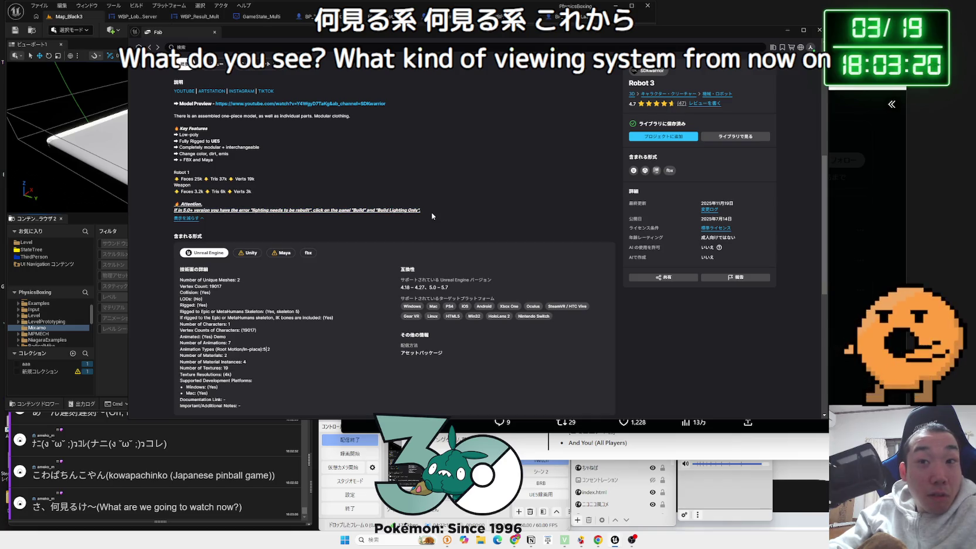
{"action": "scroll", "coordinate": [431, 216], "scroll_direction": "down", "scroll_amount": 8}
{"action": "scroll", "coordinate": [345, 281], "scroll_direction": "up", "scroll_amount": 10}
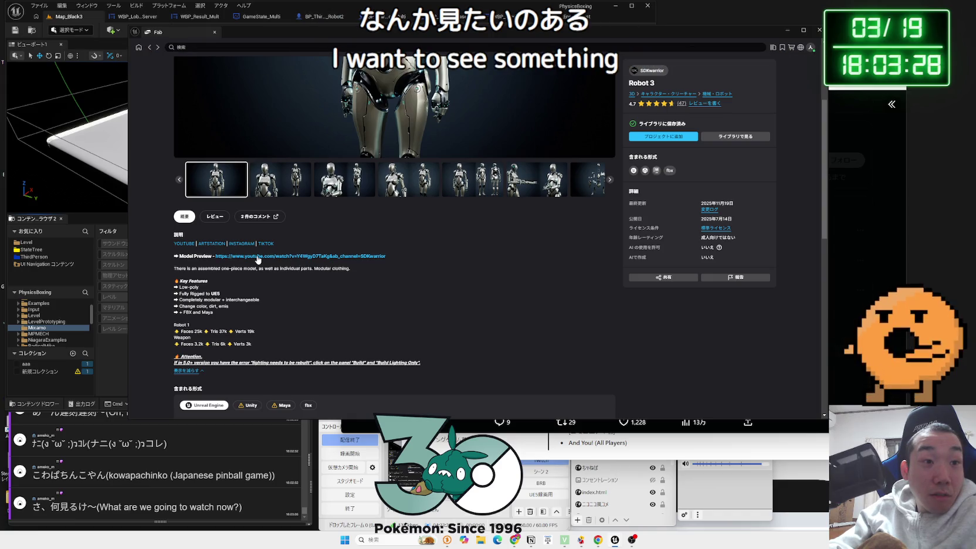
{"action": "scroll", "coordinate": [259, 260], "scroll_direction": "up", "scroll_amount": 3}
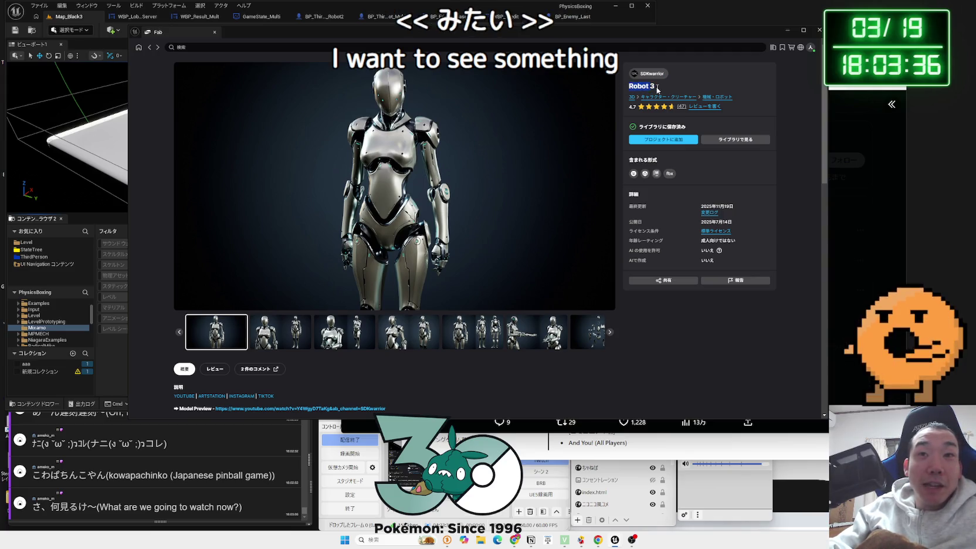
Step: Add 'Robot 3 by SDKwarrior' under 3D Models in Notion and open the chat's linked X post
{"action": "left_click", "coordinate": [531, 540]}
{"action": "type", "text": "Robot 3 by"}
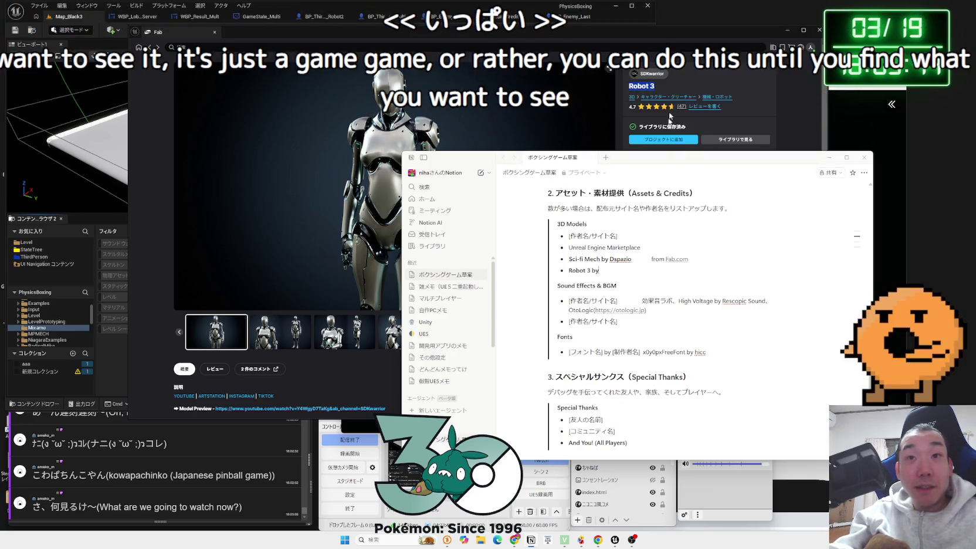
{"action": "type", "text": " SDK"}
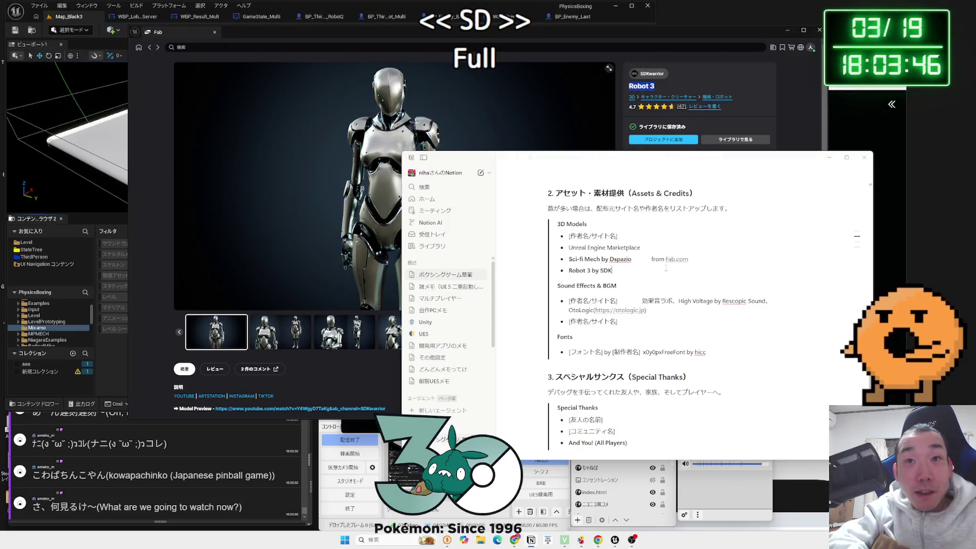
{"action": "type", "text": "warrior"}
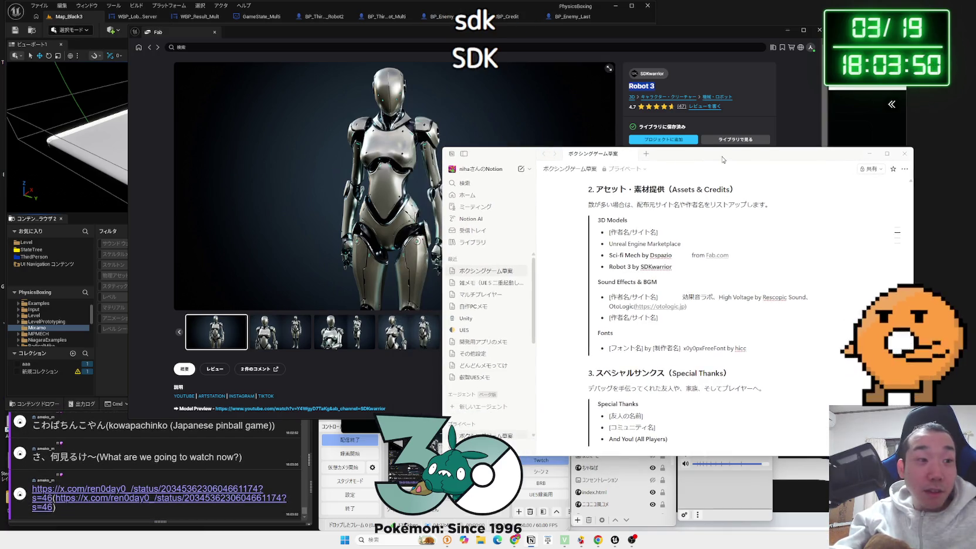
{"action": "left_click", "coordinate": [147, 493]}
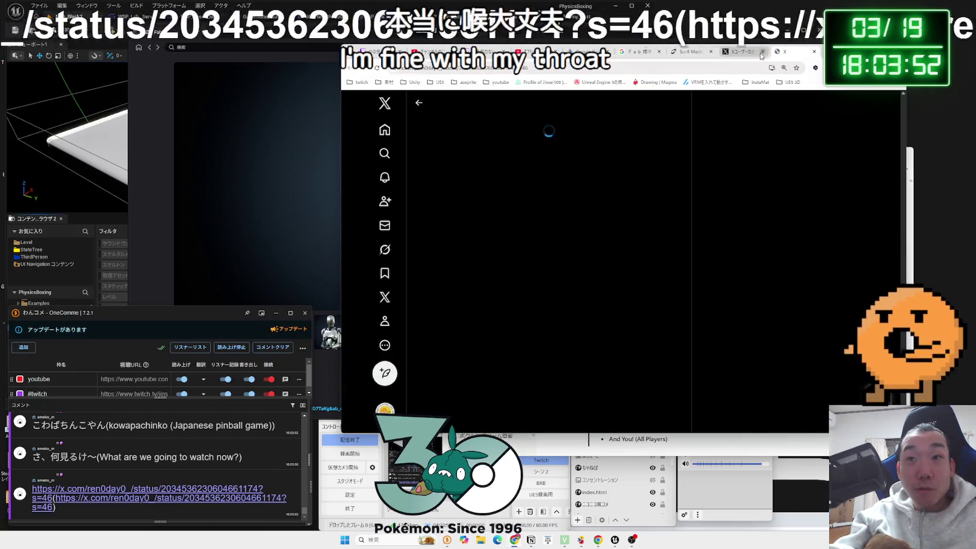
{"action": "left_click_drag", "start_coordinate": [431, 154], "coordinate": [471, 167]}
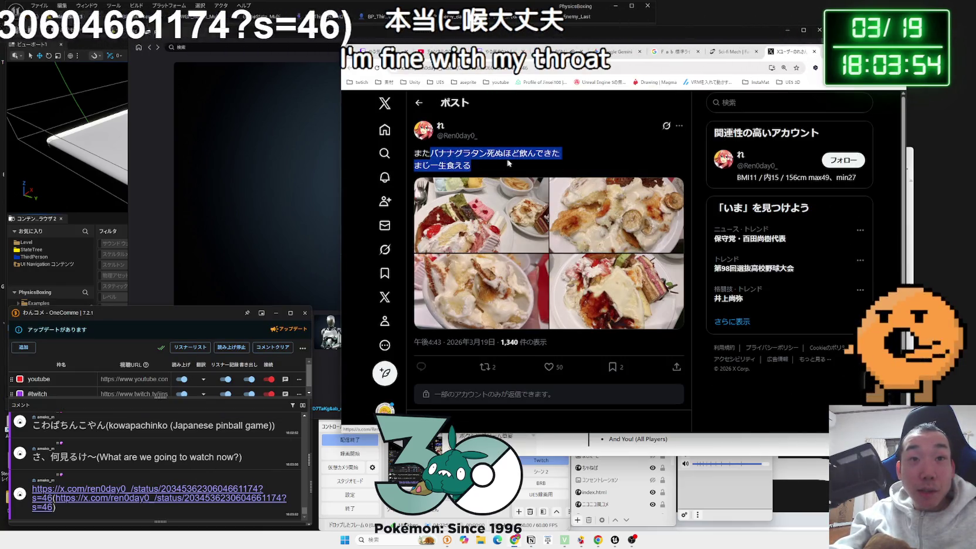